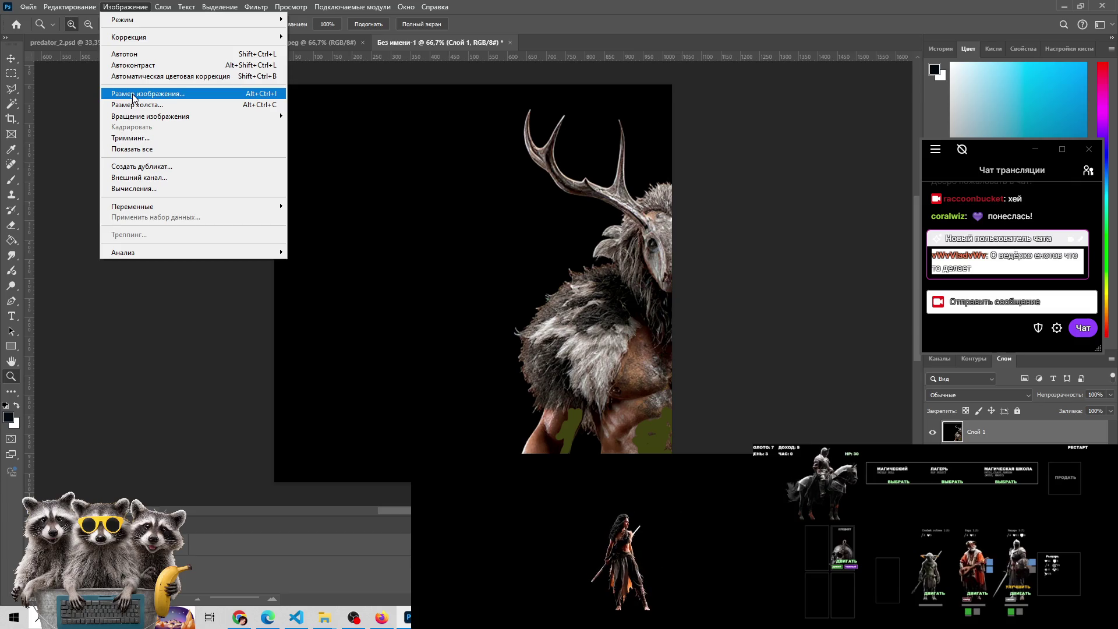
Leave the 1024 × 1024 image size unchanged, refit the view, and put the creature layer in Free Transform
click(134, 95)
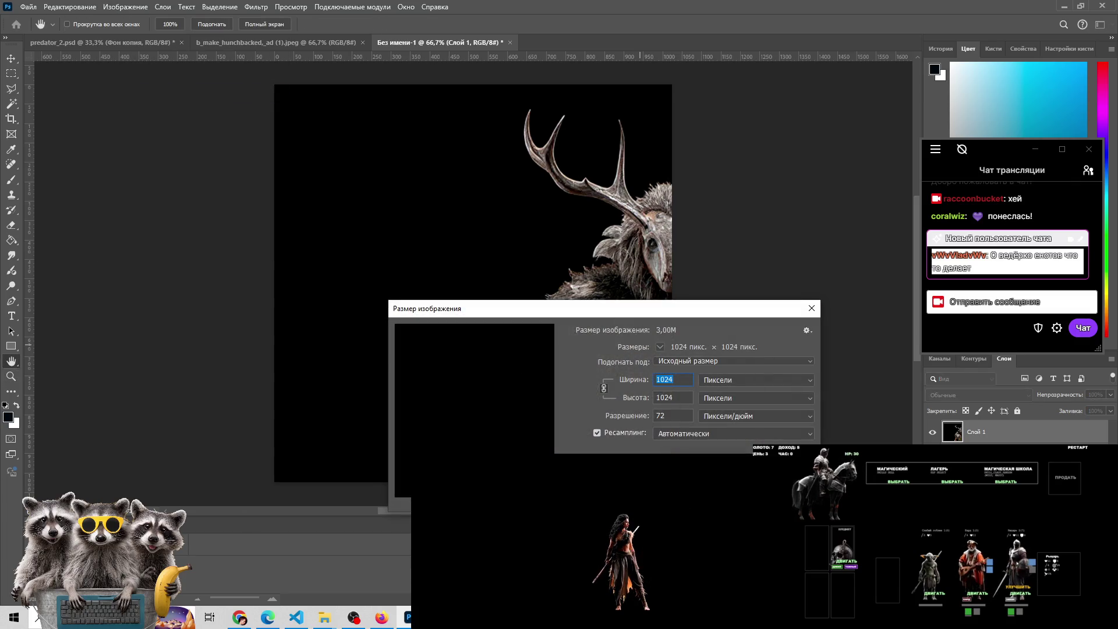
key(Escape)
key(ctrl+t)
key(ctrl+1)
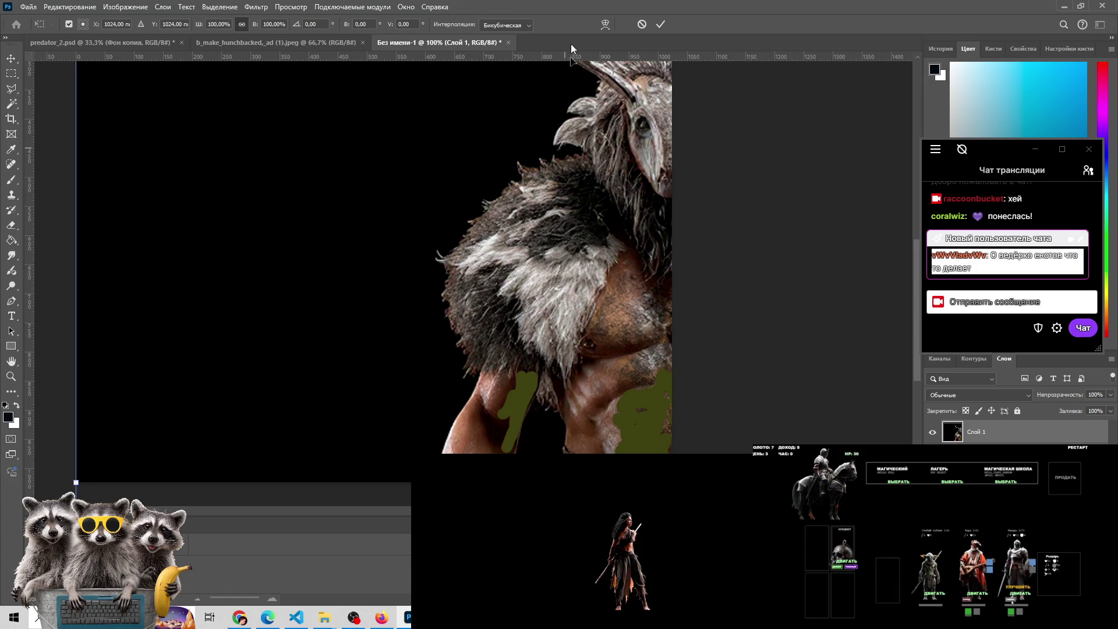
click(641, 26)
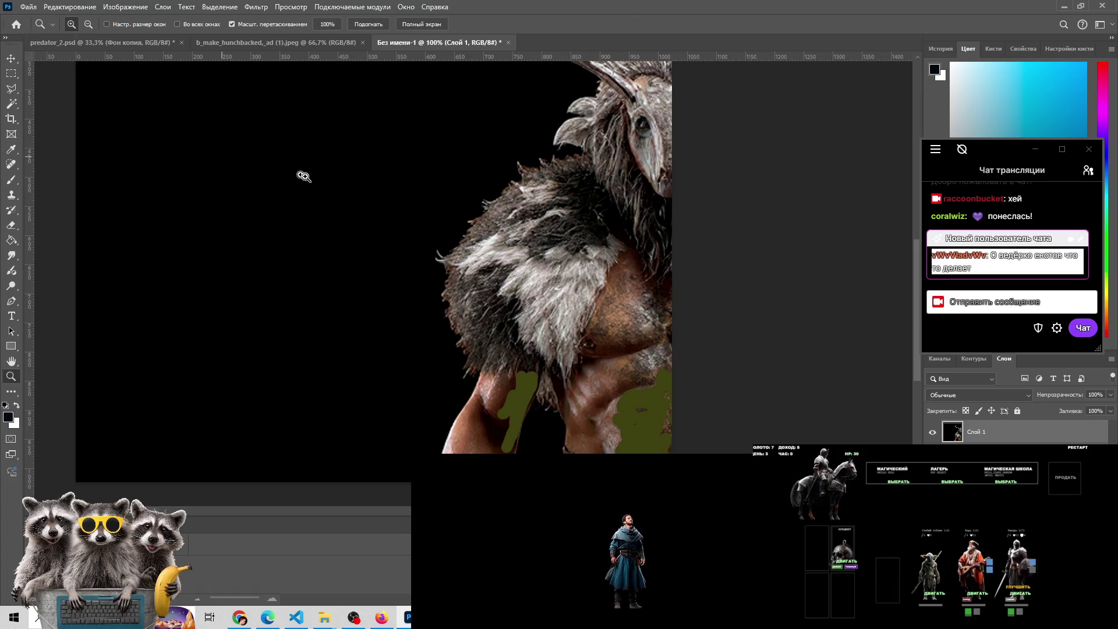
key(ctrl+minus)
drag(418, 148, 458, 254)
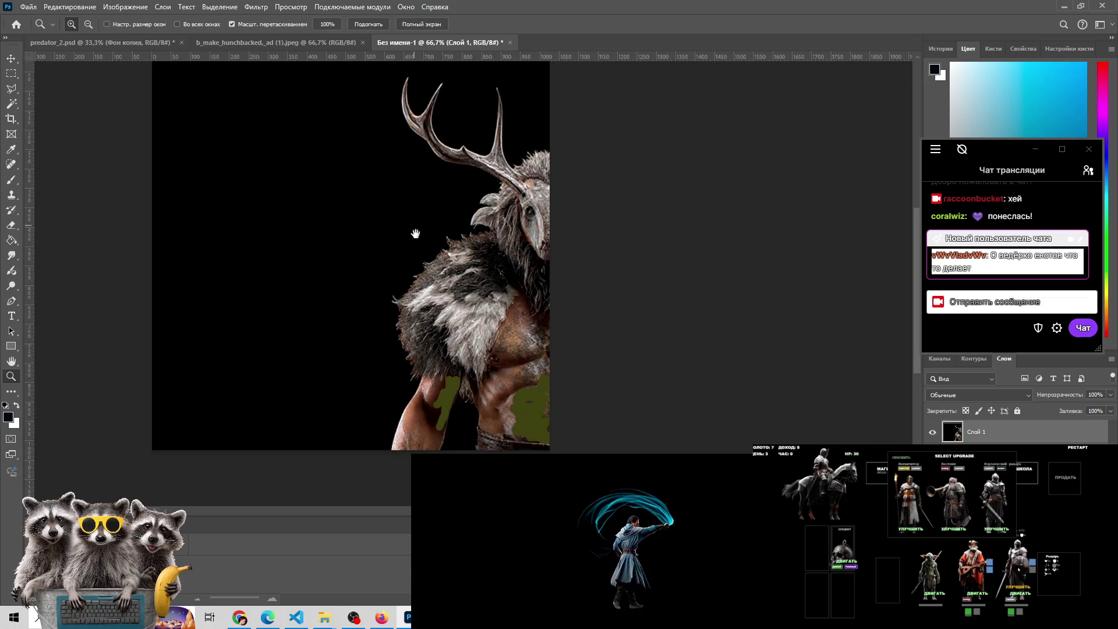
key(ctrl+t)
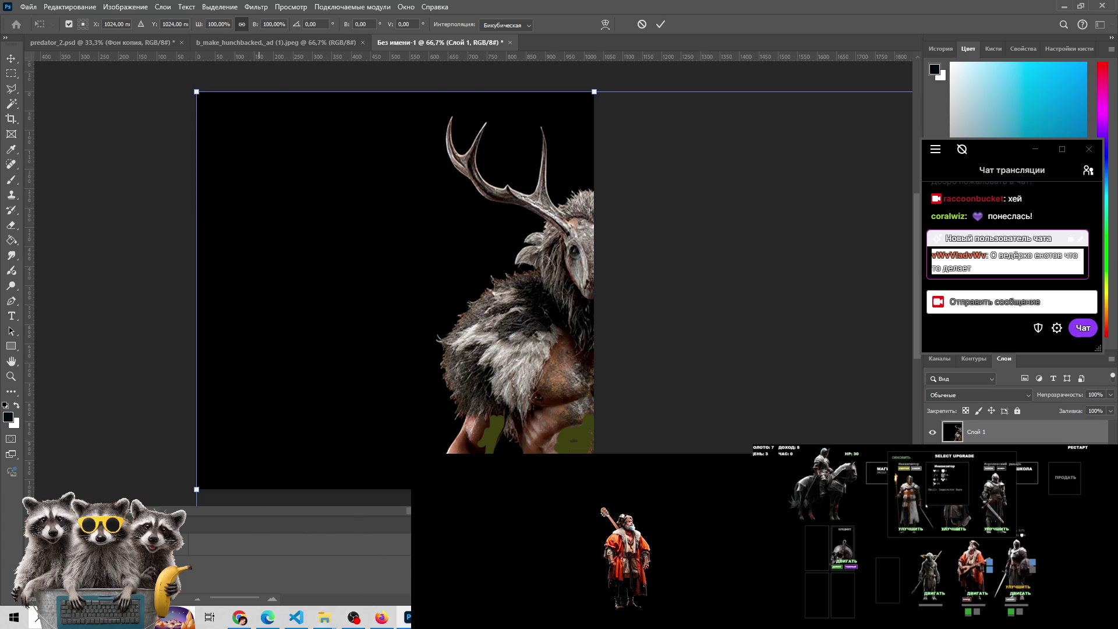
Try scaling the creature layer to 40% then 50%, move it top-left, then cancel the transform
mouse_move(242, 619)
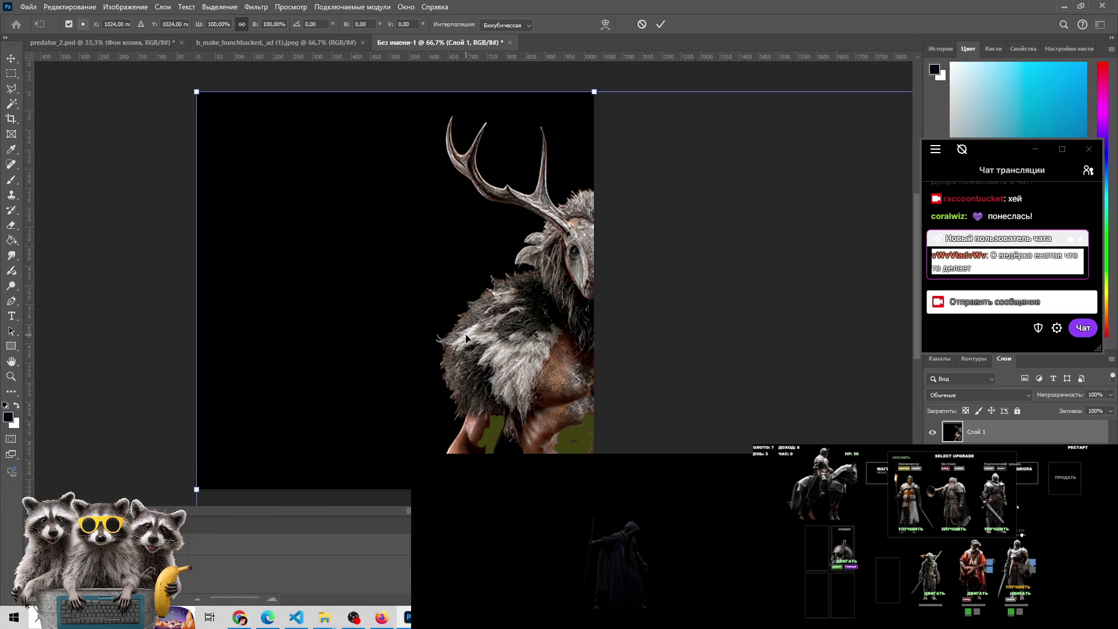
scroll(466, 338, down, 2)
scroll(449, 361, up, 1)
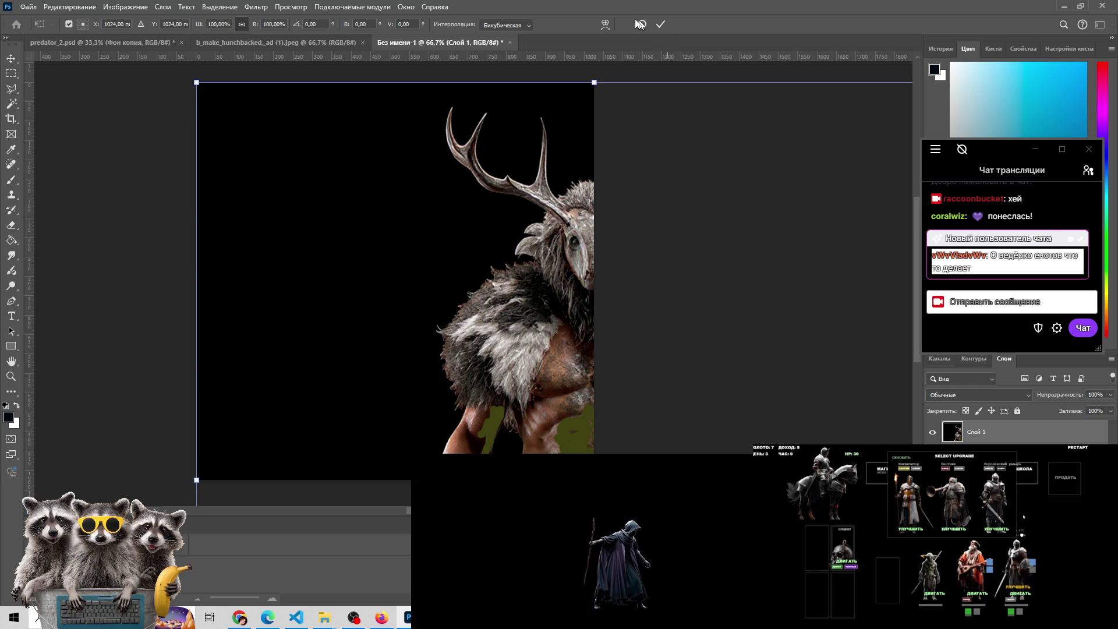
click(265, 24)
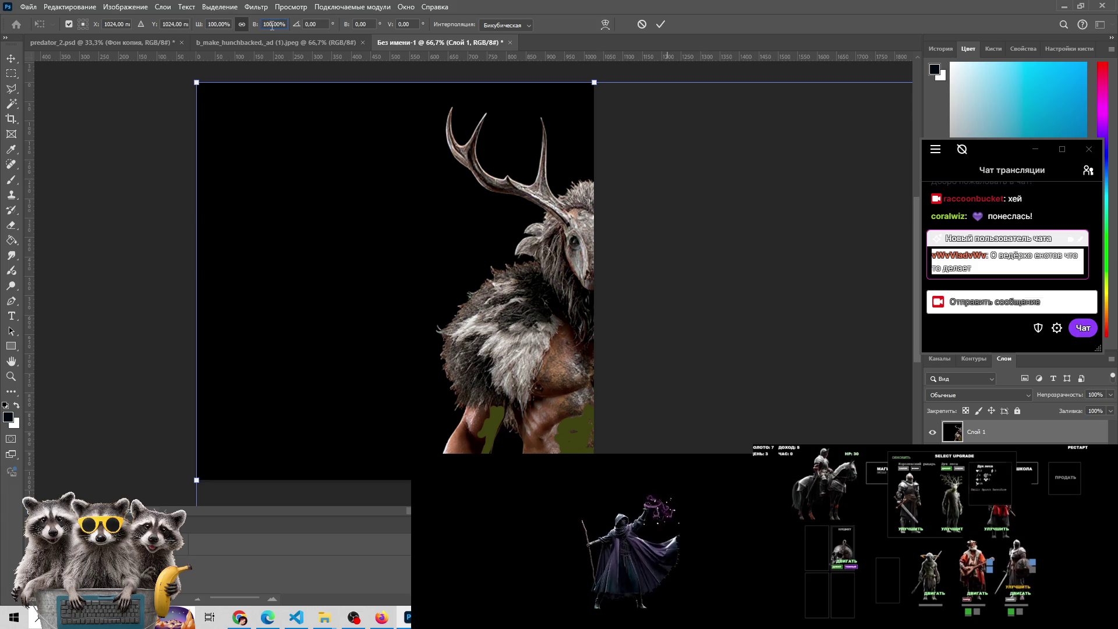
text(40)
key(Return)
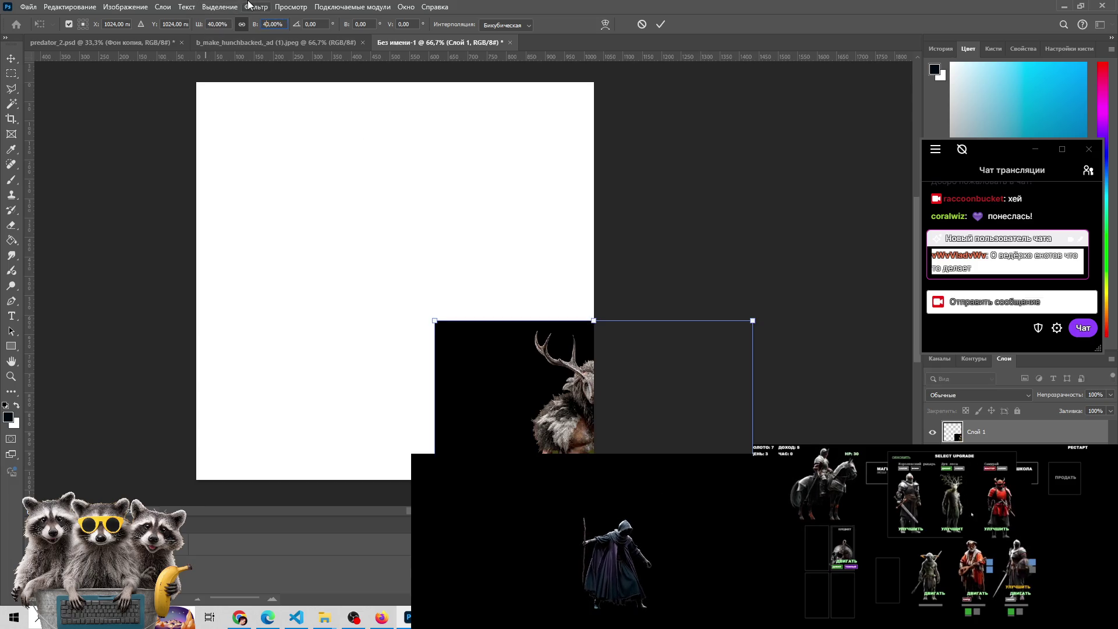
text(50)
key(Return)
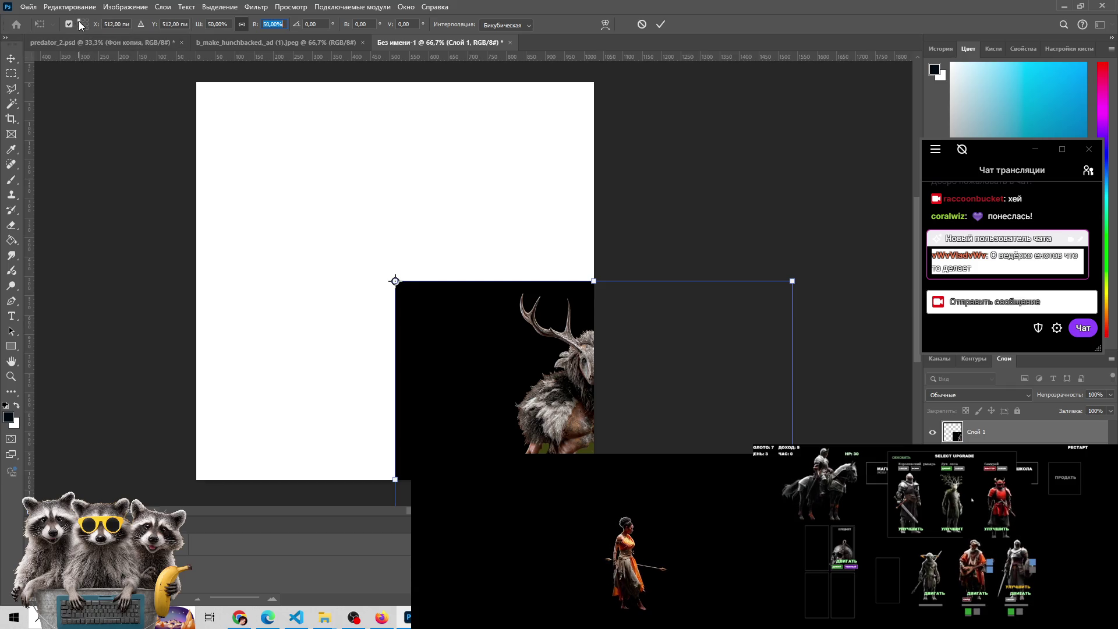
drag(493, 357, 291, 160)
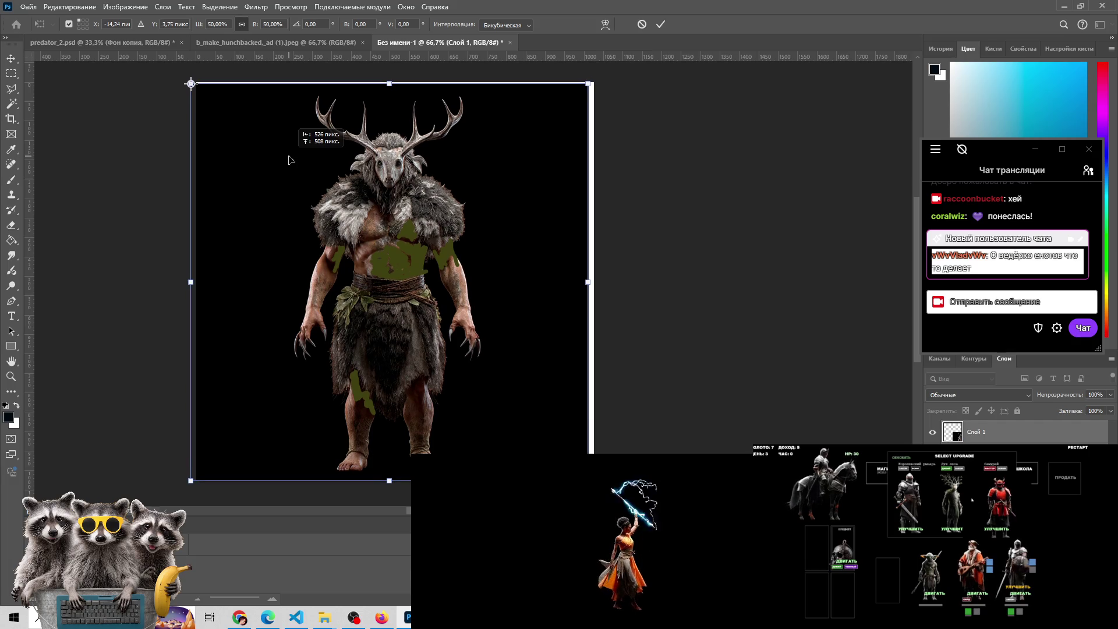
drag(291, 160, 291, 161)
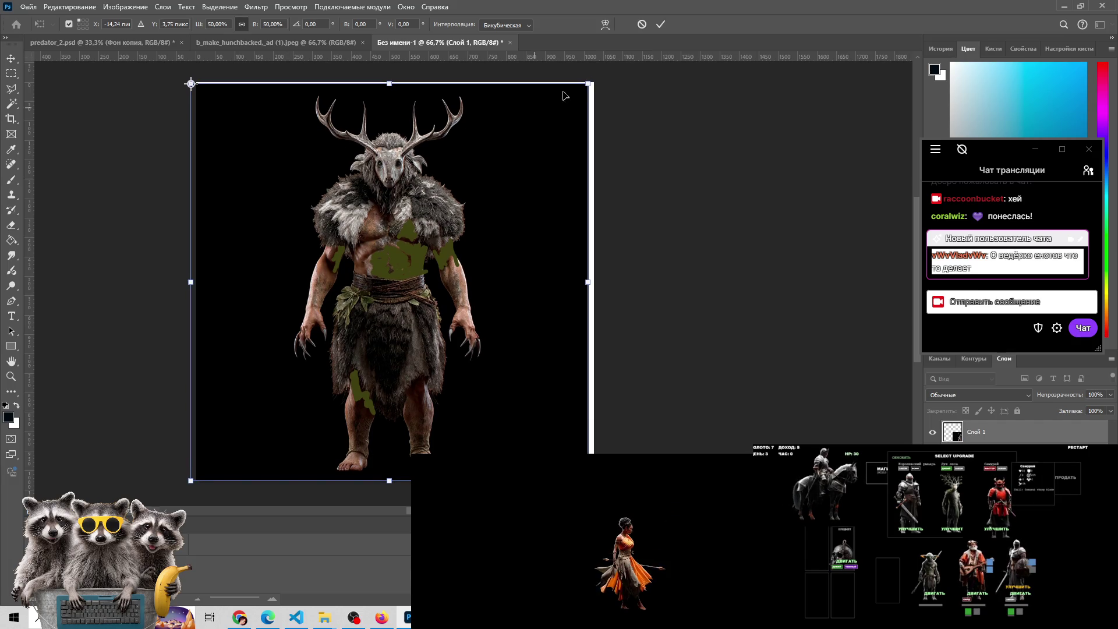
click(642, 25)
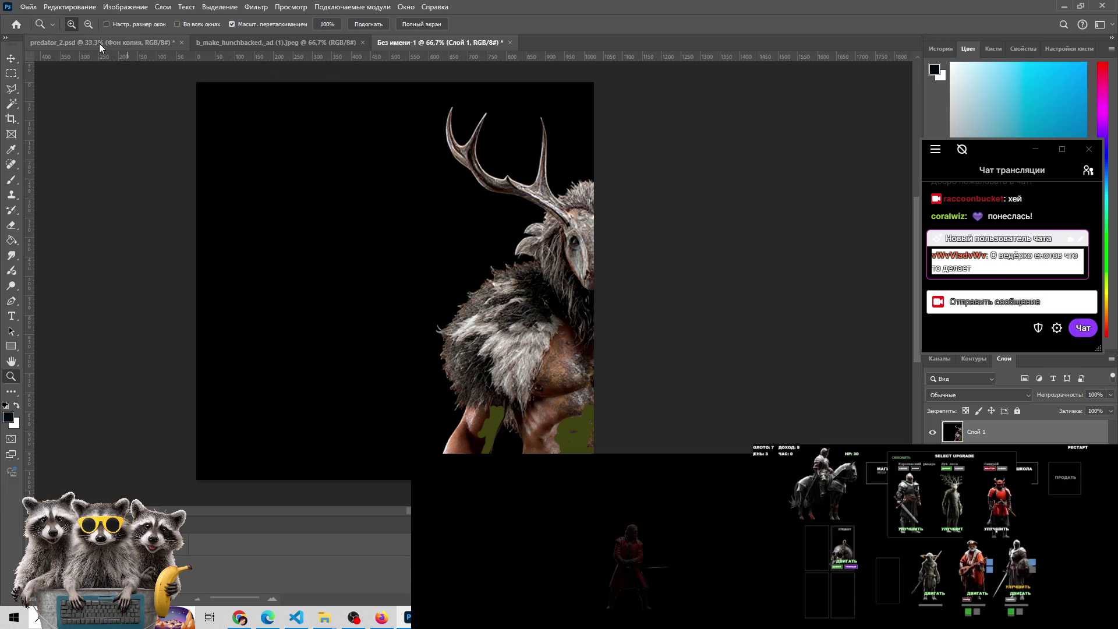
In predator_2.psd, select Слой 10 in the Layers panel
click(99, 43)
drag(989, 145, 988, 86)
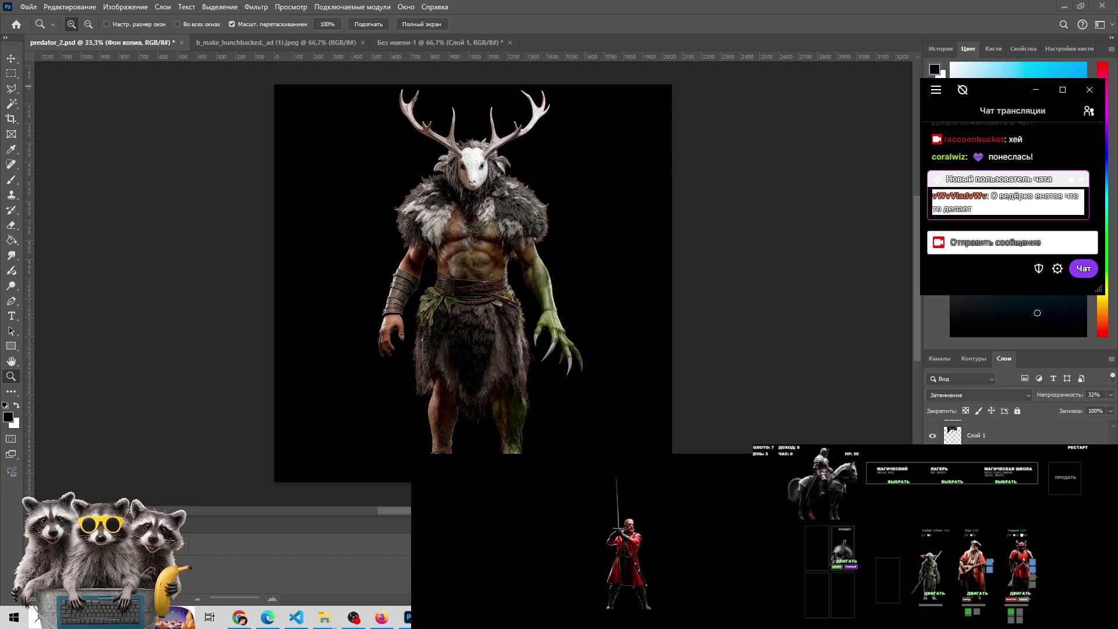
scroll(990, 430, up, 1)
scroll(954, 436, up, 2)
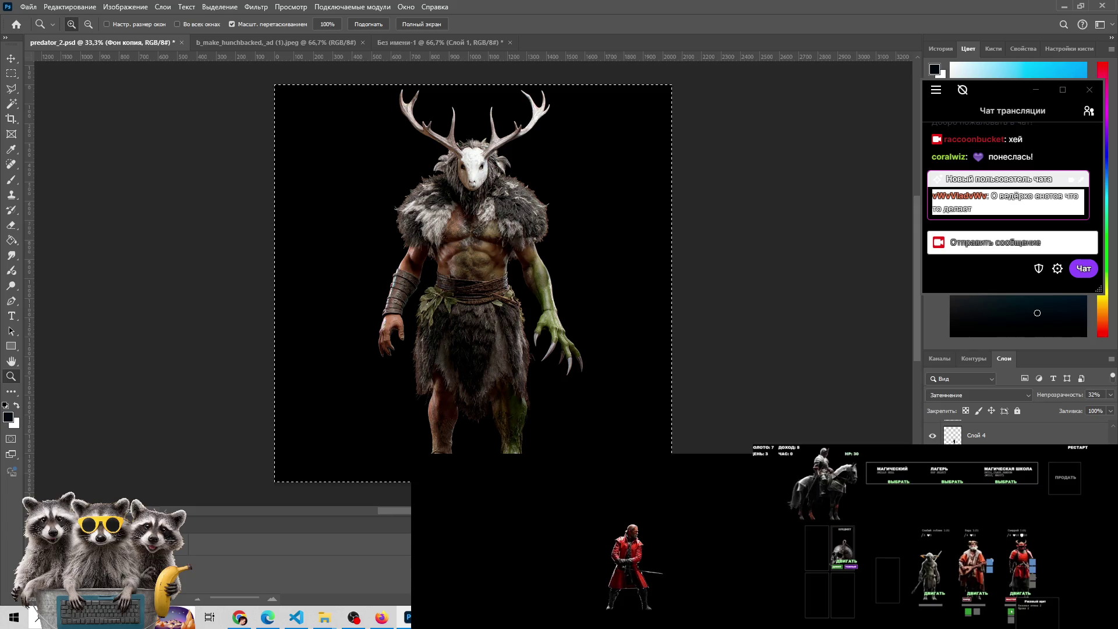
scroll(954, 436, down, 2)
click(1030, 440)
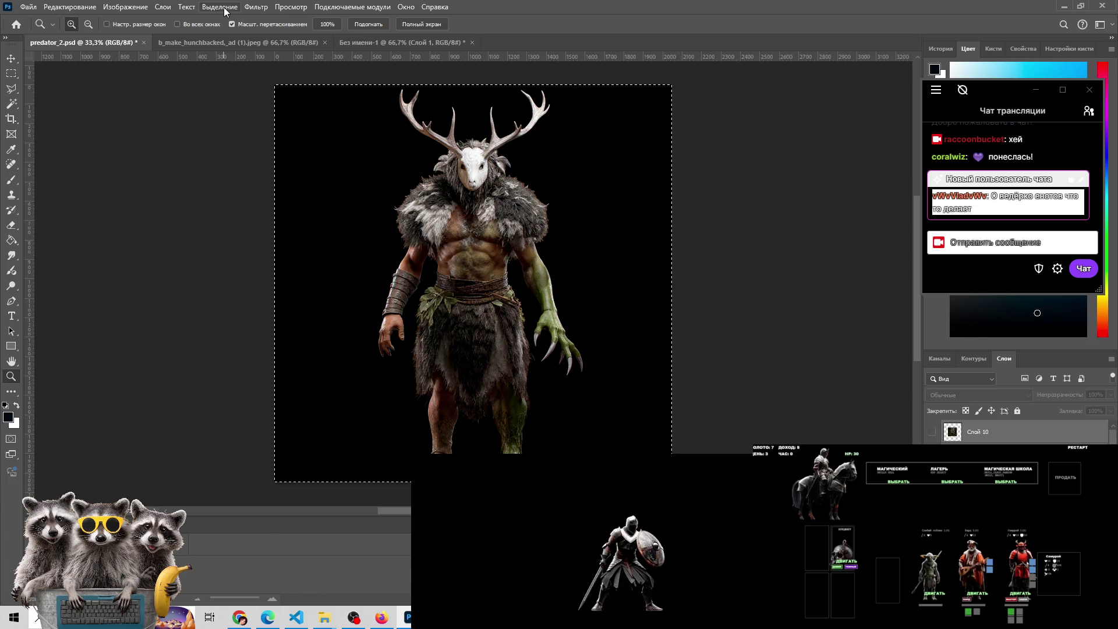
Merge layers into Слой 10, undo a later flatten to one background, and return to the untitled canvas
click(162, 7)
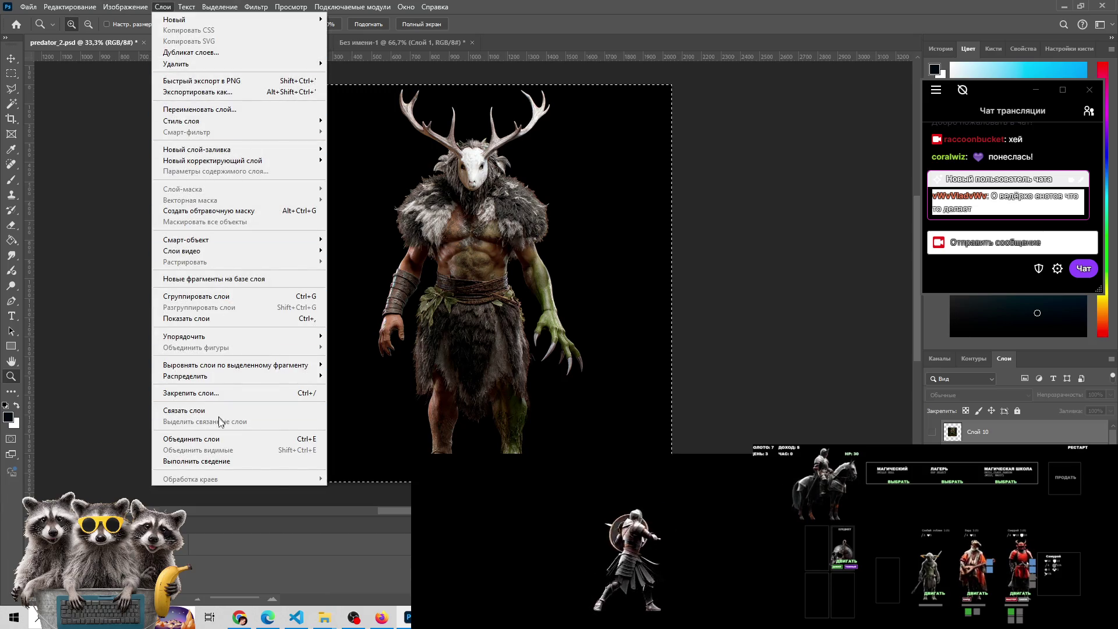
click(215, 441)
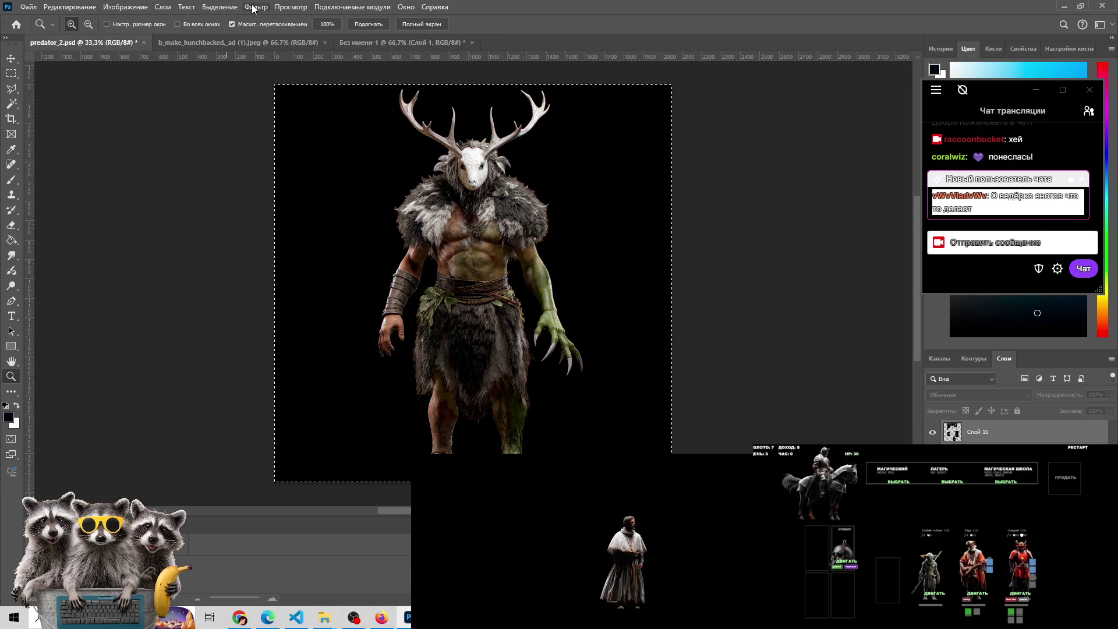
click(160, 7)
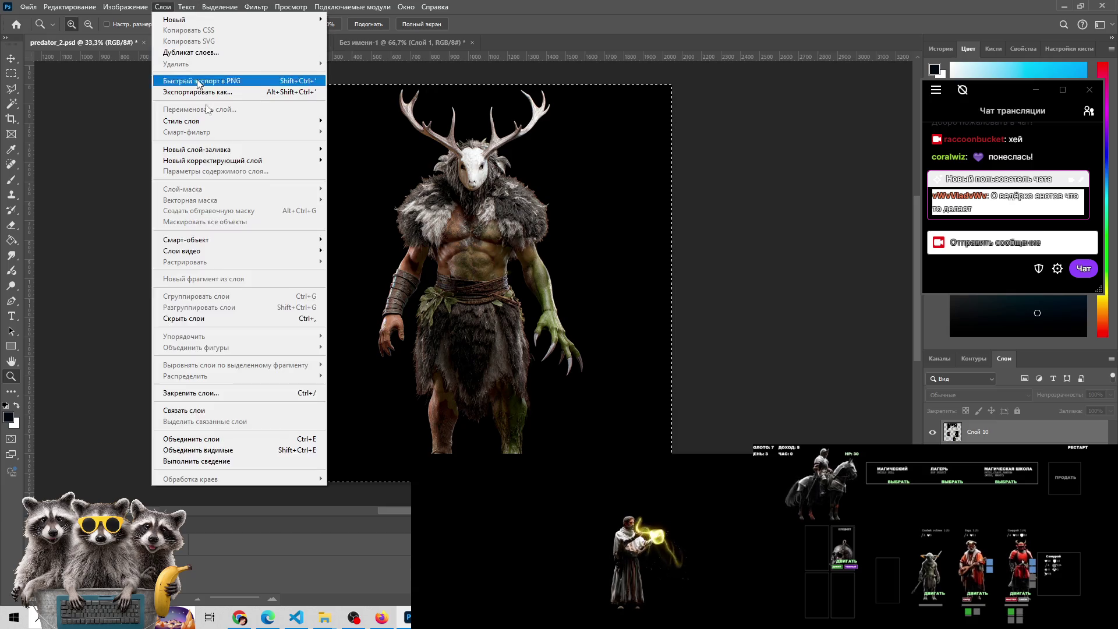
click(205, 441)
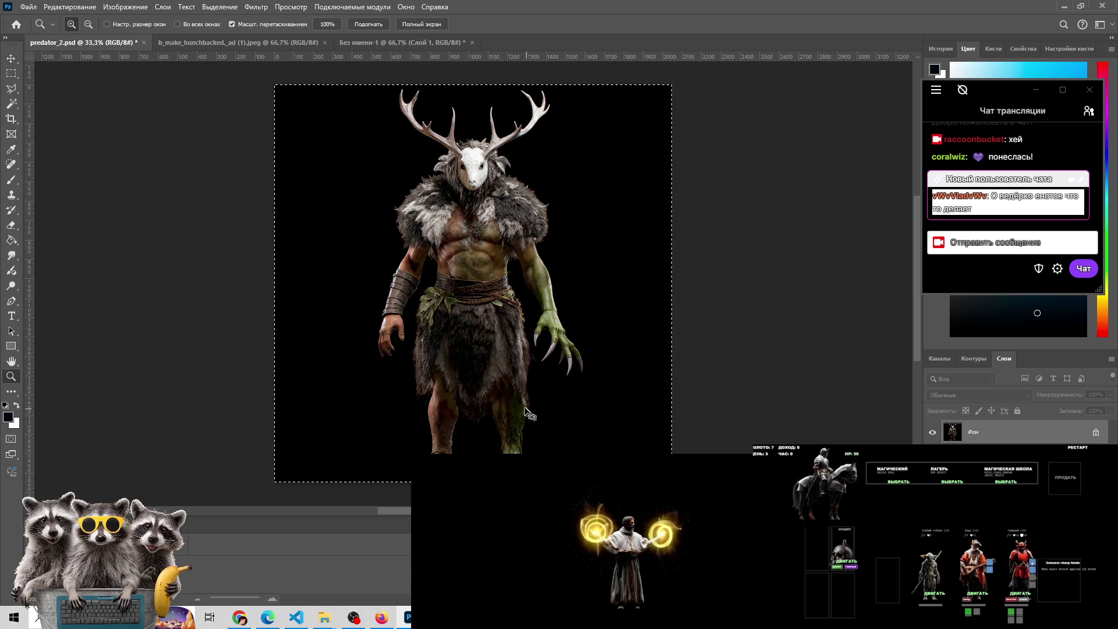
key(ctrl+z)
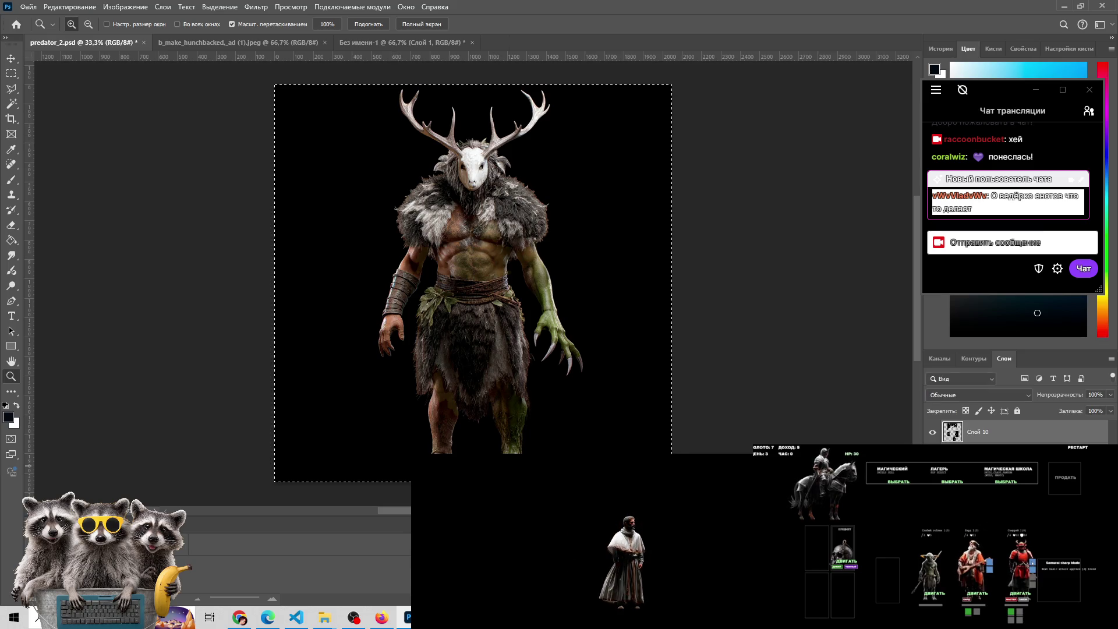
click(445, 42)
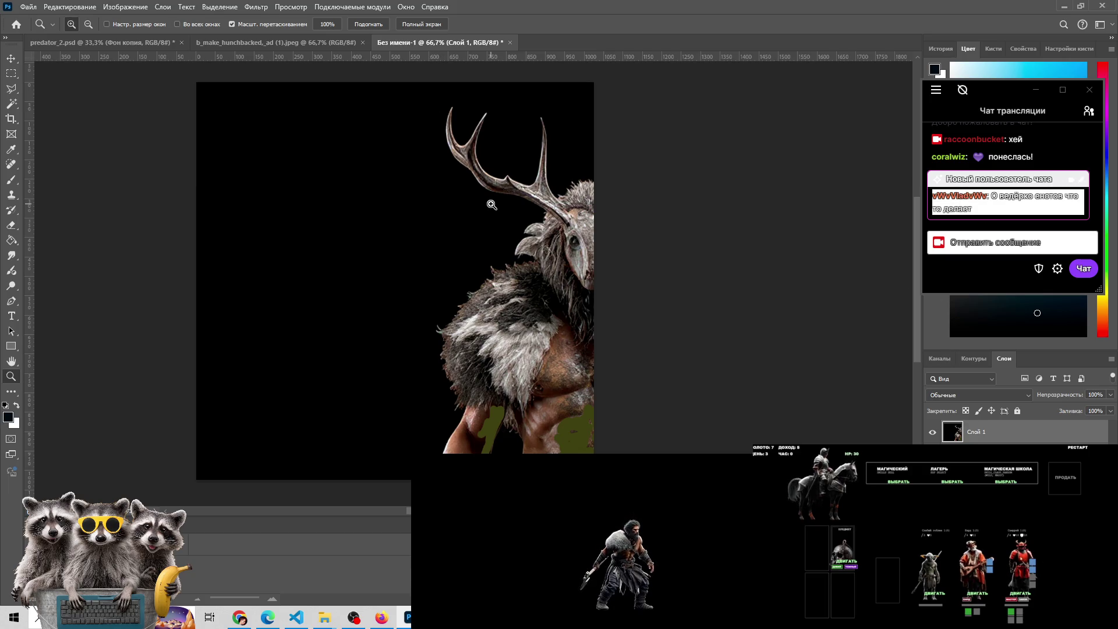
Toggle Слой 1's visibility off and on, then paste the white-masked creature in as Слой 2
click(932, 432)
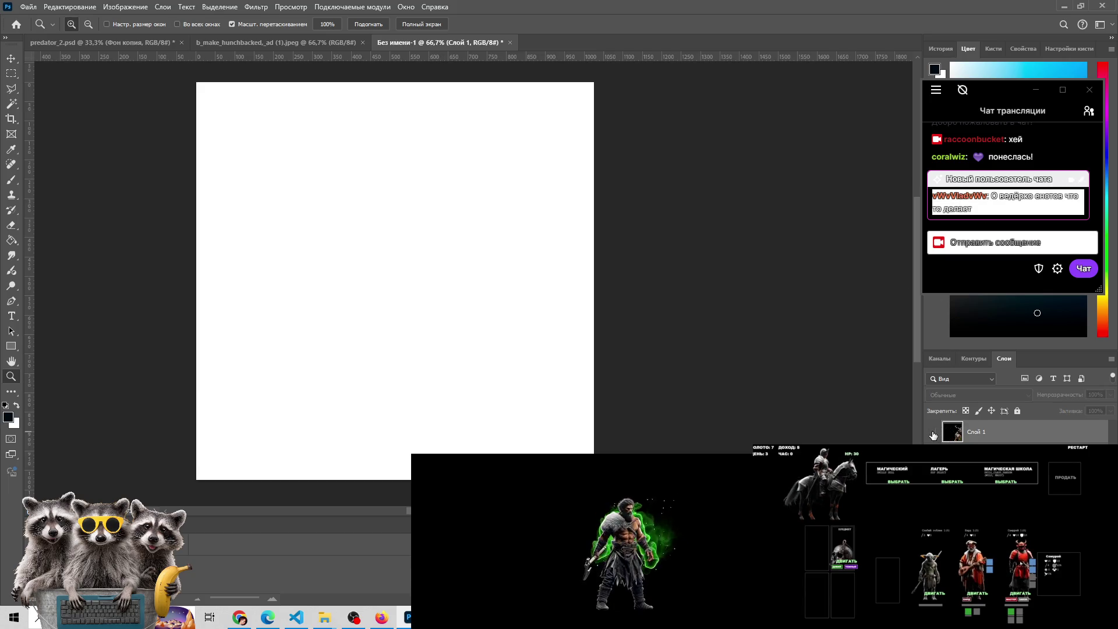
click(933, 433)
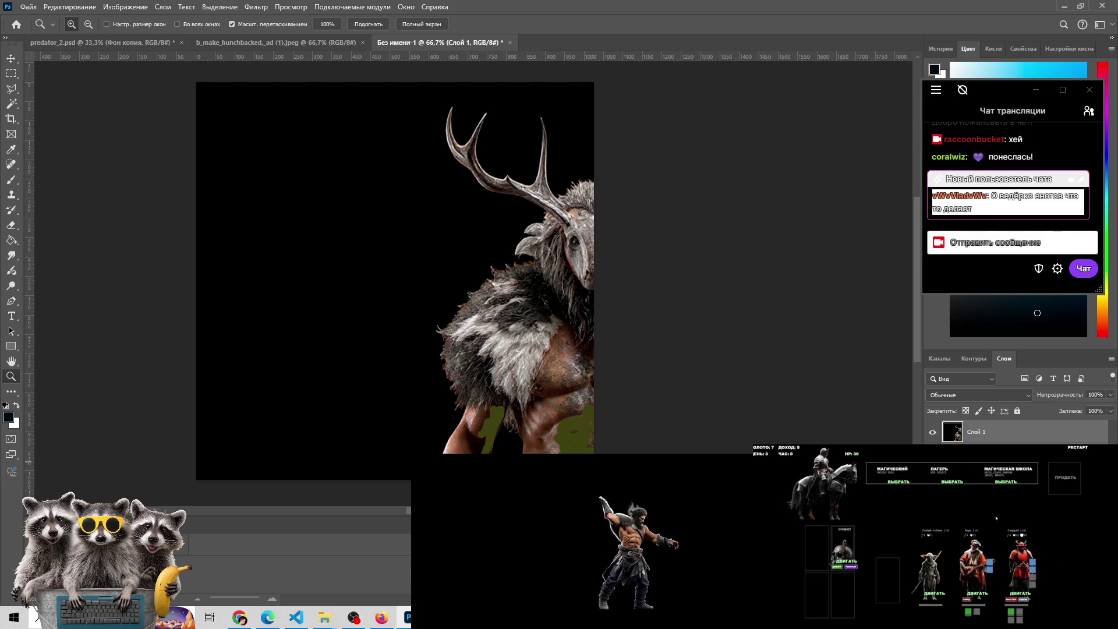
key(ctrl+v)
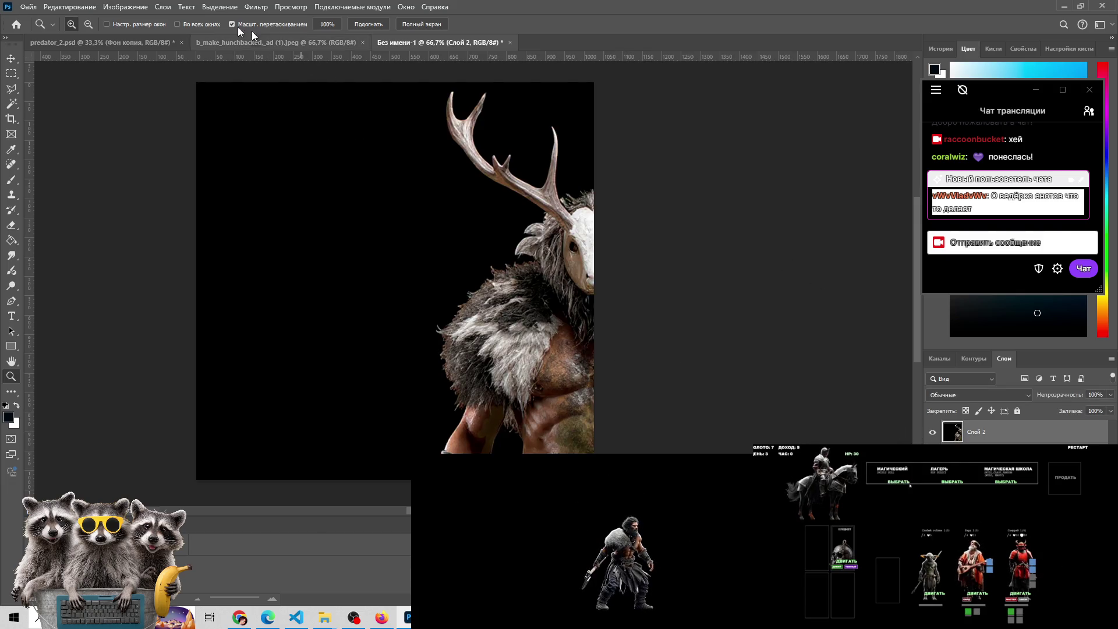
click(116, 7)
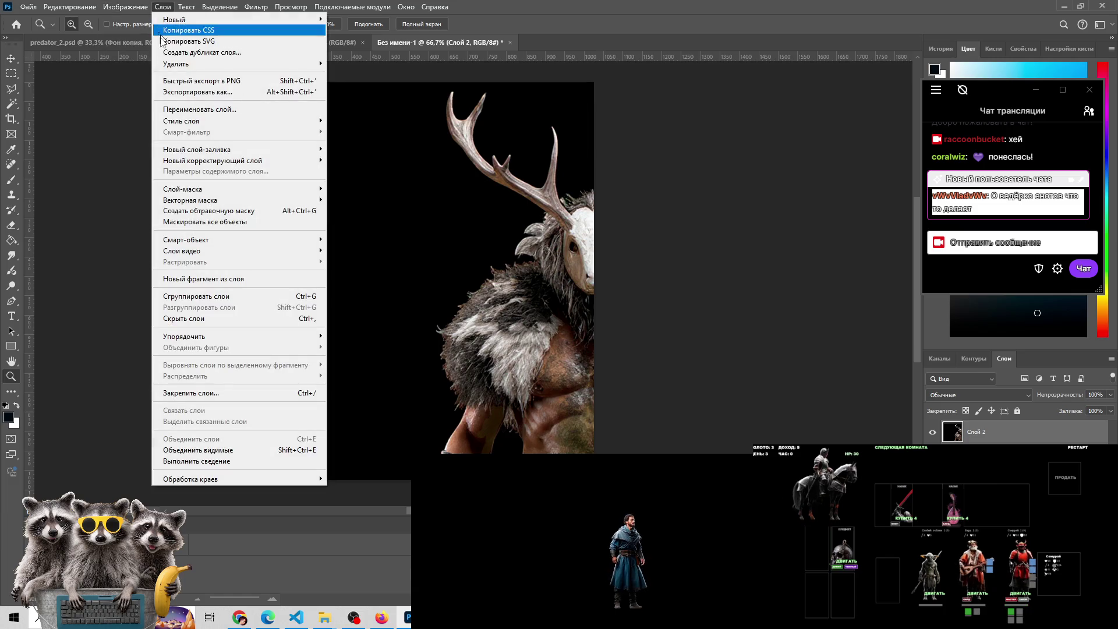
Trial-scale Слой 2 to 40% then 50%, move it top-left, and cancel that attempt
click(710, 271)
key(ctrl+t)
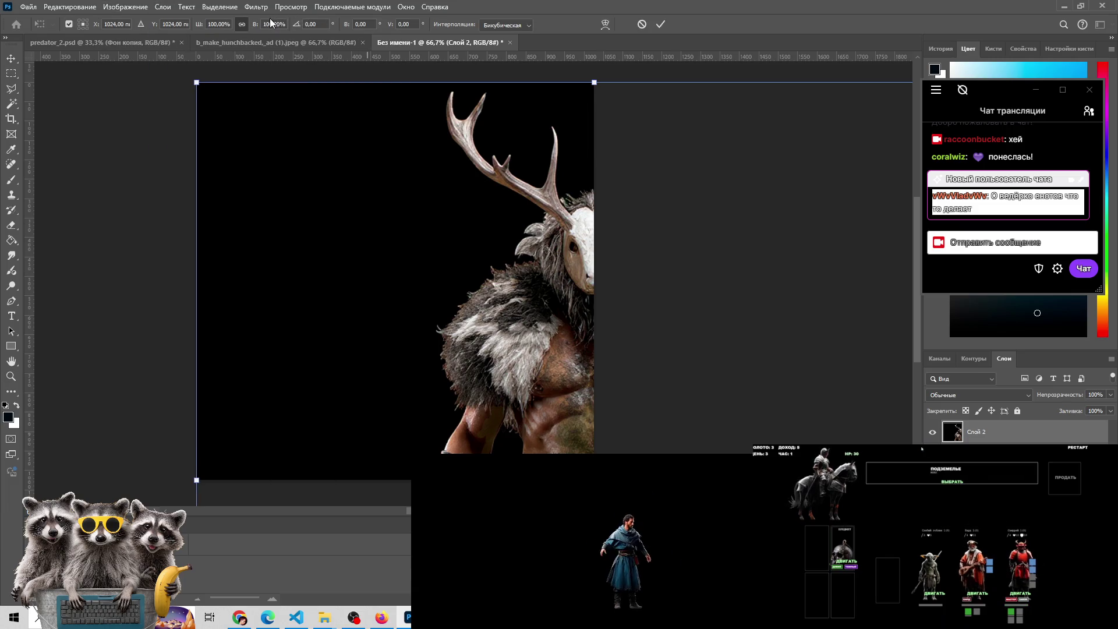
text(40)
key(Return)
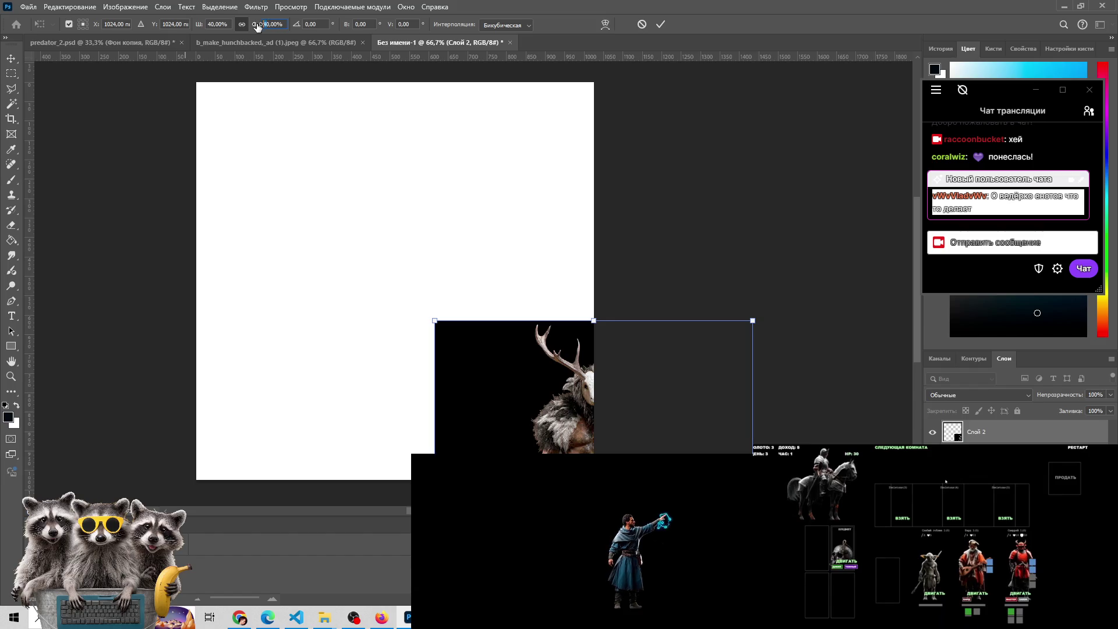
text(50)
key(Return)
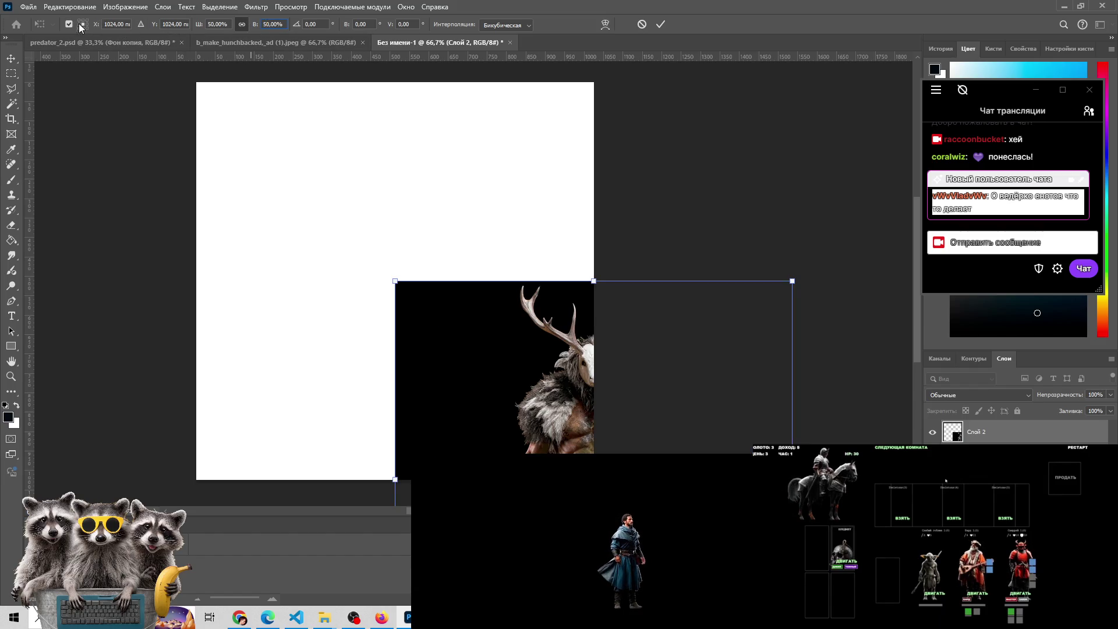
drag(463, 391, 266, 193)
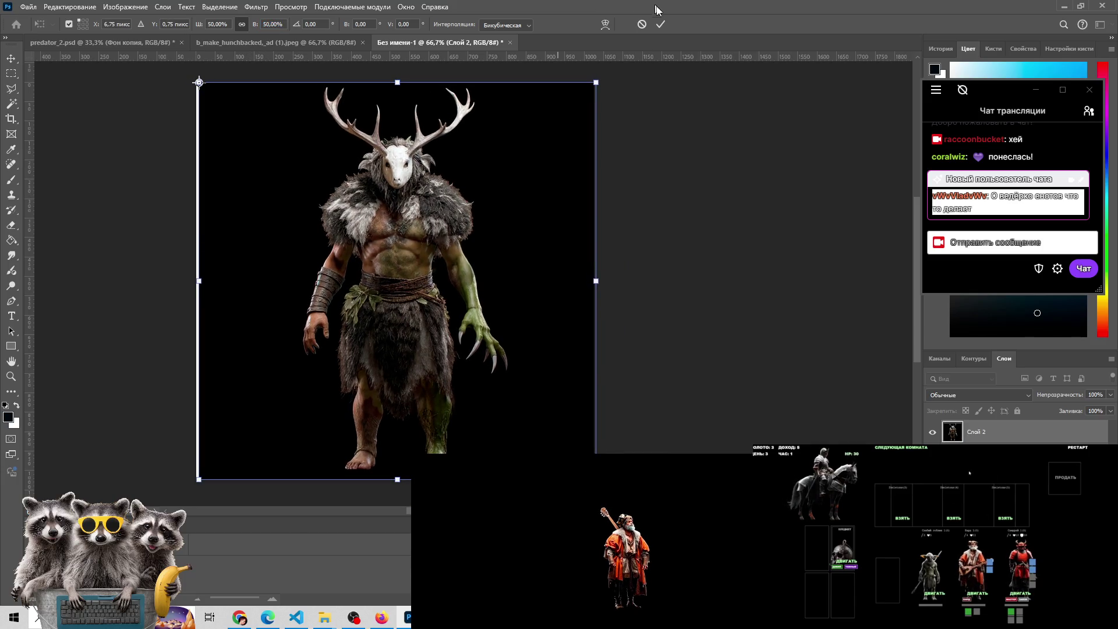
click(641, 25)
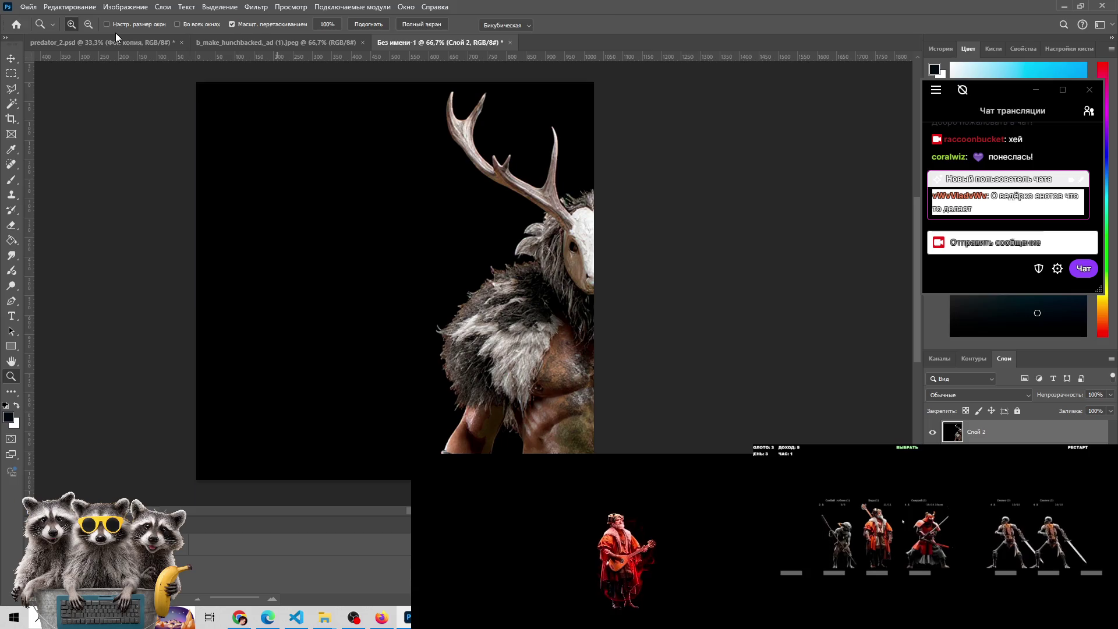
Scale the white-masked creature layer to 50% and commit so it fits the canvas
key(ctrl+t)
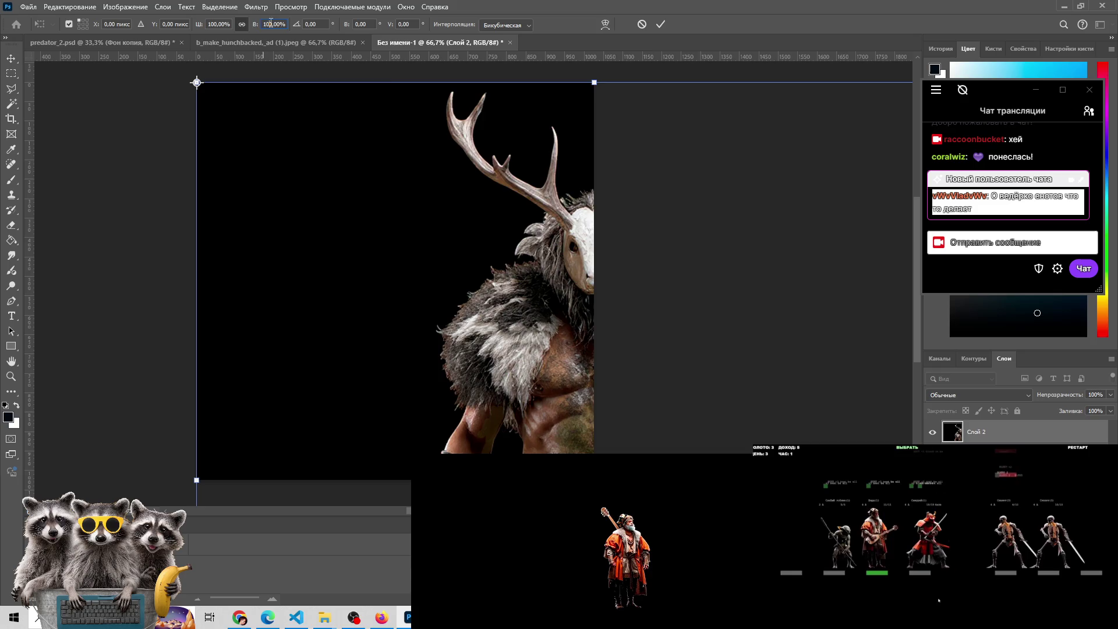
text(50)
key(Return)
click(660, 24)
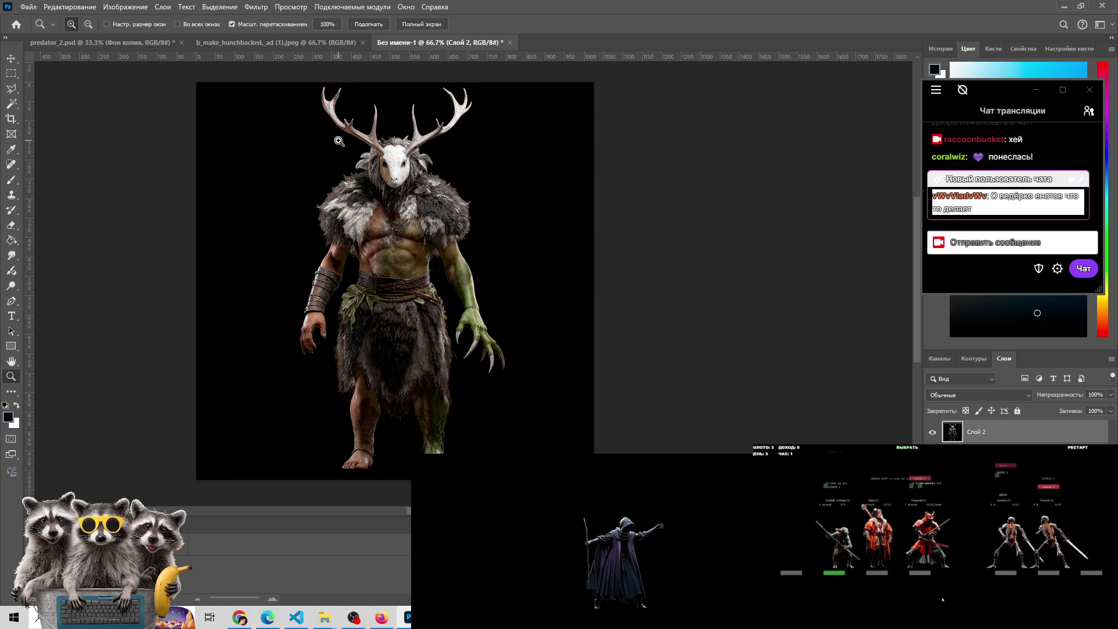
click(253, 43)
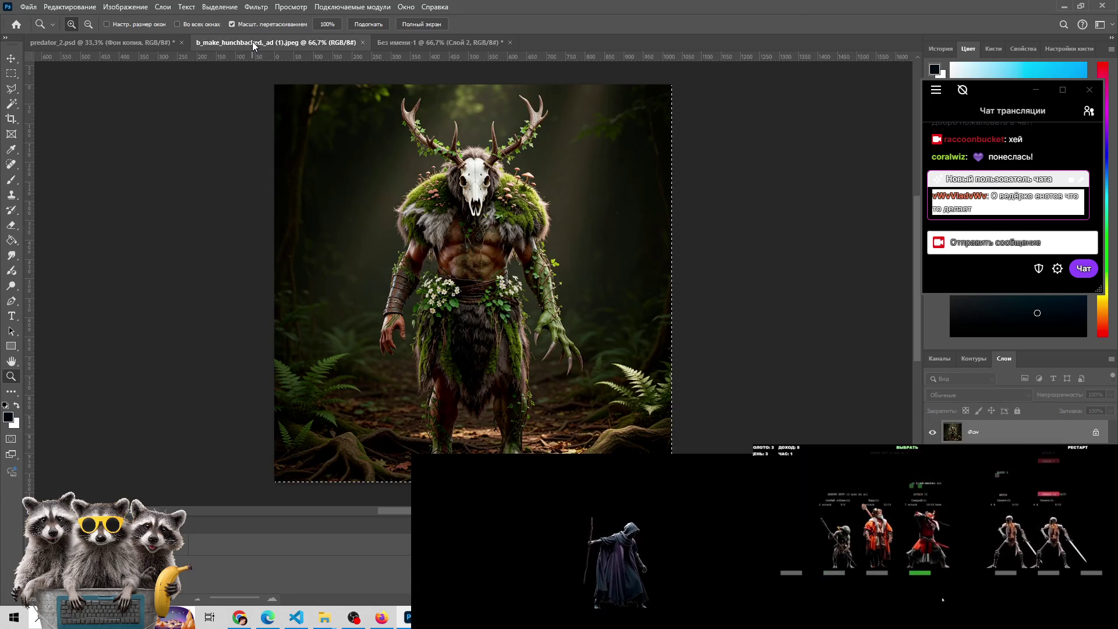
Copy the moss-covered forest creature image into the untitled document as Слой 3
click(414, 42)
drag(369, 298, 371, 294)
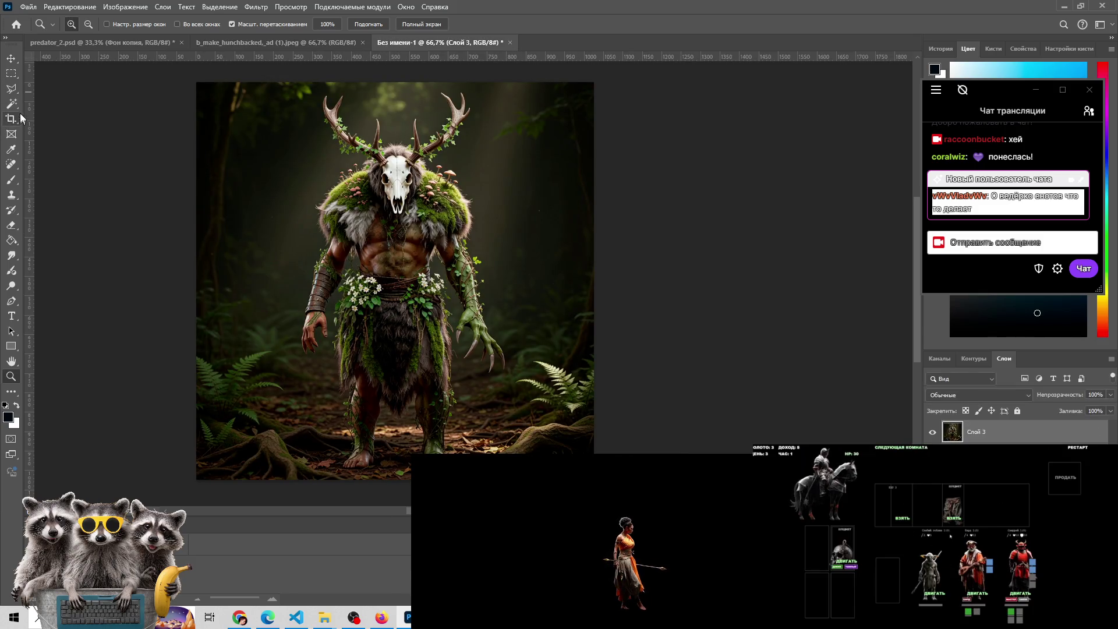
click(16, 89)
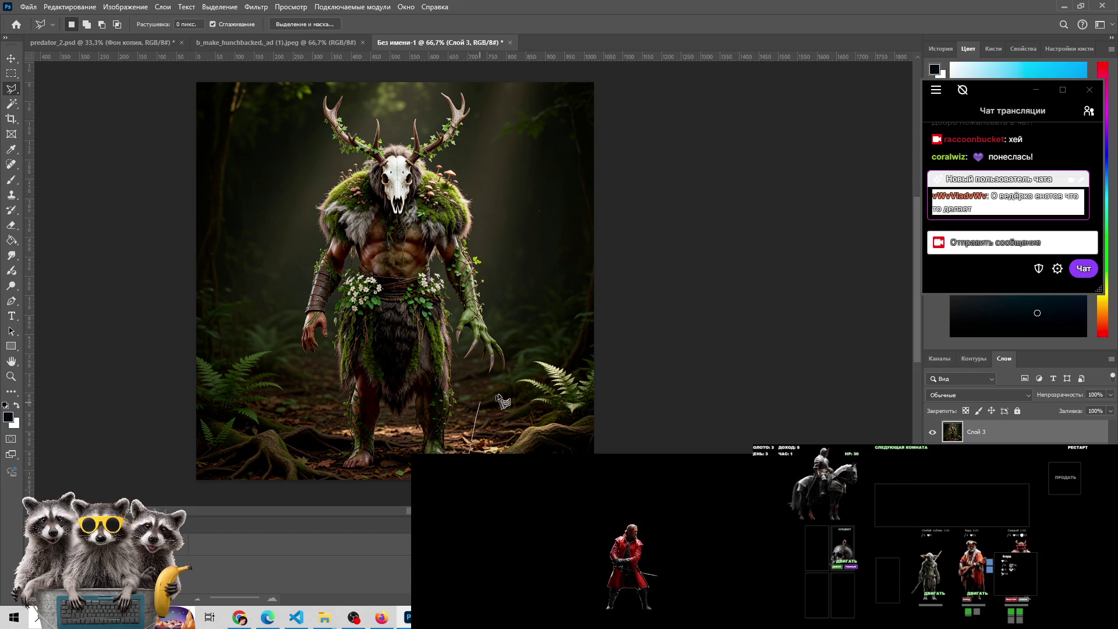
Draw a freehand lasso outline around the forest creature from above its antlers to its feet
drag(489, 184, 486, 126)
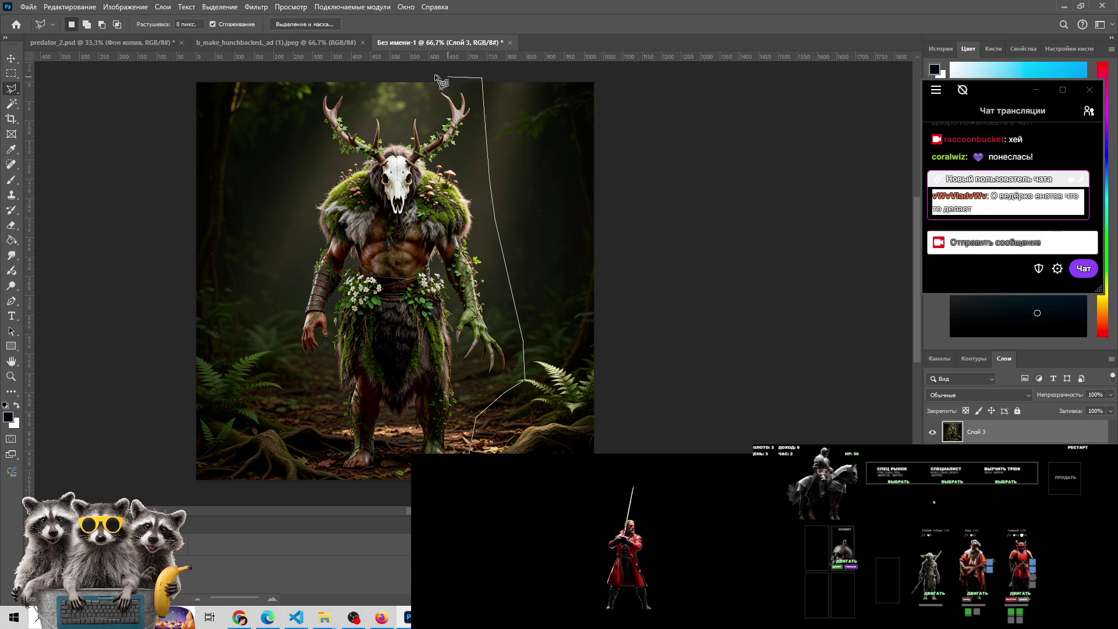
drag(400, 121, 294, 140)
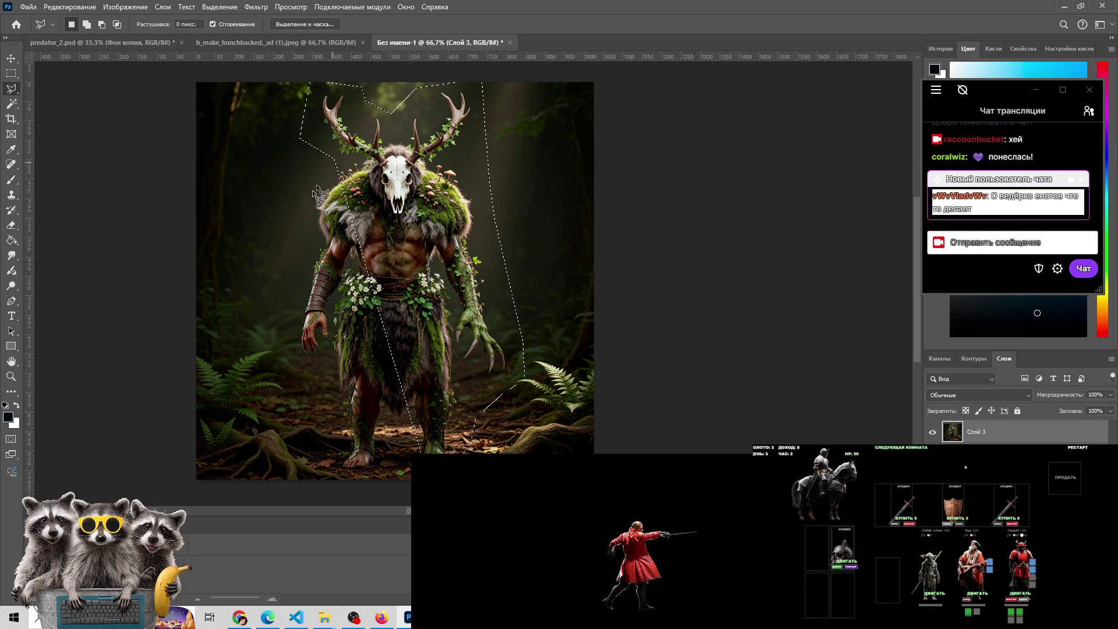
drag(307, 213, 419, 451)
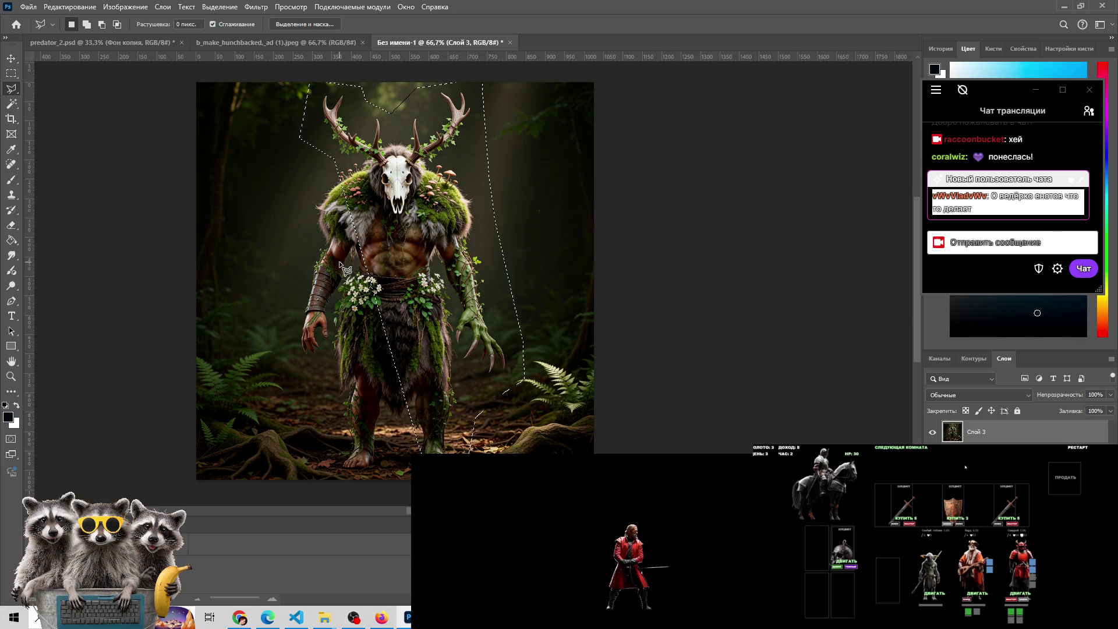
Add the lower-left area and the right side to the selection with polygonal lasso points
shift+click(299, 139)
click(266, 363)
click(321, 396)
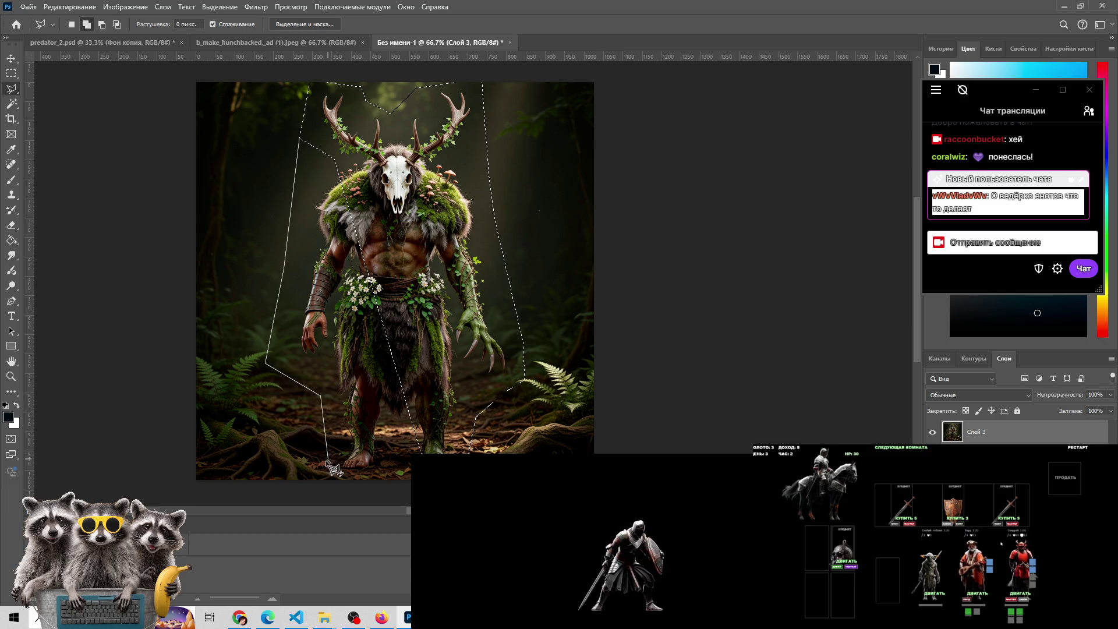
click(450, 402)
click(443, 306)
click(434, 239)
click(408, 192)
click(361, 153)
click(300, 139)
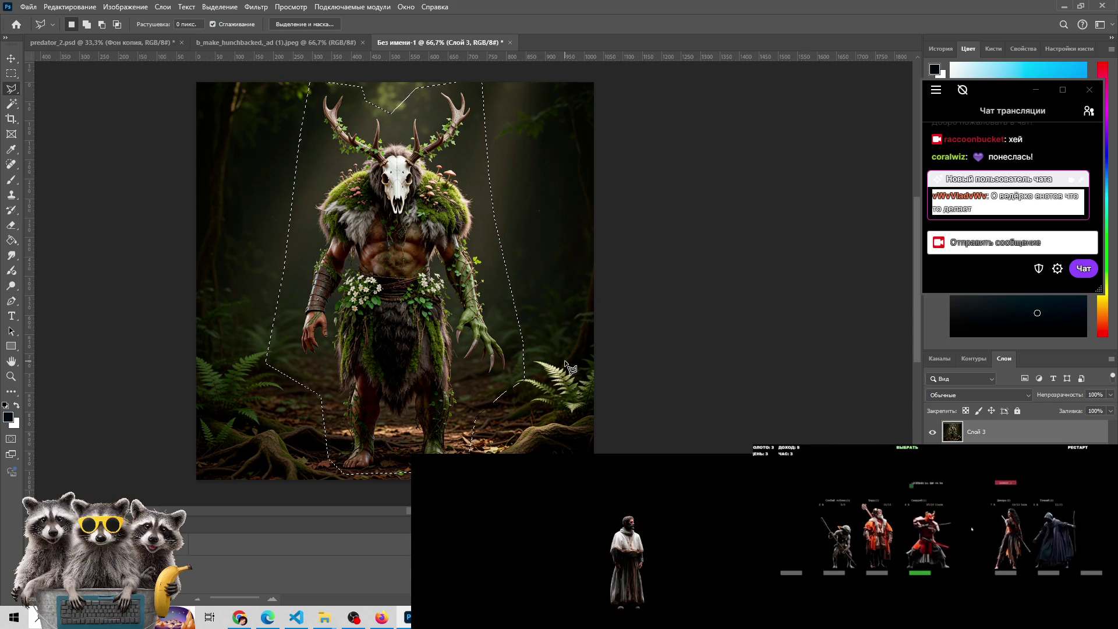
Invert the selection, fill the forest background outside the creature with black, and deselect
click(224, 8)
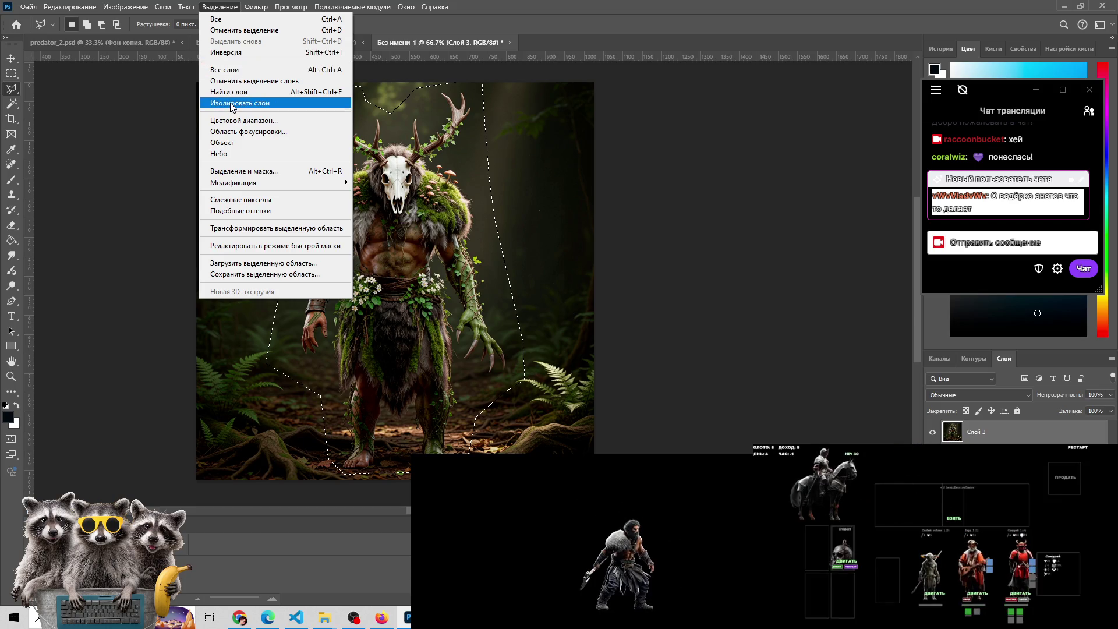
click(234, 53)
key(alt+BackSpace)
key(ctrl+d)
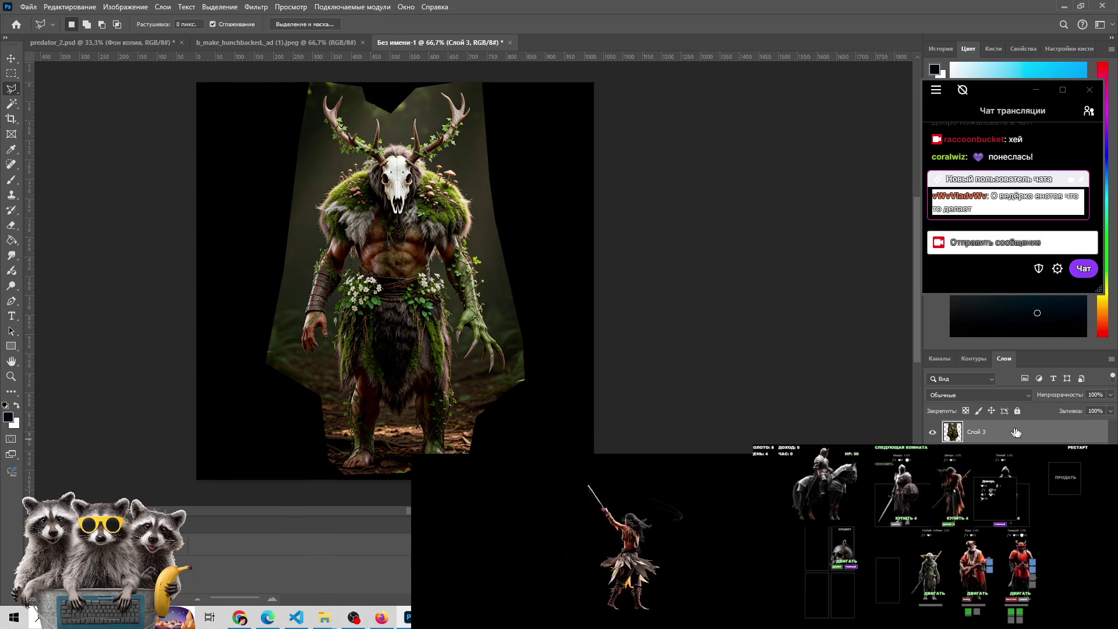
mouse_move(1111, 395)
mouse_down()
mouse_move(1098, 410)
mouse_move(1073, 411)
mouse_move(1094, 411)
mouse_up()
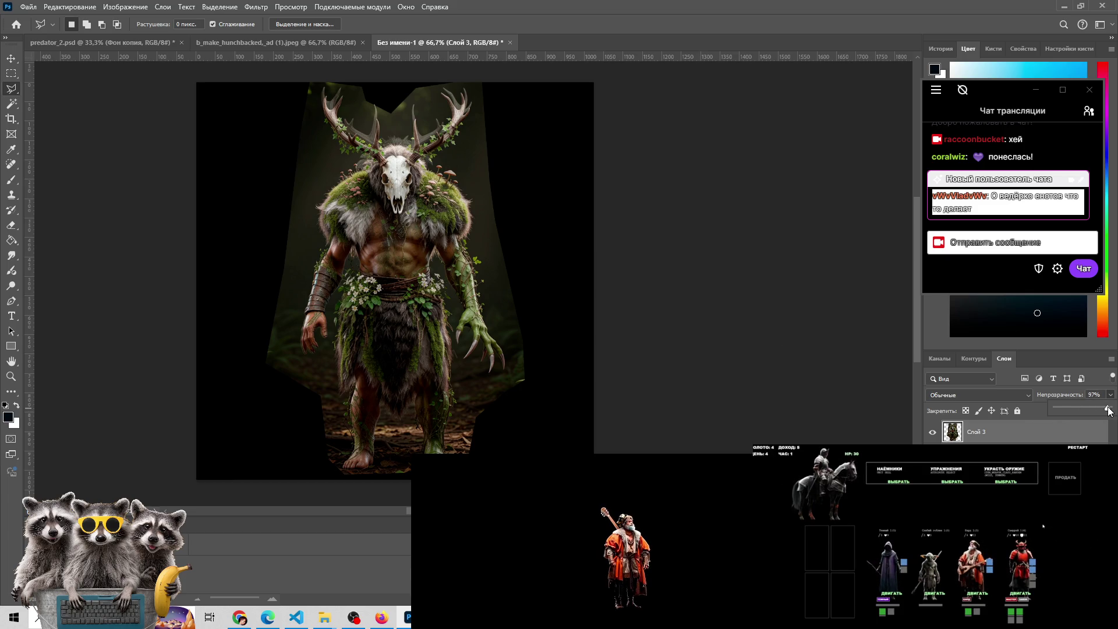
drag(1108, 411, 1074, 407)
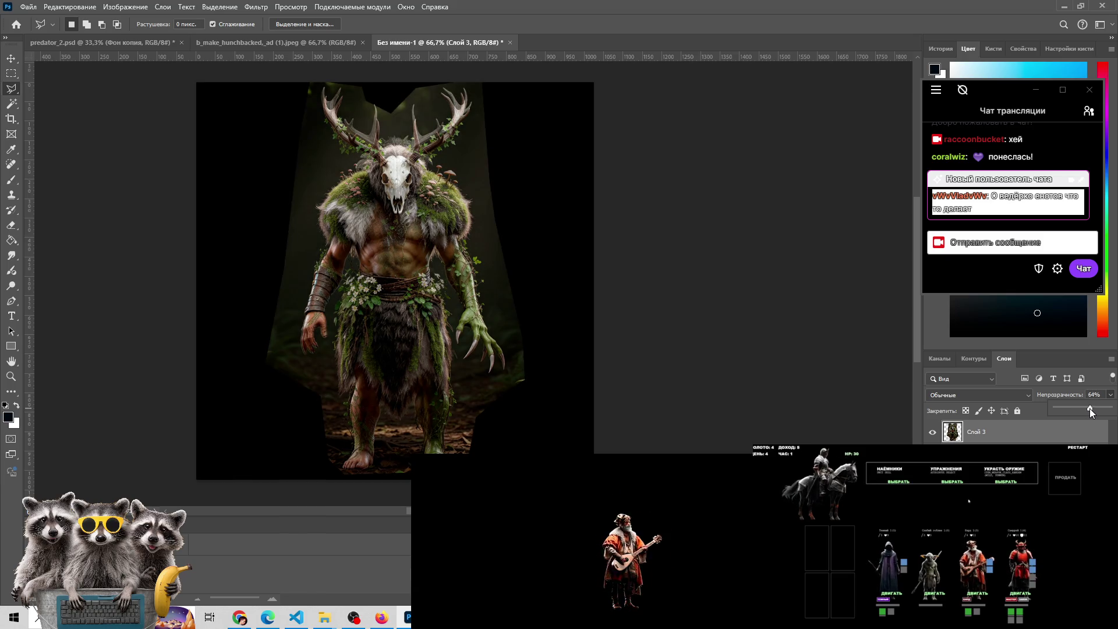
drag(1090, 408, 1110, 407)
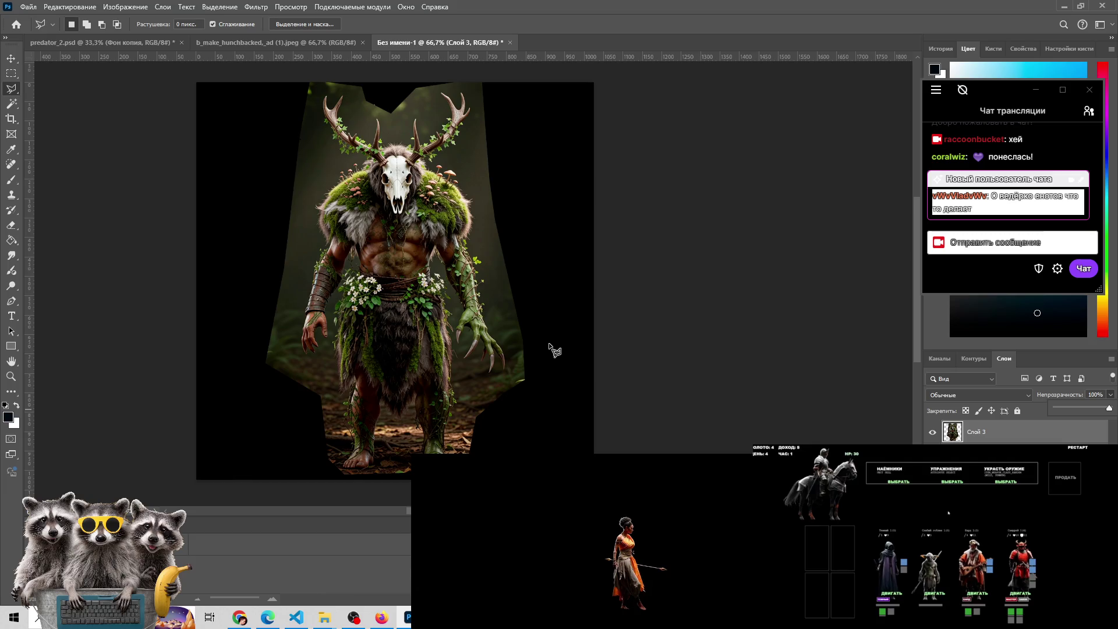
Select the forest creature's green clawed arm and copy it onto a new layer, Слой 4
click(11, 72)
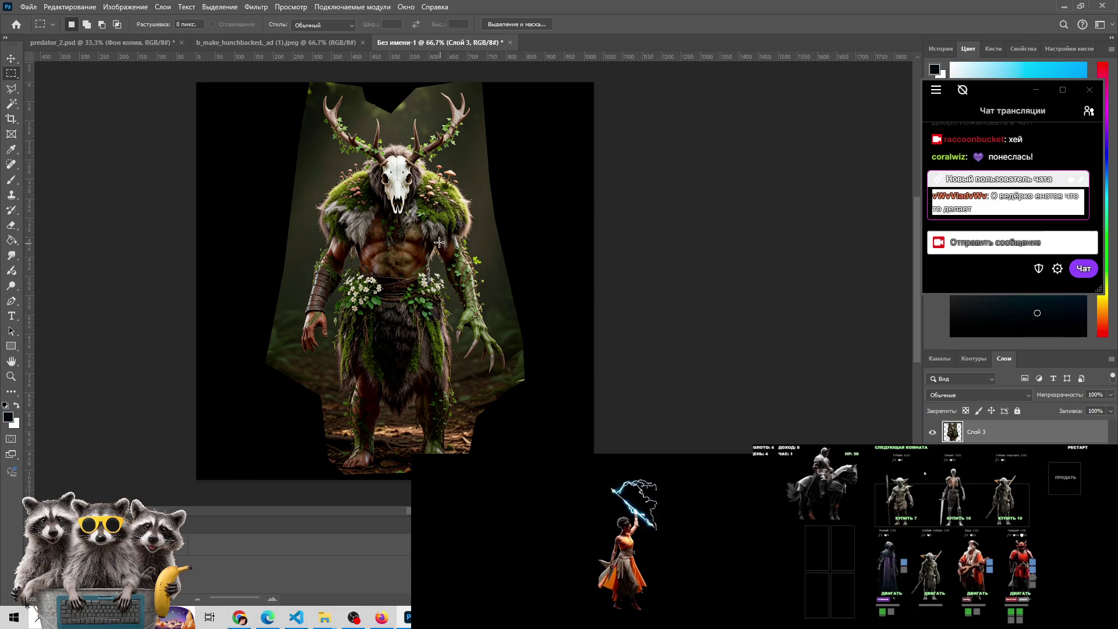
drag(427, 234, 515, 380)
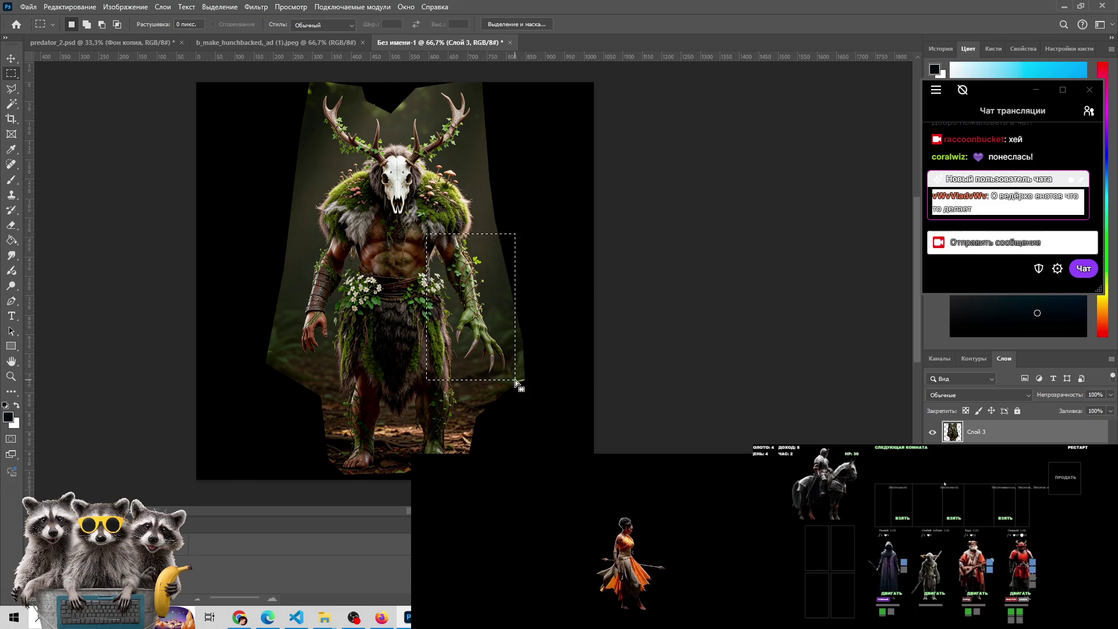
key(ctrl+j)
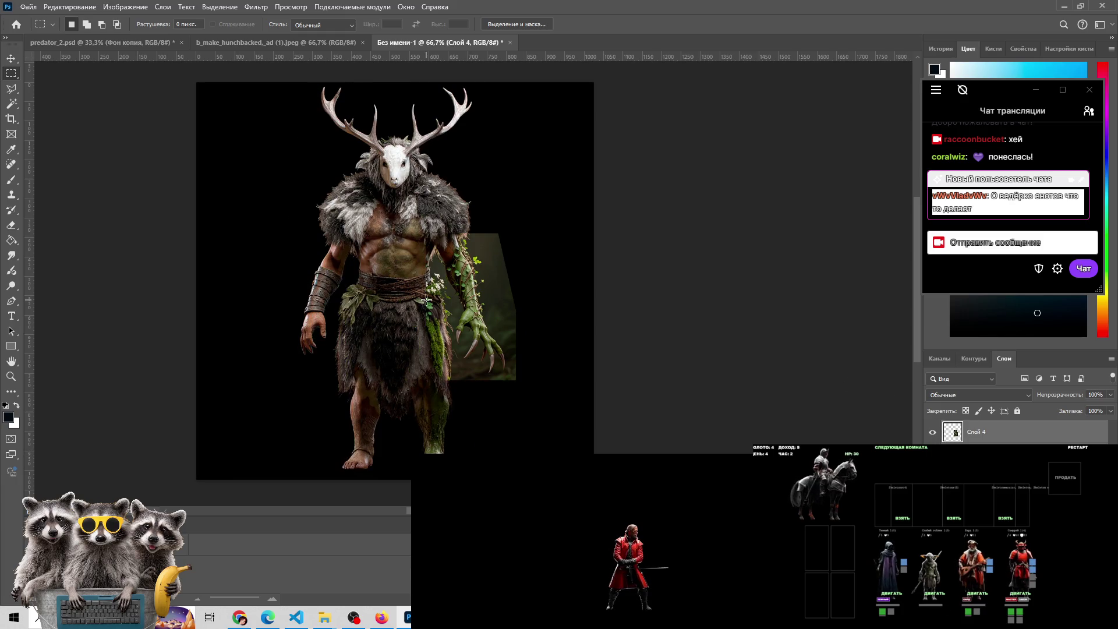
Zoom in on the arm and repeatedly toggle Слой 4's visibility to compare the arms
key(z)
click(463, 299)
click(464, 291)
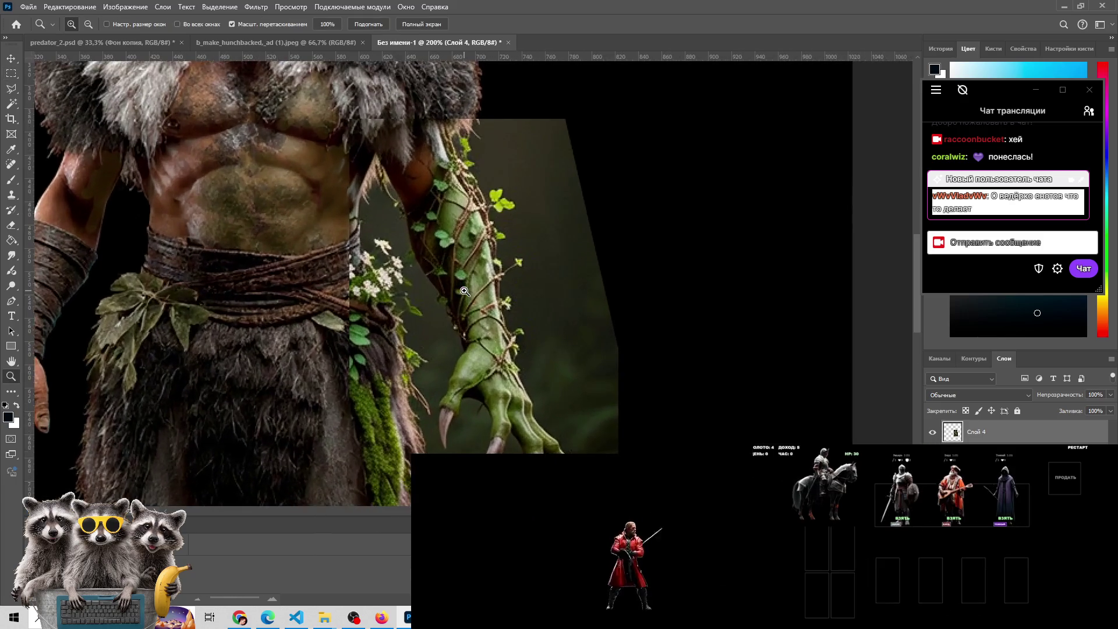
key(ctrl+minus)
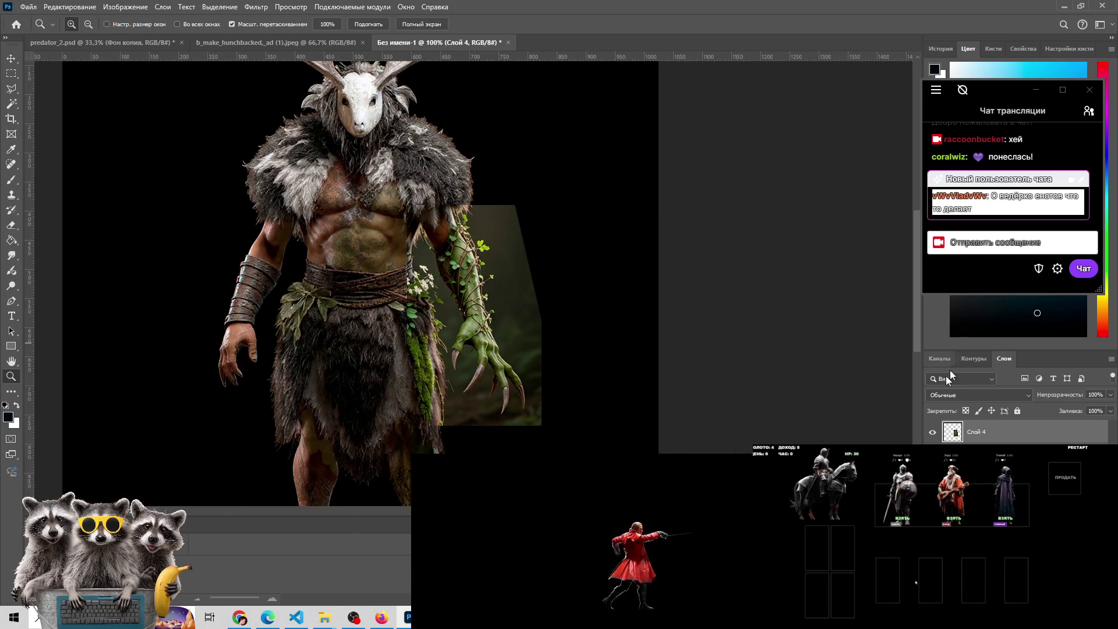
click(932, 434)
click(932, 434)
click(933, 434)
click(932, 434)
click(932, 434)
click(932, 434)
click(933, 434)
click(933, 434)
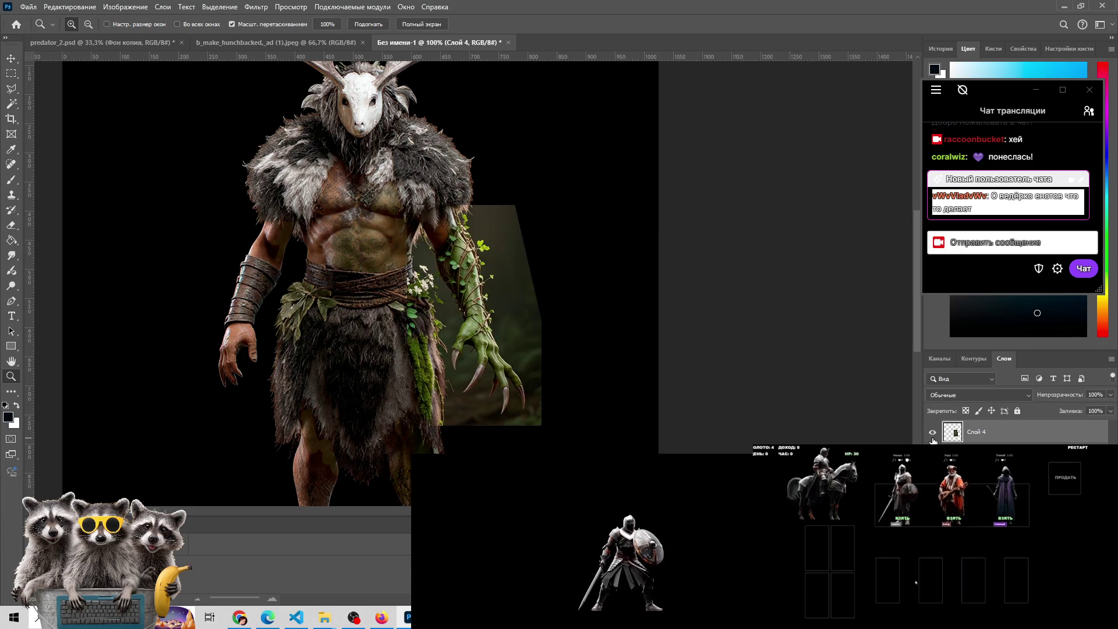
click(933, 438)
click(933, 438)
click(932, 438)
click(932, 434)
click(932, 434)
click(932, 434)
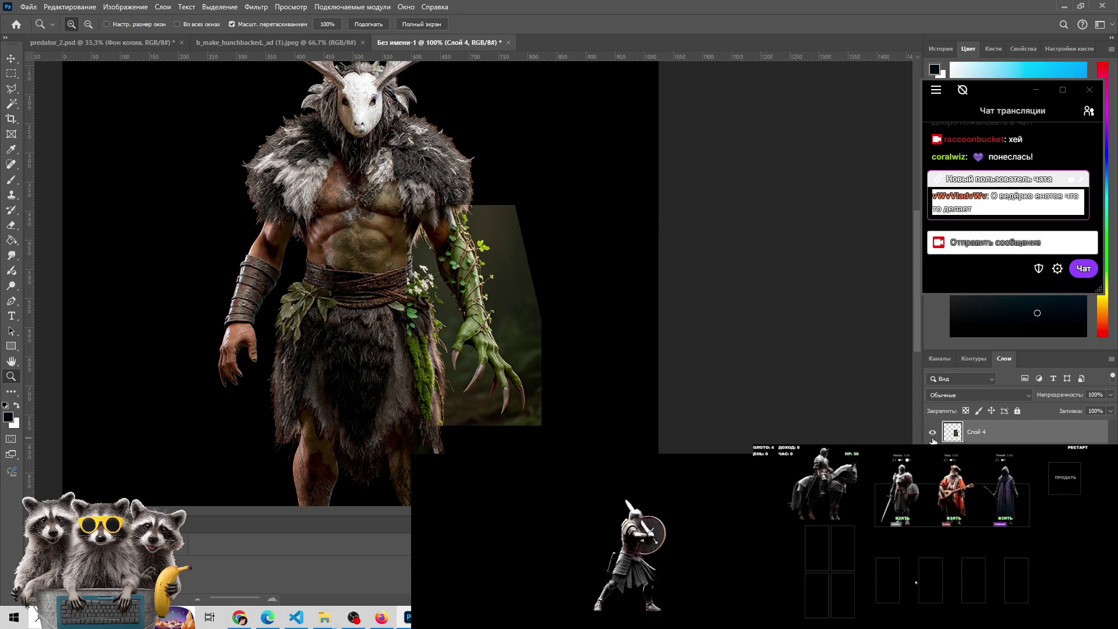
click(934, 434)
click(934, 434)
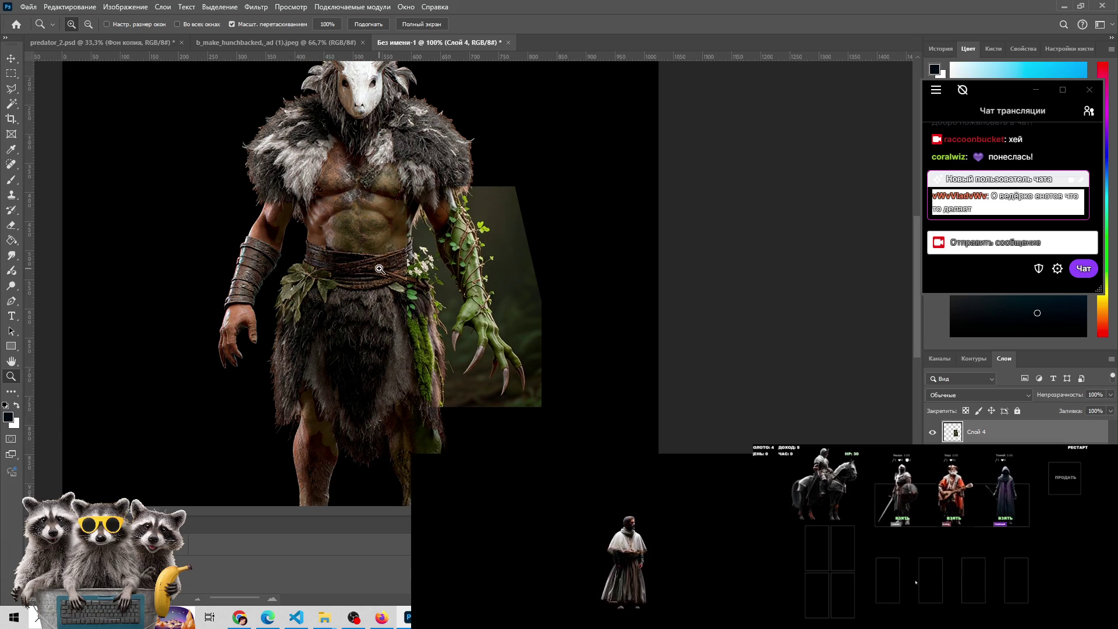
alt+click(940, 433)
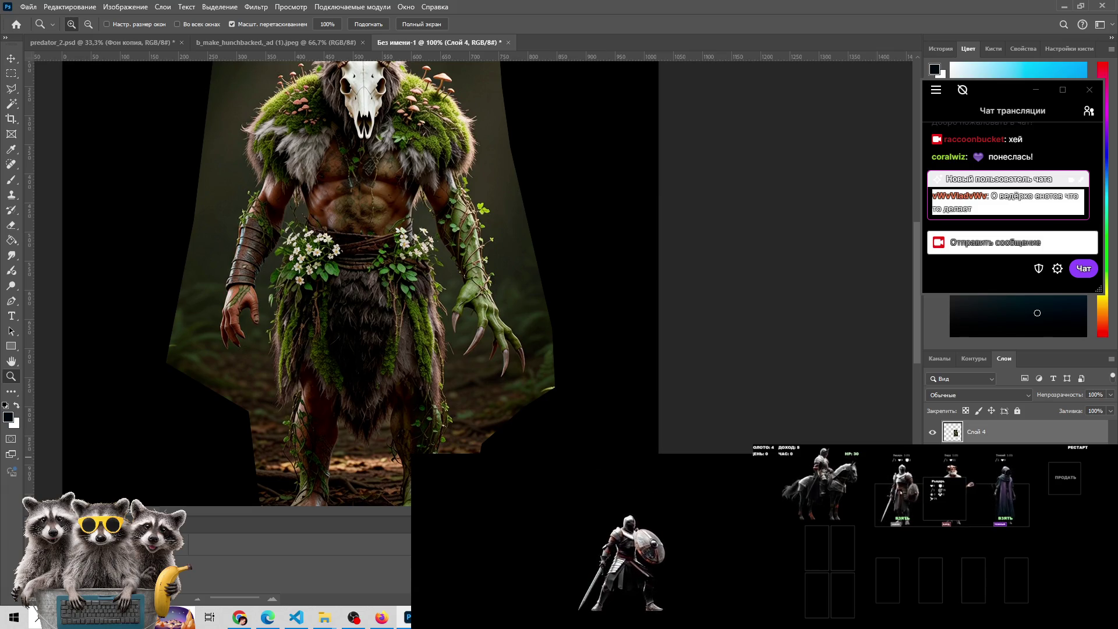
Scroll over the canvas to inspect the creature, then switch to the Chrome medieval music video
scroll(426, 283, up, 3)
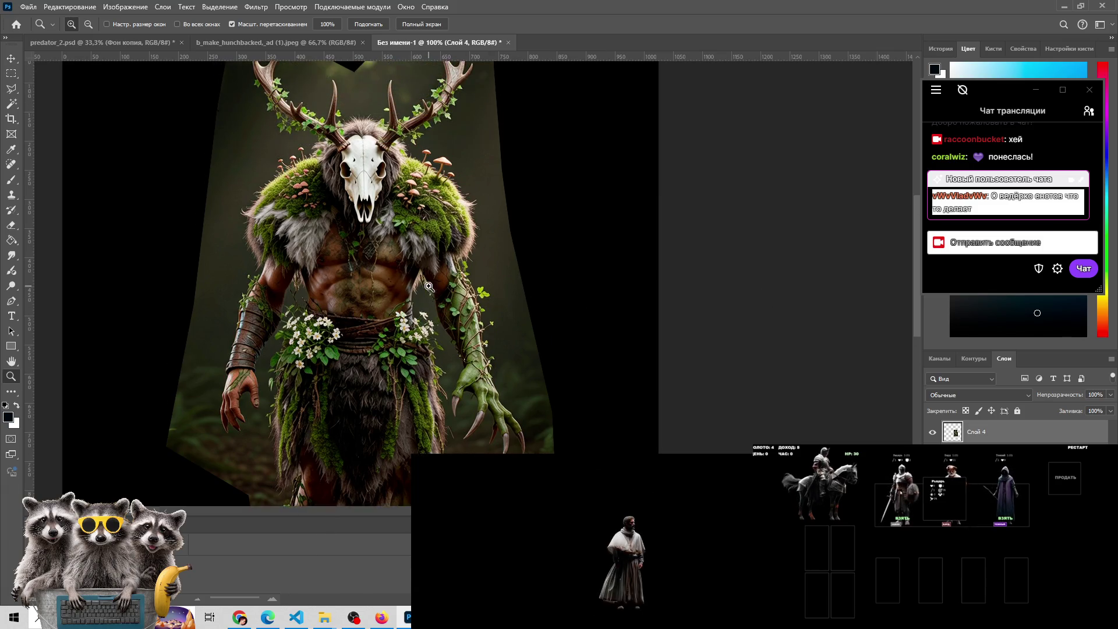
scroll(426, 282, down, 1)
scroll(419, 291, down, 2)
scroll(408, 303, down, 1)
scroll(399, 314, up, 1)
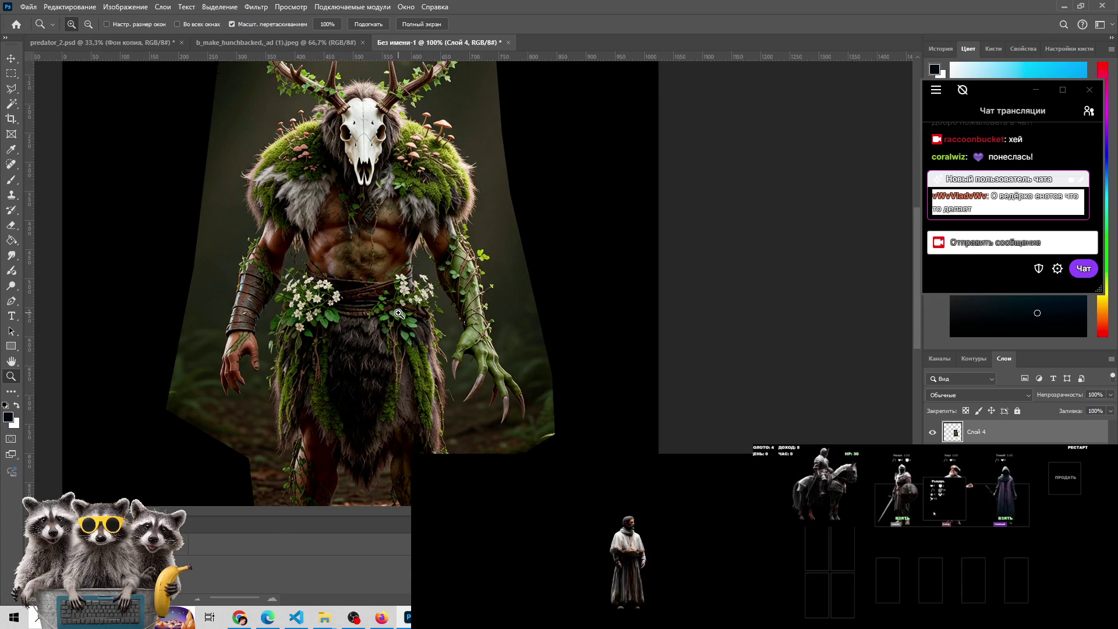
scroll(399, 313, up, 2)
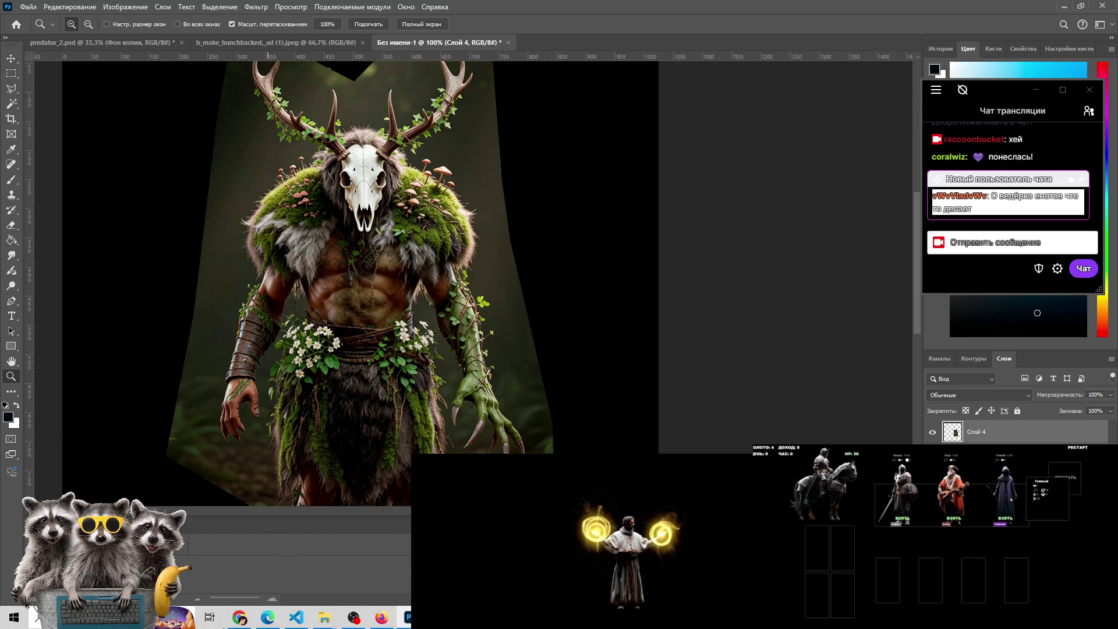
click(240, 617)
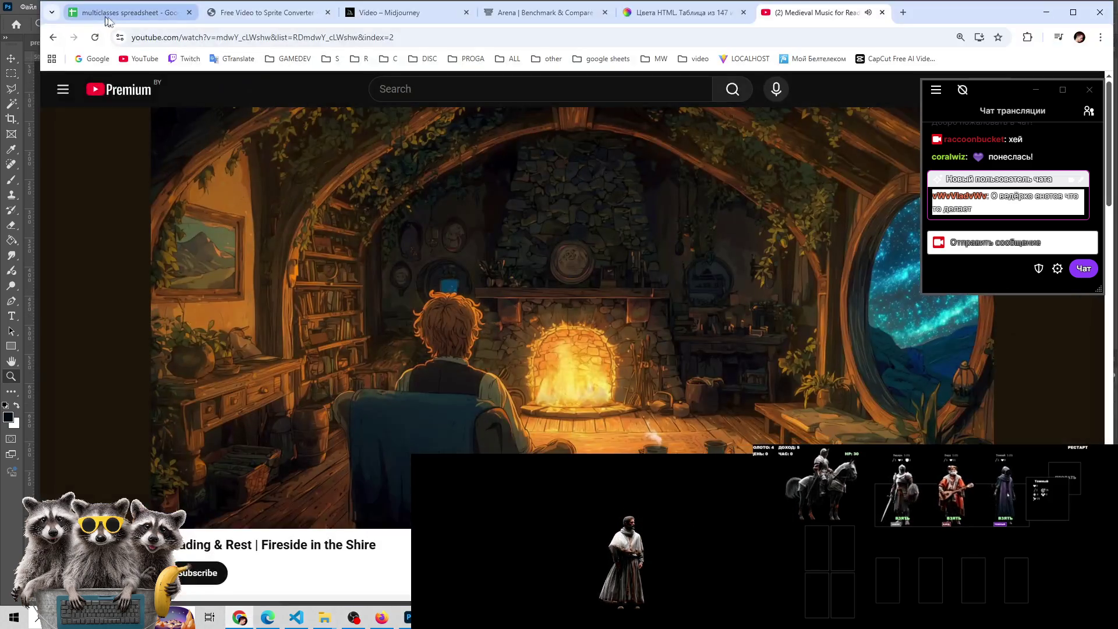
Look over the multiclass features sheet, then return to the Photoshop creature document
click(105, 17)
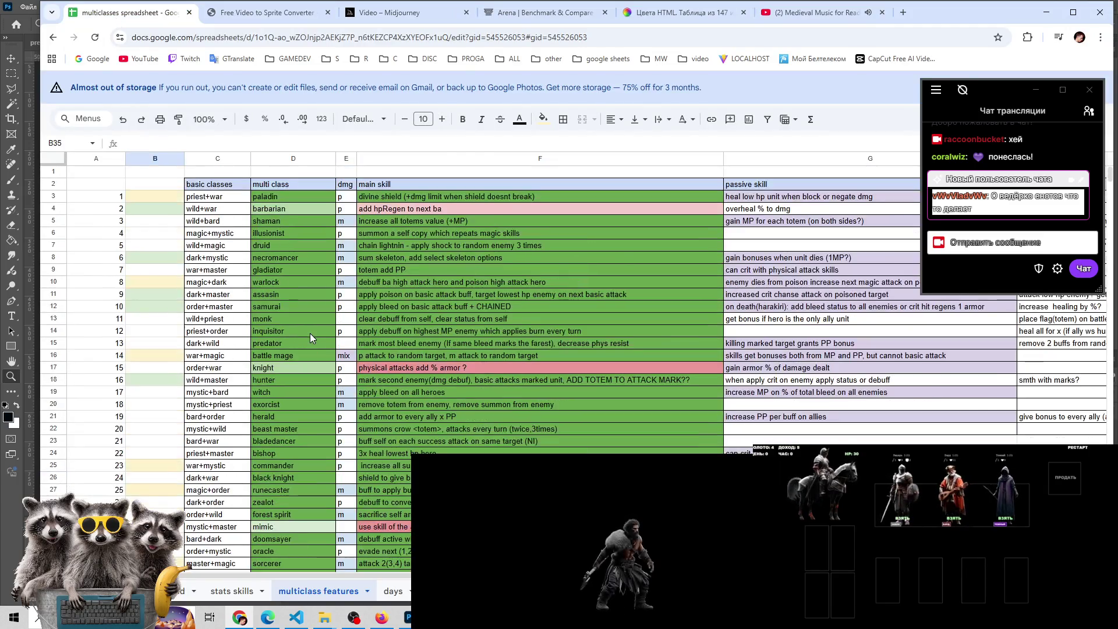
scroll(310, 333, down, 2)
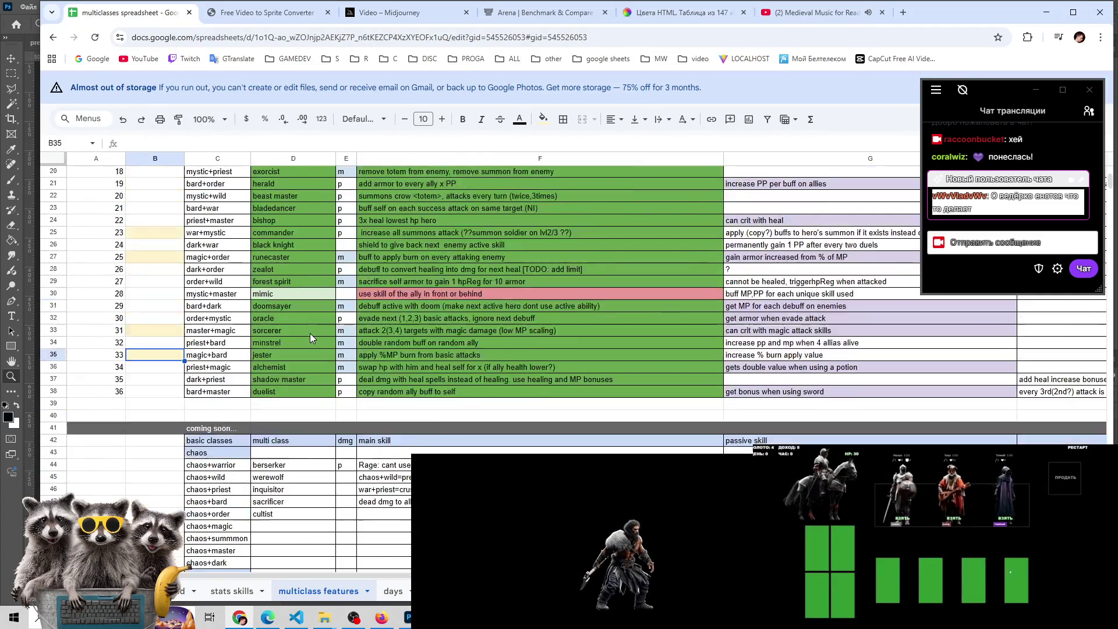
scroll(310, 333, up, 5)
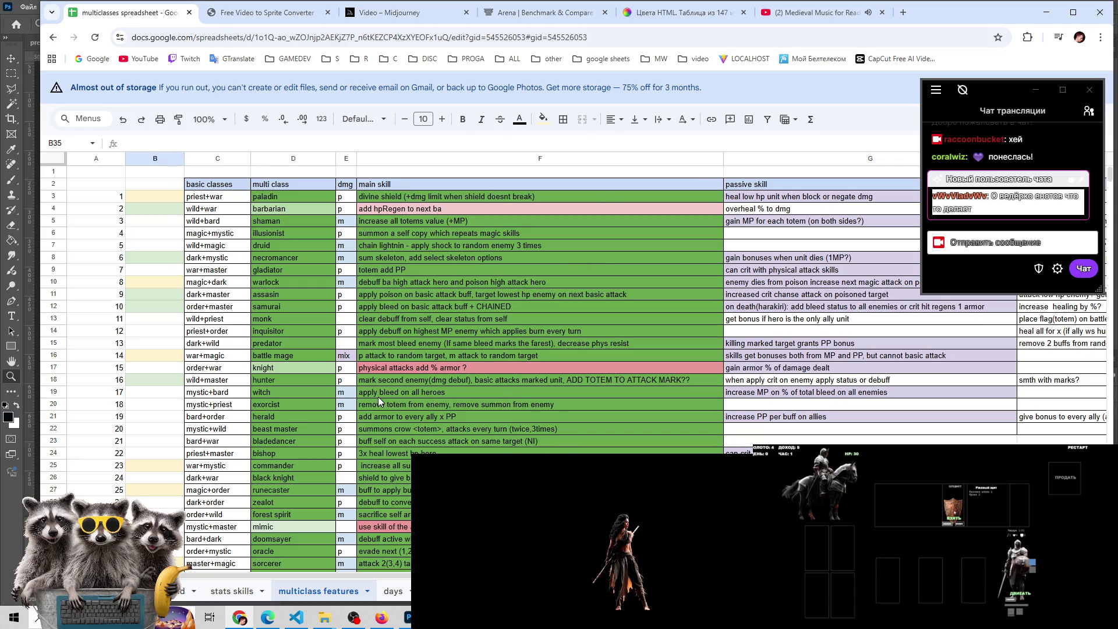
scroll(339, 420, down, 4)
scroll(339, 420, up, 4)
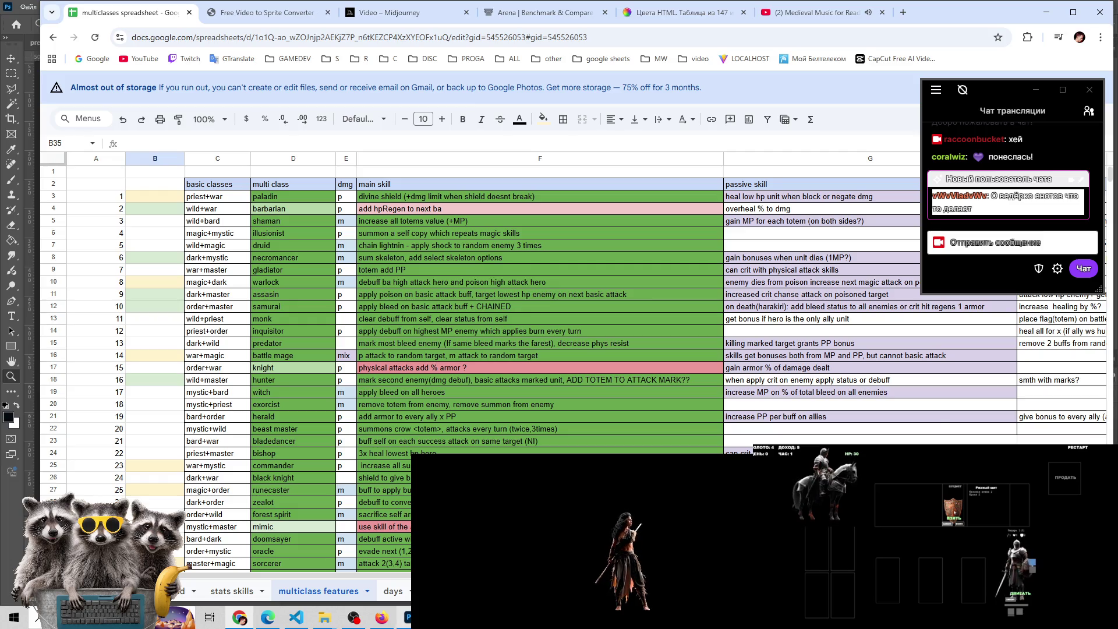
key(alt+Tab)
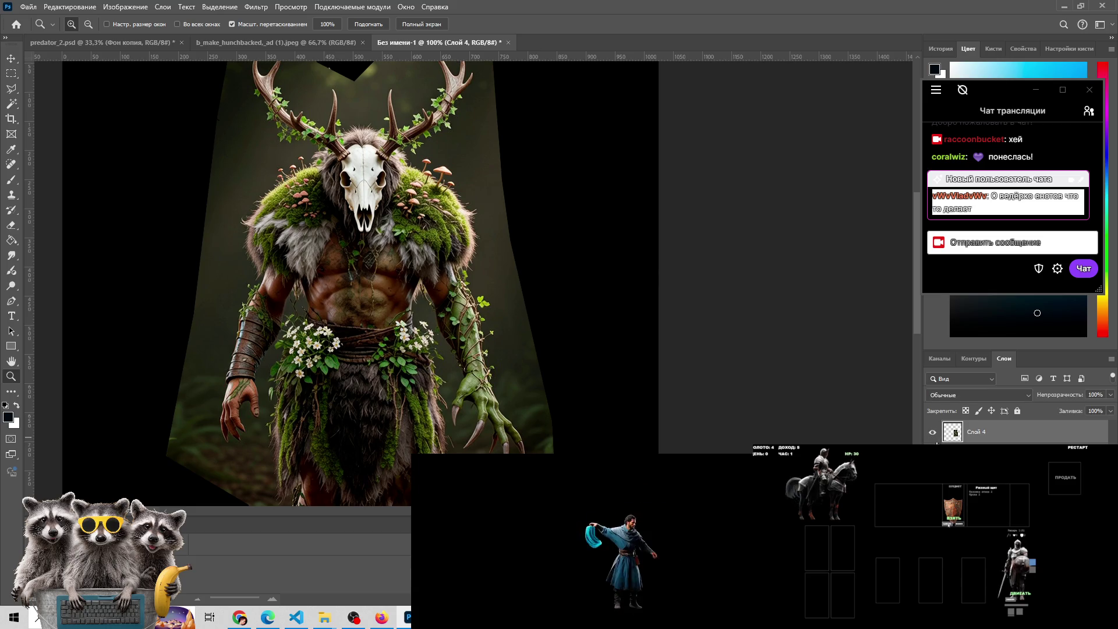
click(932, 449)
click(931, 449)
click(932, 448)
click(932, 448)
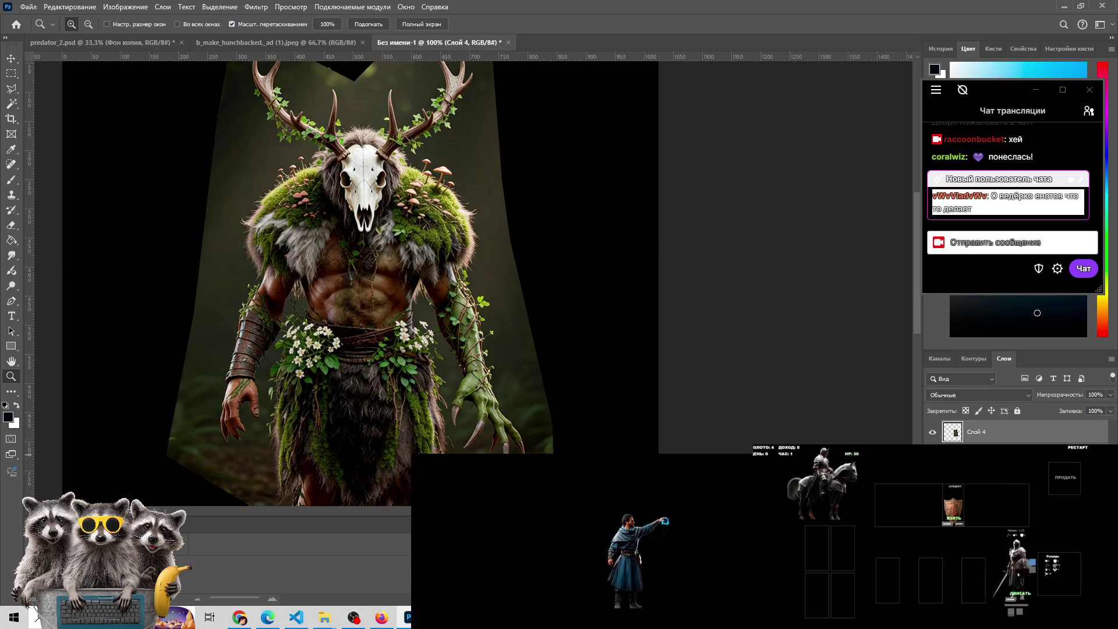
click(932, 448)
click(932, 449)
click(932, 449)
click(932, 448)
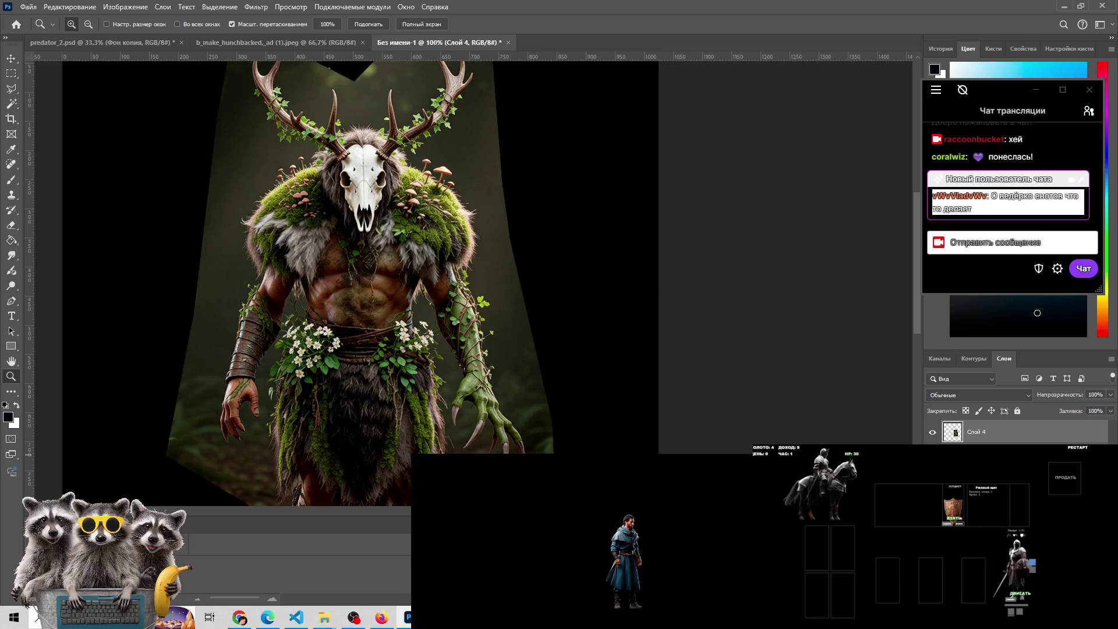
click(932, 448)
click(932, 448)
click(931, 448)
click(932, 448)
click(931, 448)
click(932, 448)
click(932, 449)
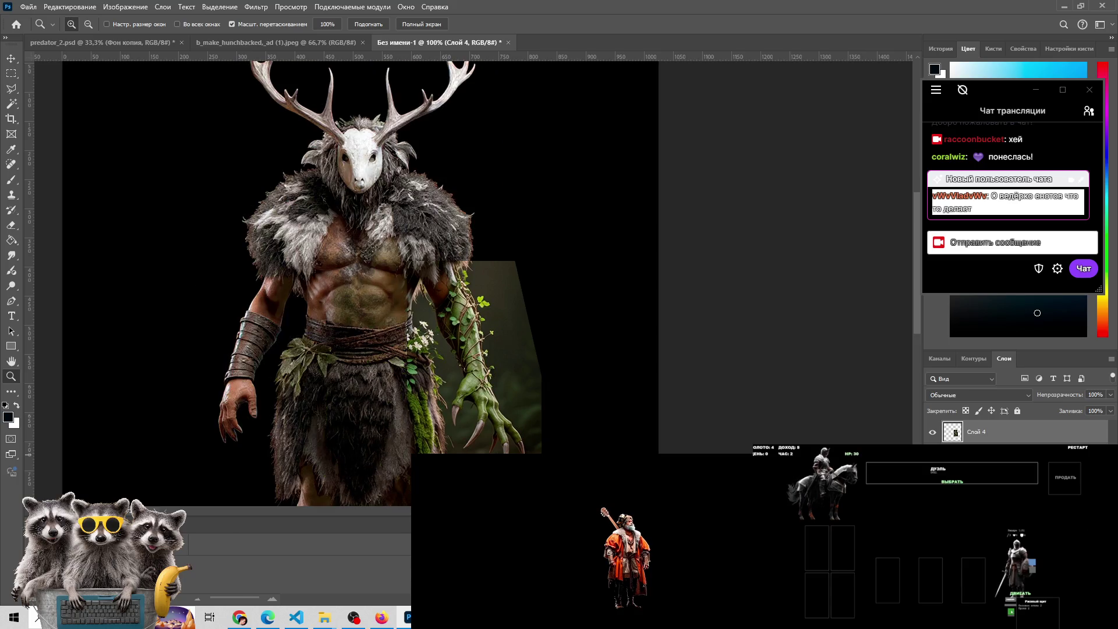
click(932, 448)
click(932, 449)
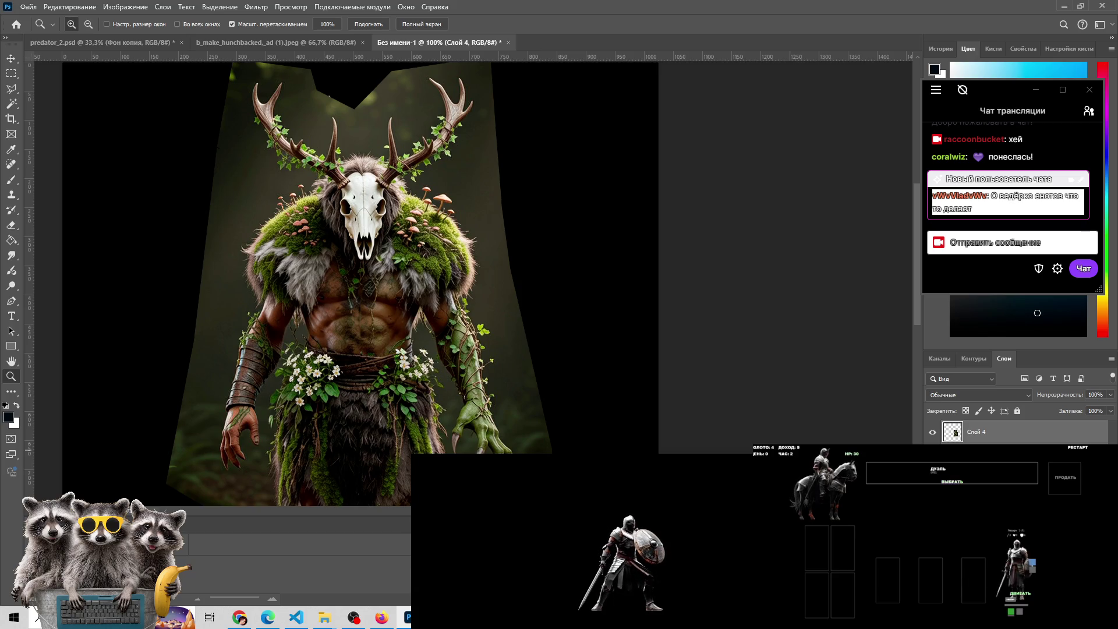
click(953, 484)
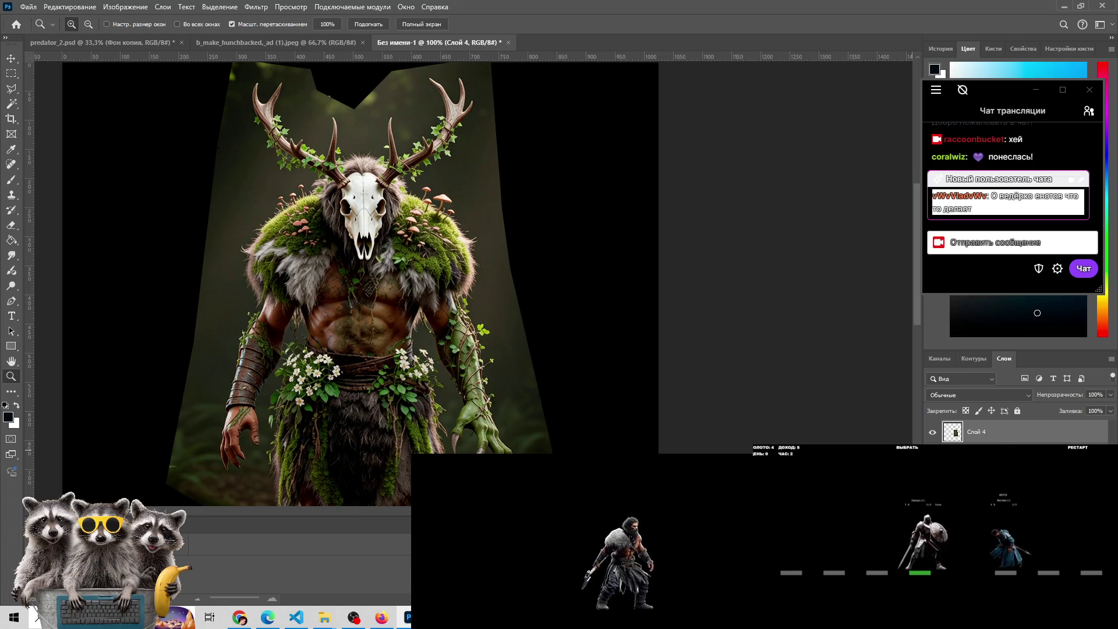
key(ctrl+z)
key(ctrl+shift+z)
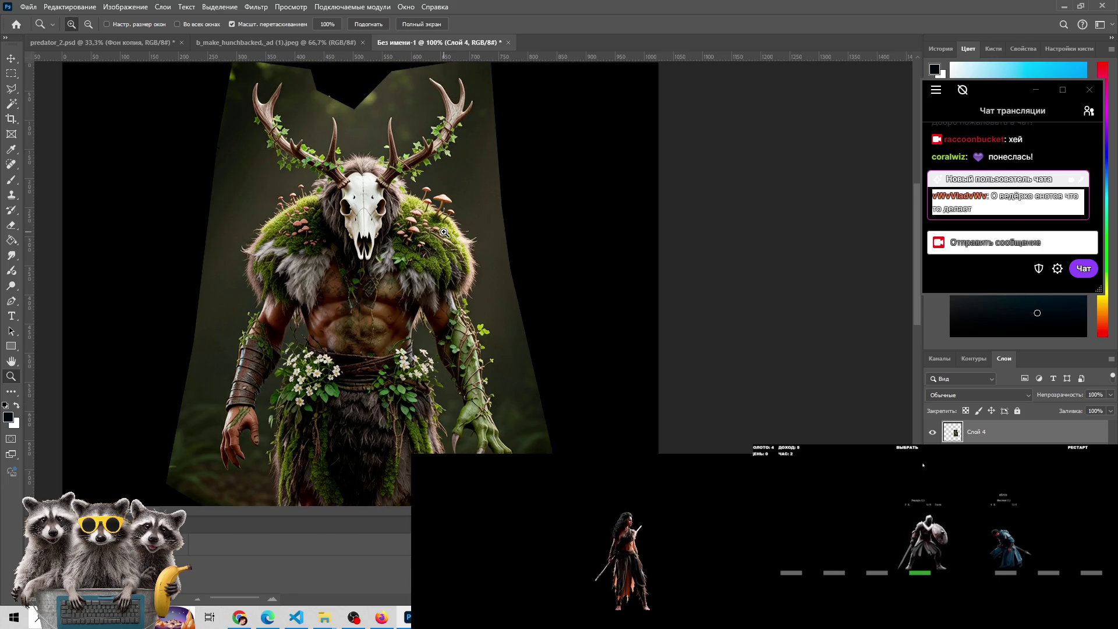
key(ctrl+z)
key(ctrl+shift+z)
key(ctrl+z)
key(ctrl+shift+z)
key(ctrl+z)
key(ctrl+shift+z)
key(ctrl+z)
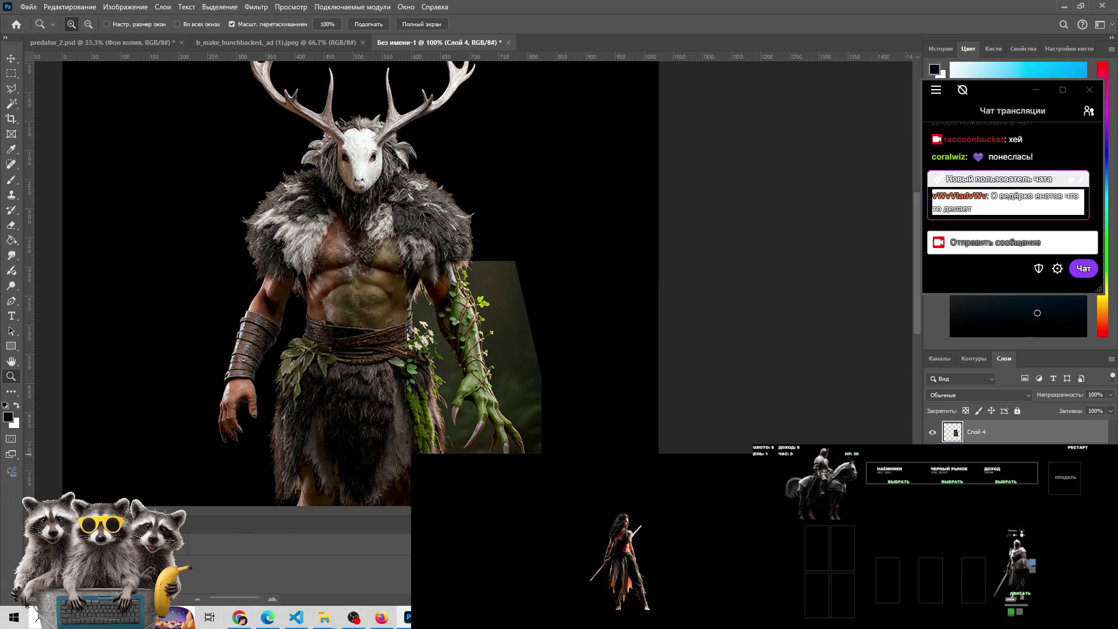
key(ctrl+shift+z)
key(ctrl+z)
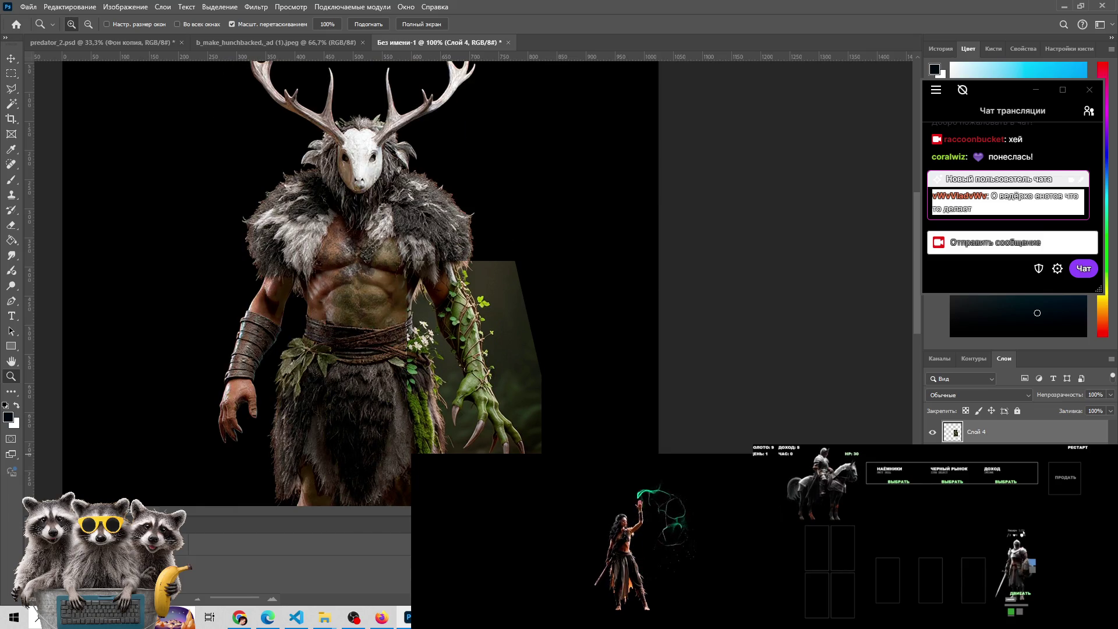
key(ctrl+shift+z)
key(ctrl+z)
key(ctrl+shift+z)
scroll(494, 309, down, 3)
scroll(494, 308, down, 1)
scroll(494, 308, up, 4)
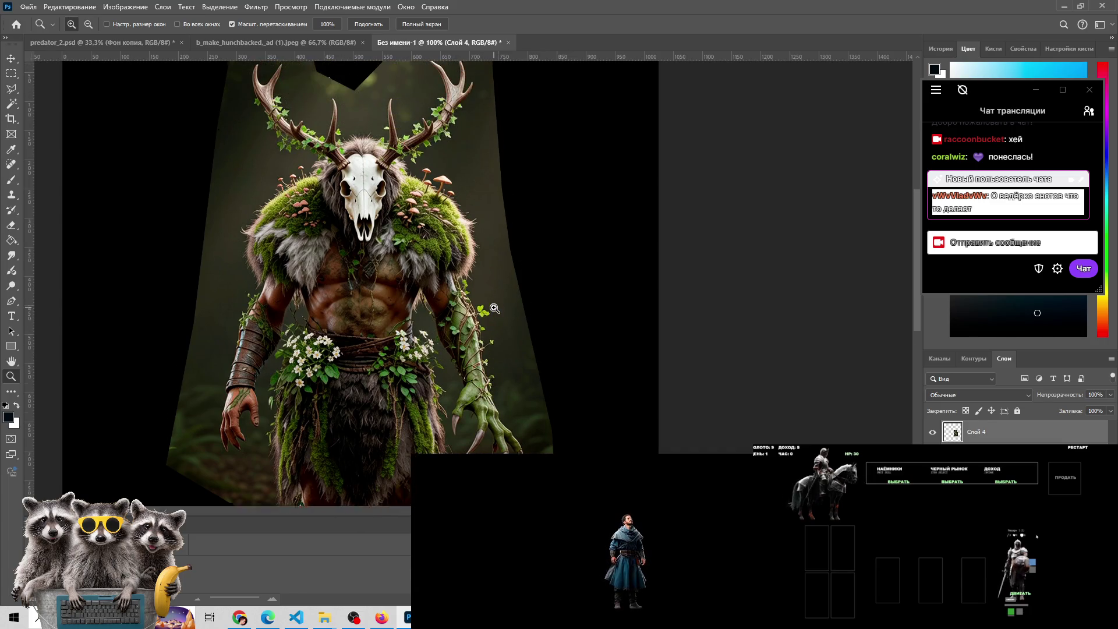
key(ctrl+z)
key(ctrl+shift+z)
key(ctrl+z)
key(ctrl+shift+z)
key(ctrl+z)
key(ctrl+shift+z)
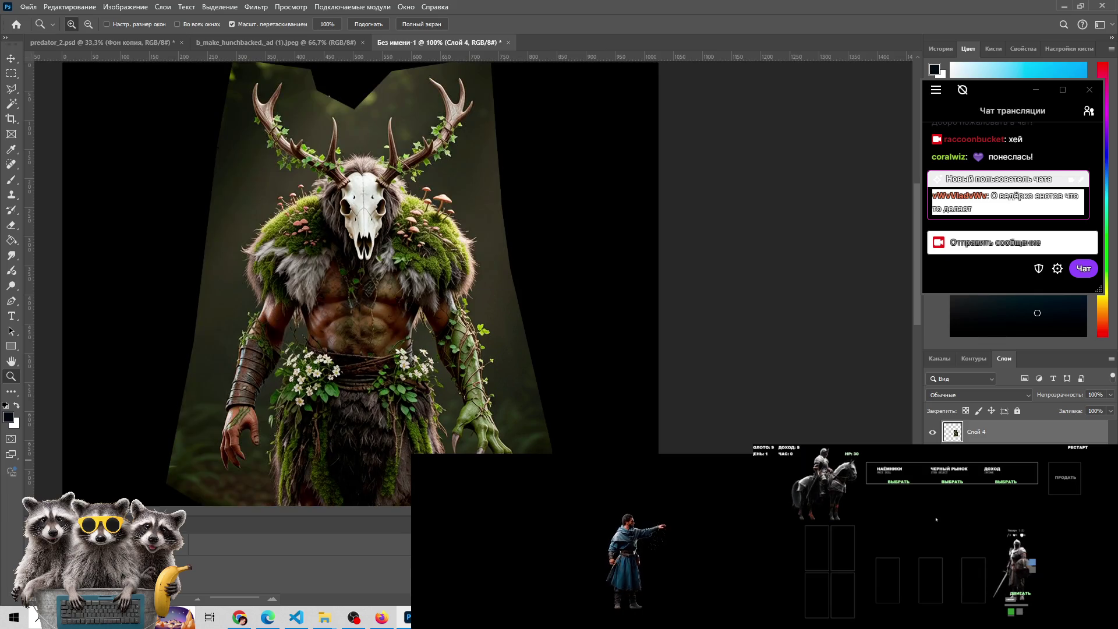
key(ctrl+z)
key(ctrl+shift+z)
key(ctrl+z)
key(ctrl+shift+z)
key(ctrl+z)
key(ctrl+shift+z)
key(ctrl+z)
key(ctrl+shift+z)
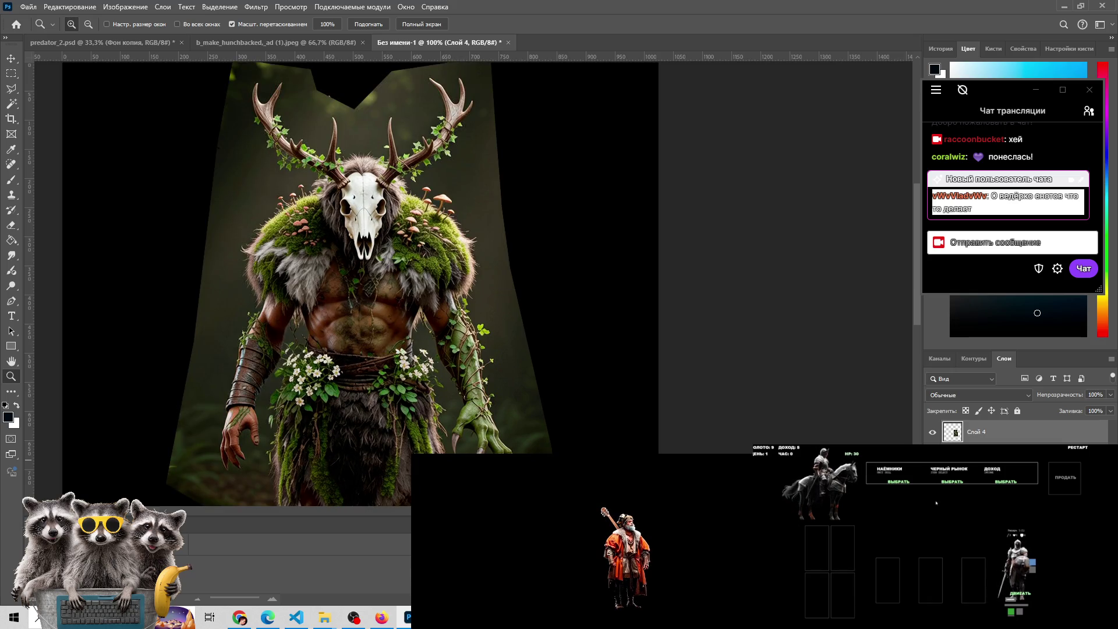
scroll(545, 349, down, 3)
scroll(546, 350, up, 4)
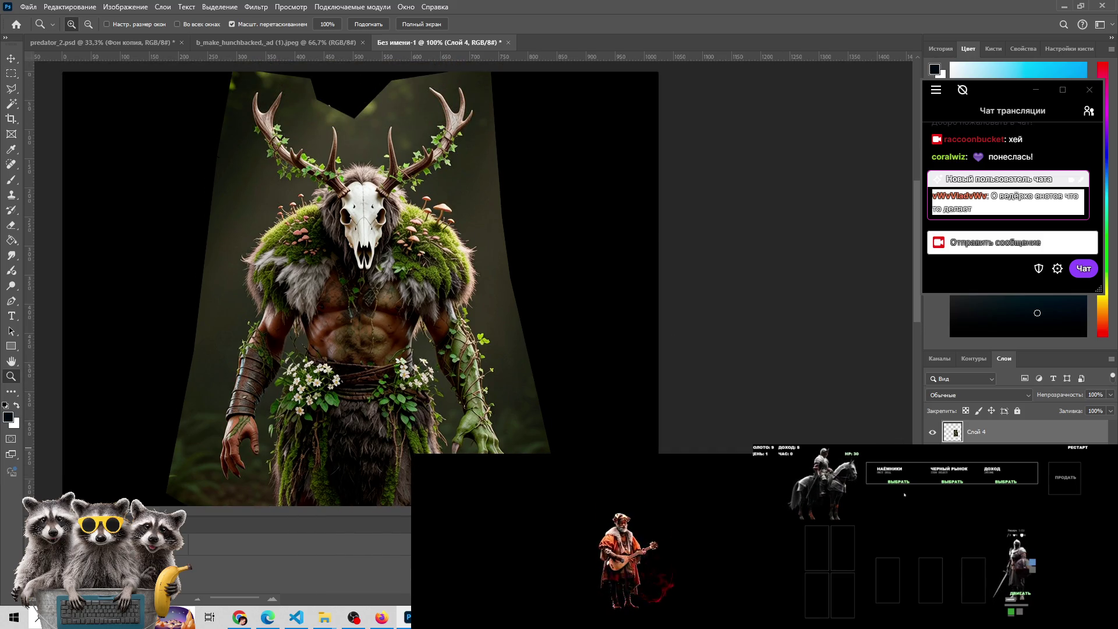
key(ctrl+z)
key(ctrl+shift+z)
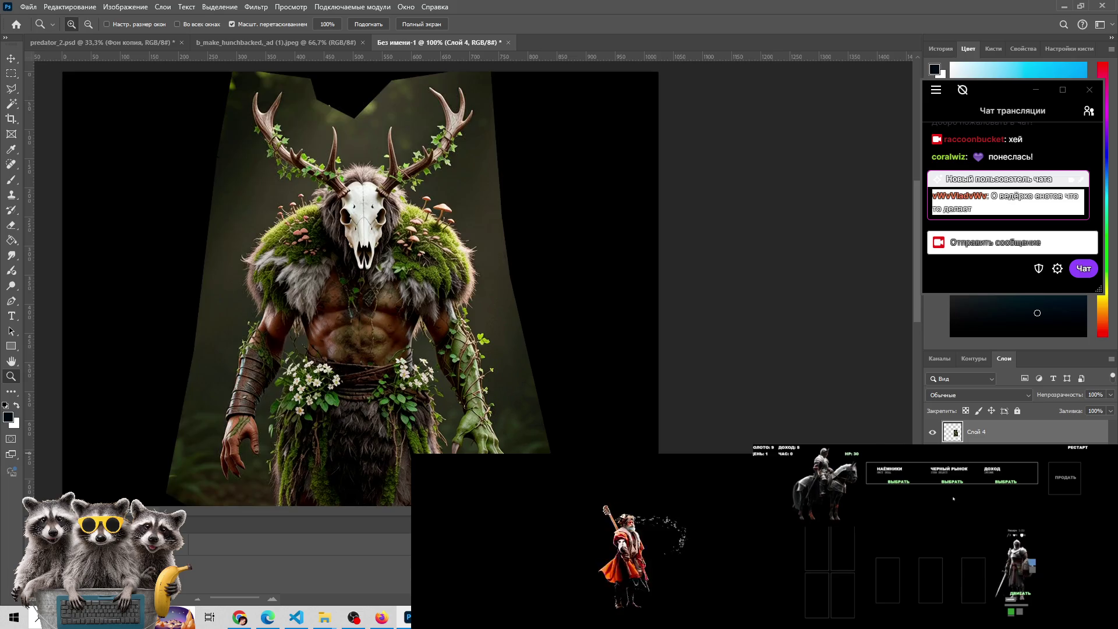
scroll(483, 338, down, 3)
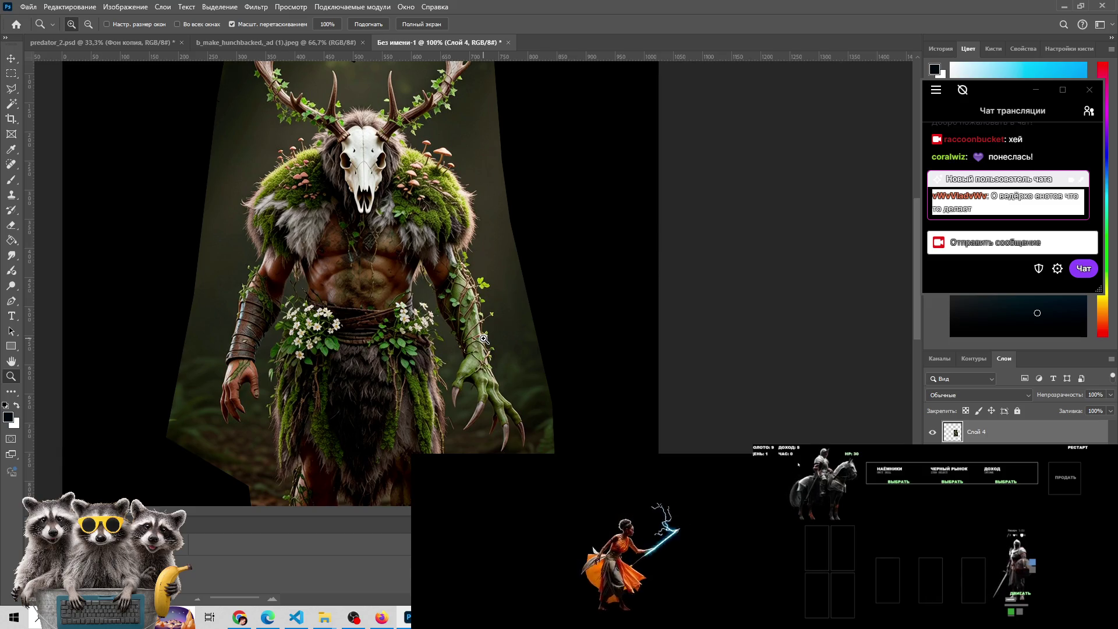
click(899, 482)
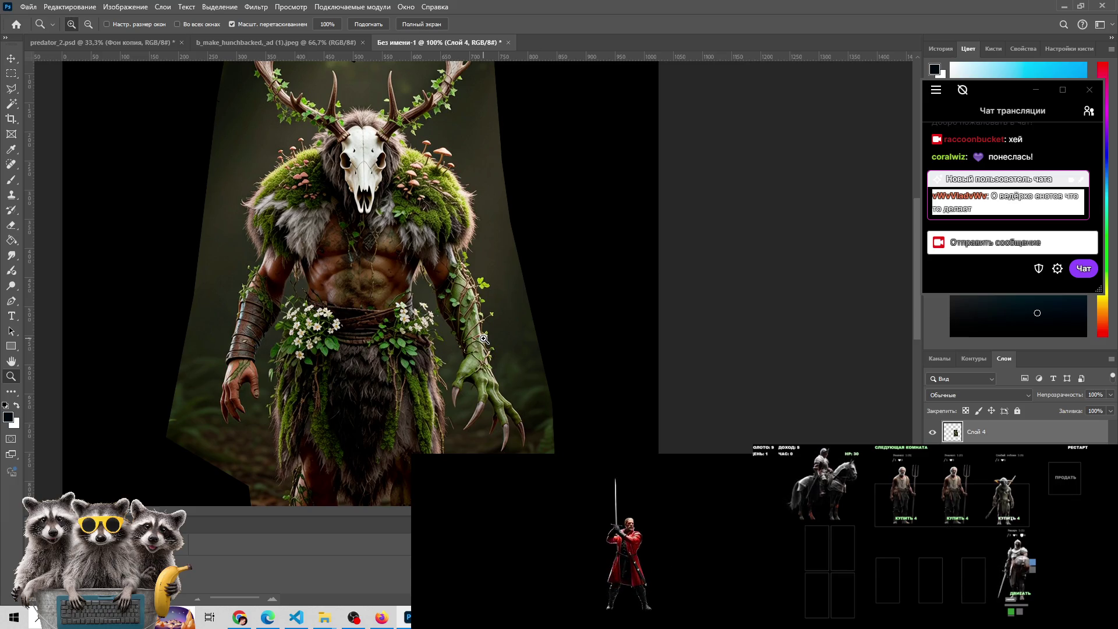
click(1006, 517)
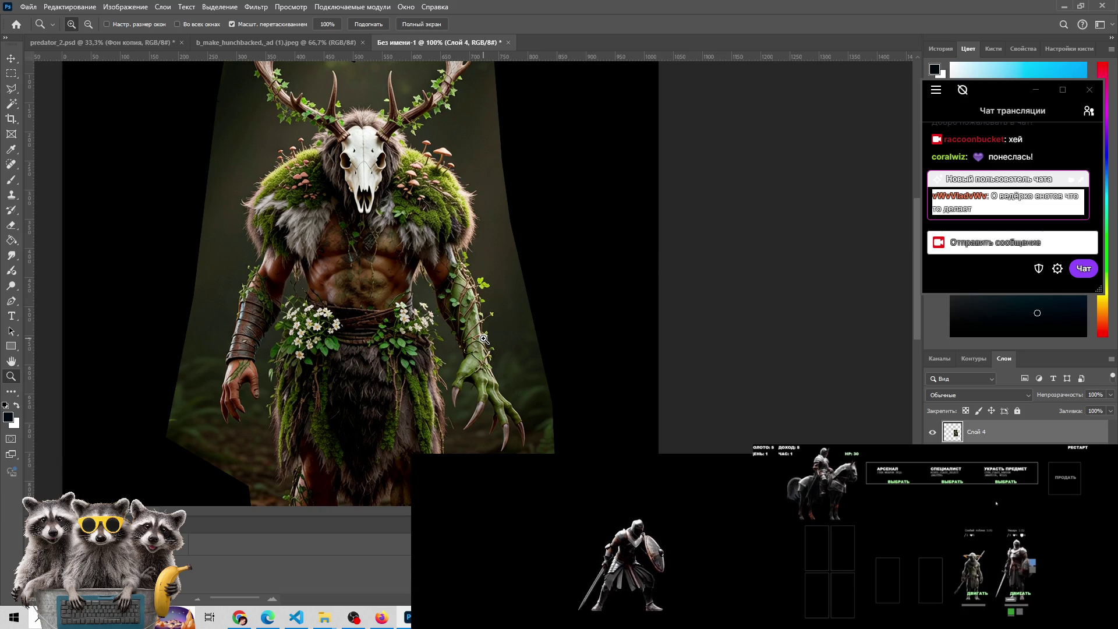
click(1004, 483)
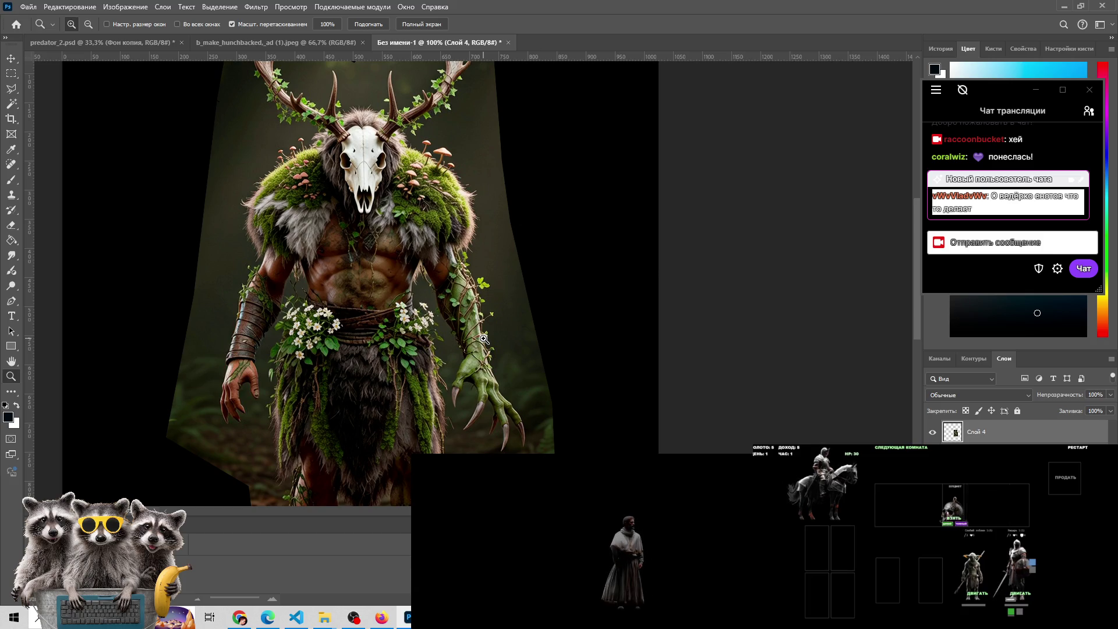
click(958, 494)
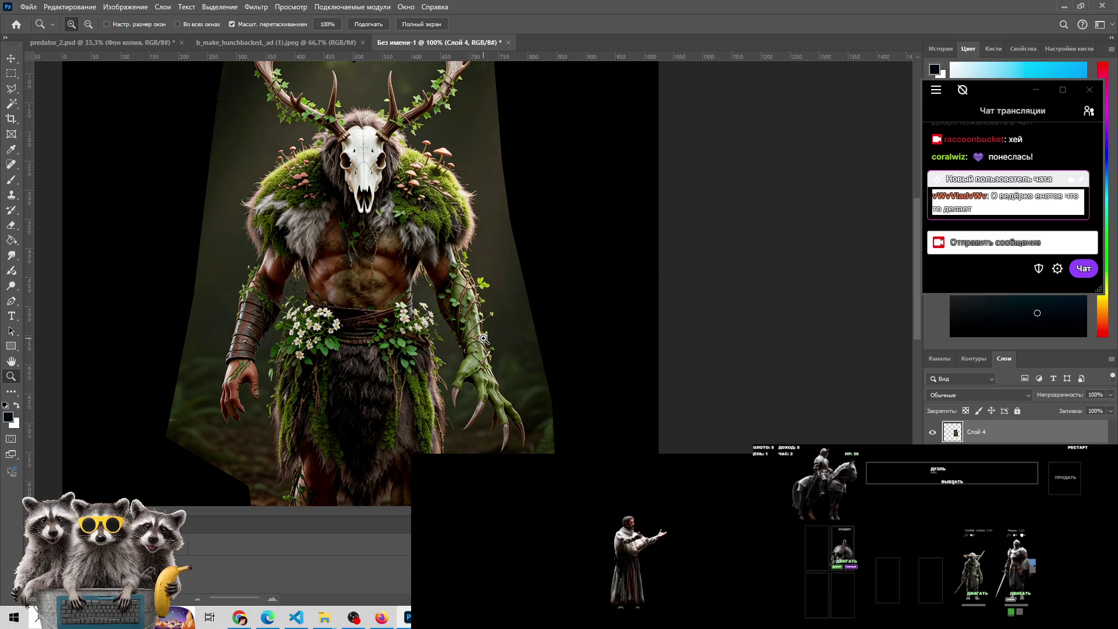
click(953, 482)
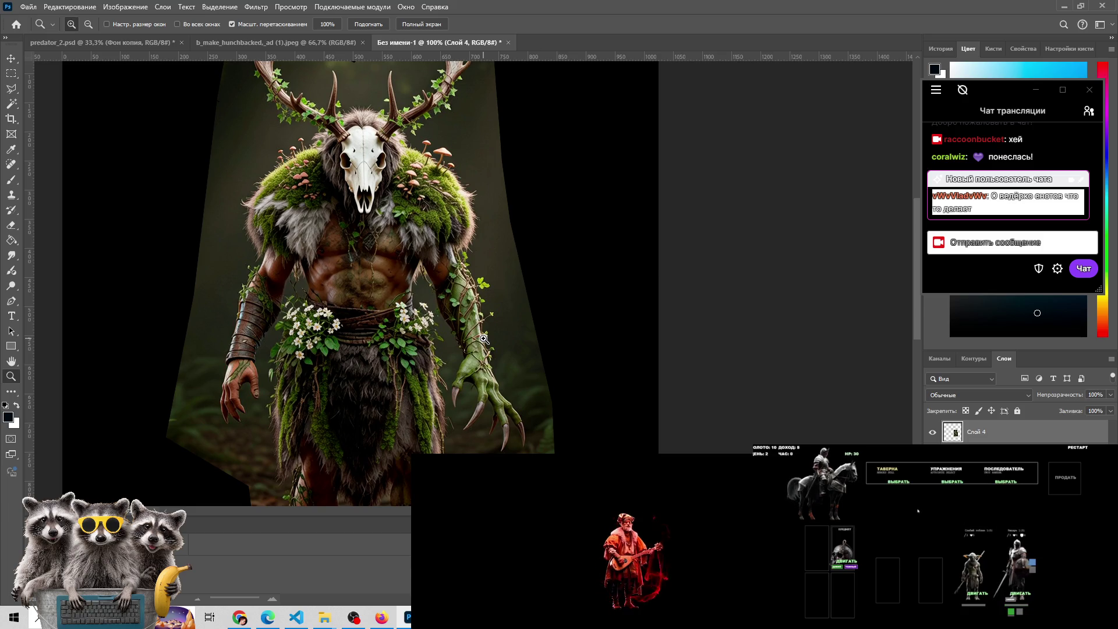
click(897, 485)
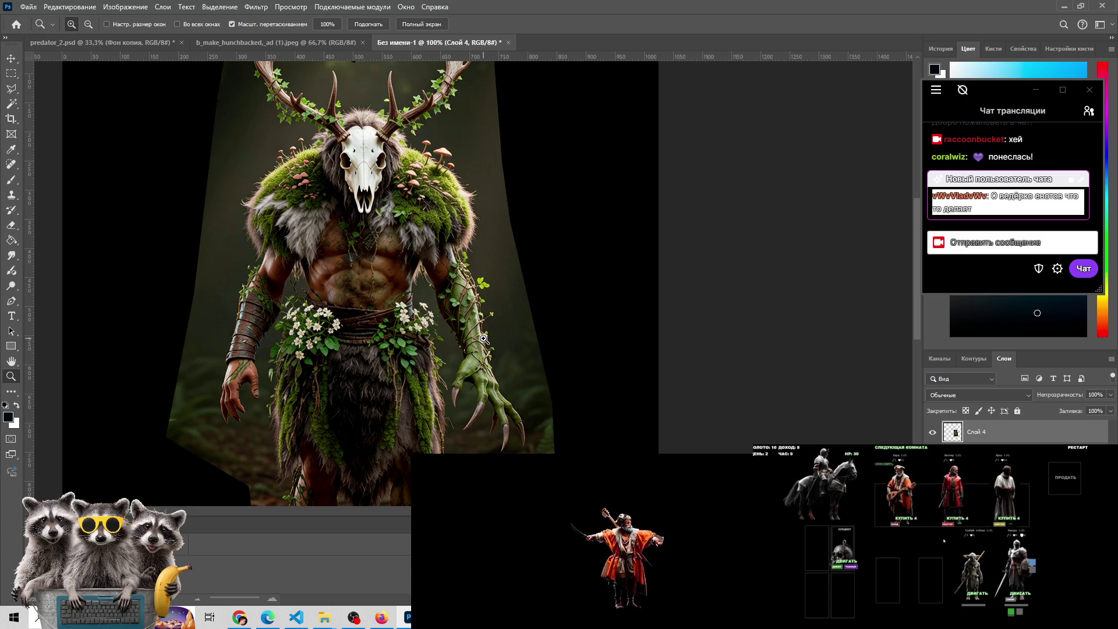
mouse_move(971, 567)
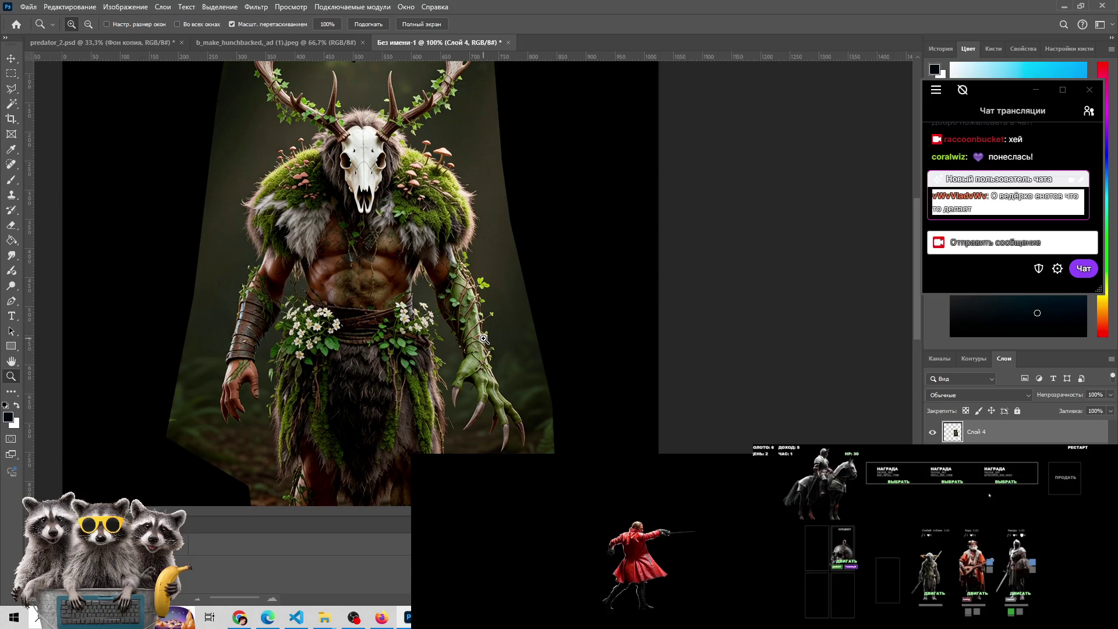
click(947, 483)
click(953, 518)
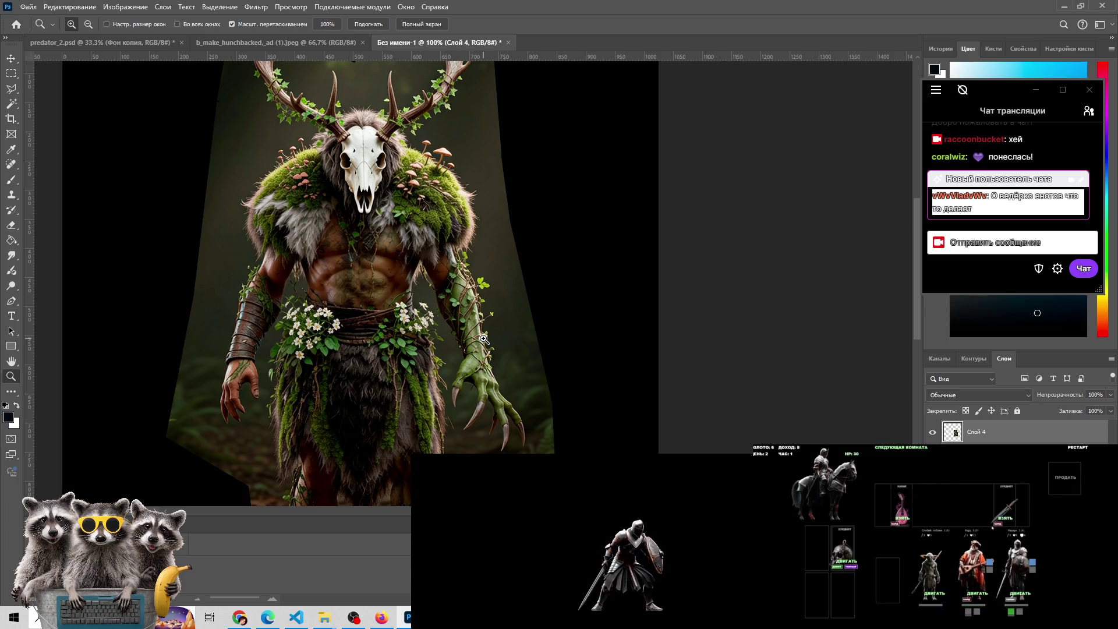
click(1006, 518)
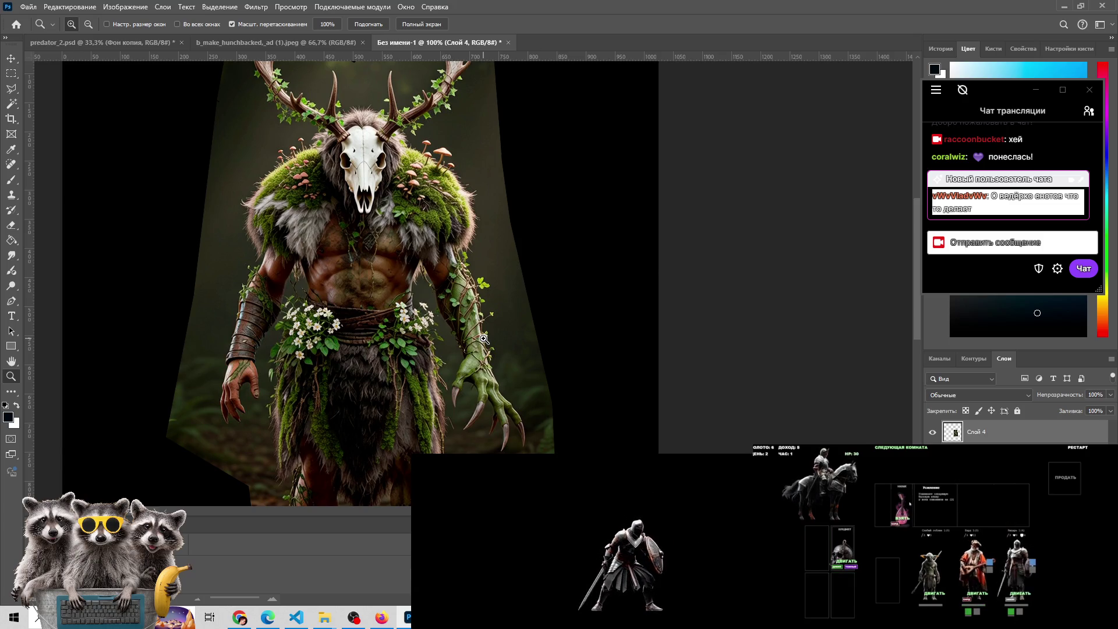
click(904, 517)
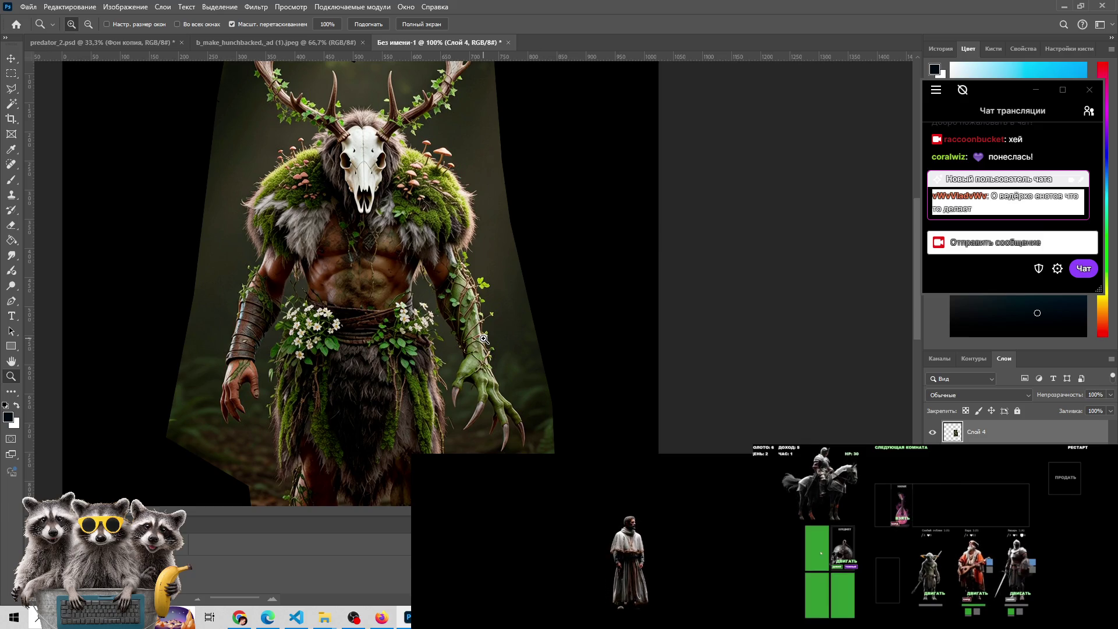
drag(817, 547, 817, 594)
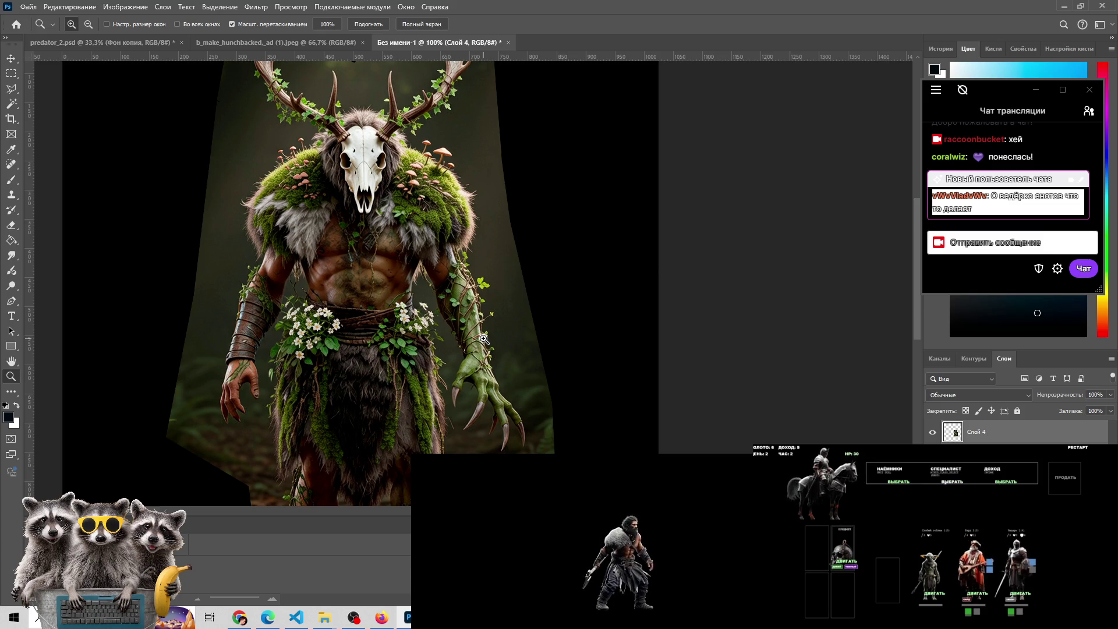
click(949, 482)
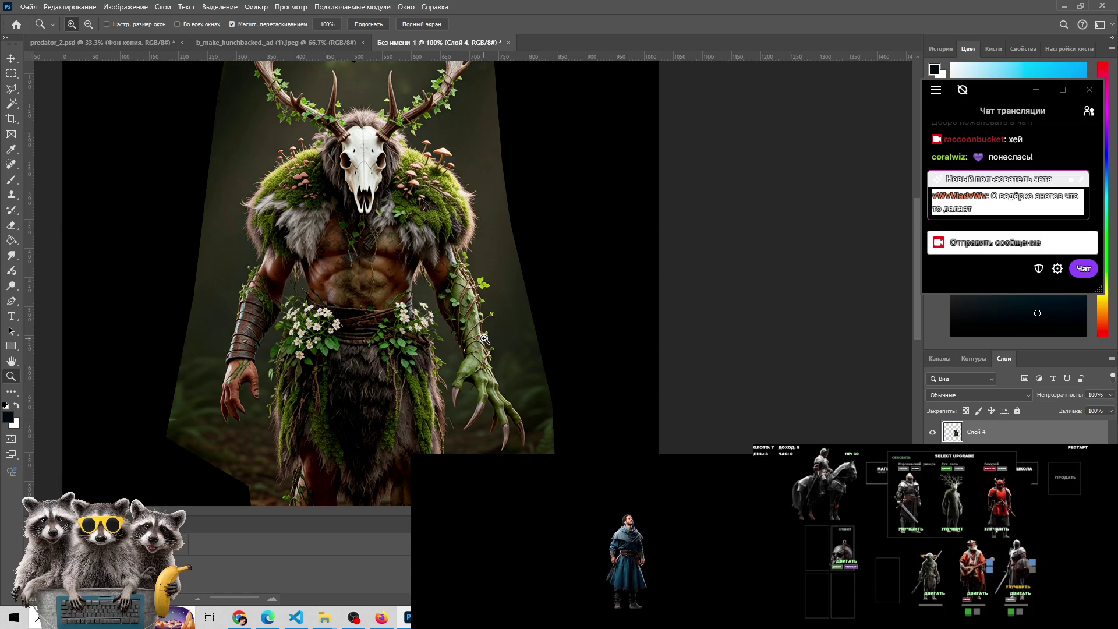
Choose the knight upgrade in the game beside the Photoshop creature document
click(996, 529)
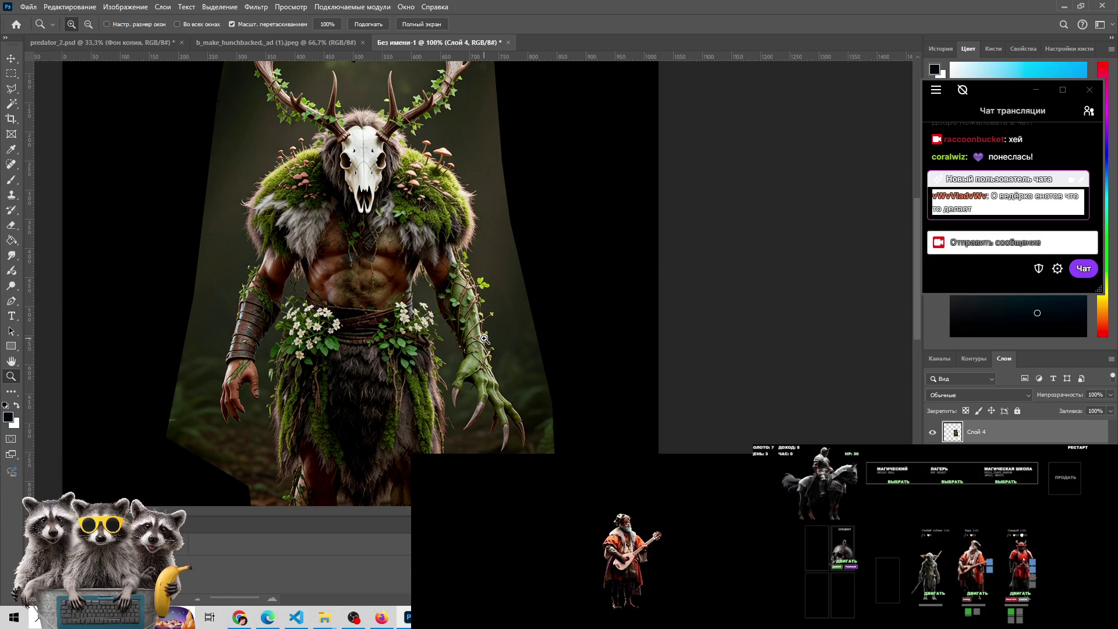
Switch to the mc_heroes hero-images folder, then to the viewer showing the antlered creature
scroll(459, 285, up, 3)
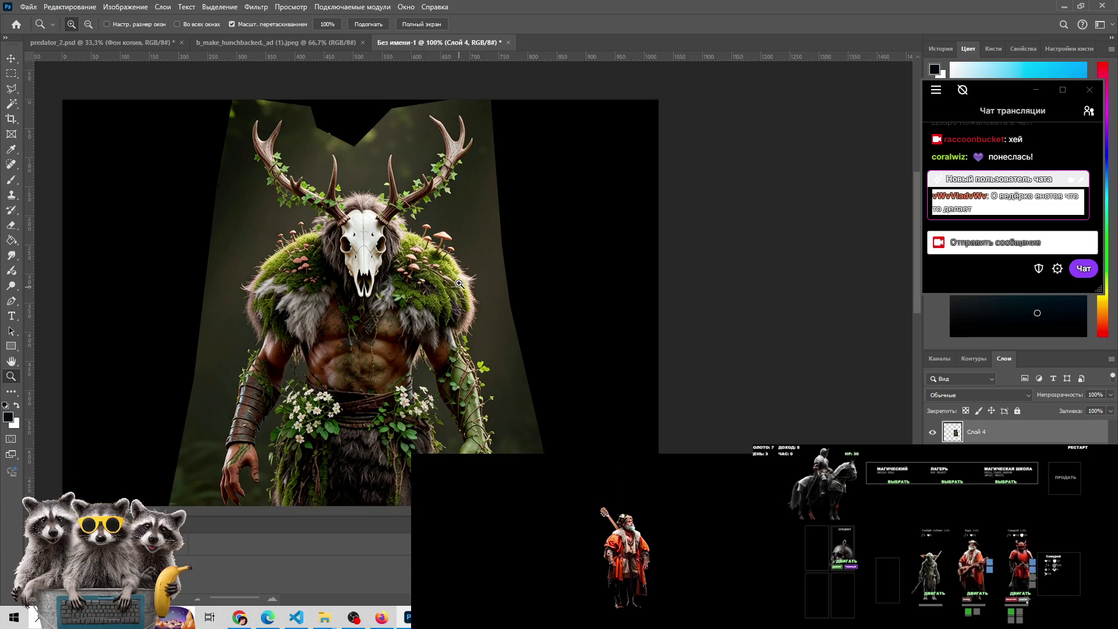
scroll(459, 285, down, 3)
mouse_move(325, 616)
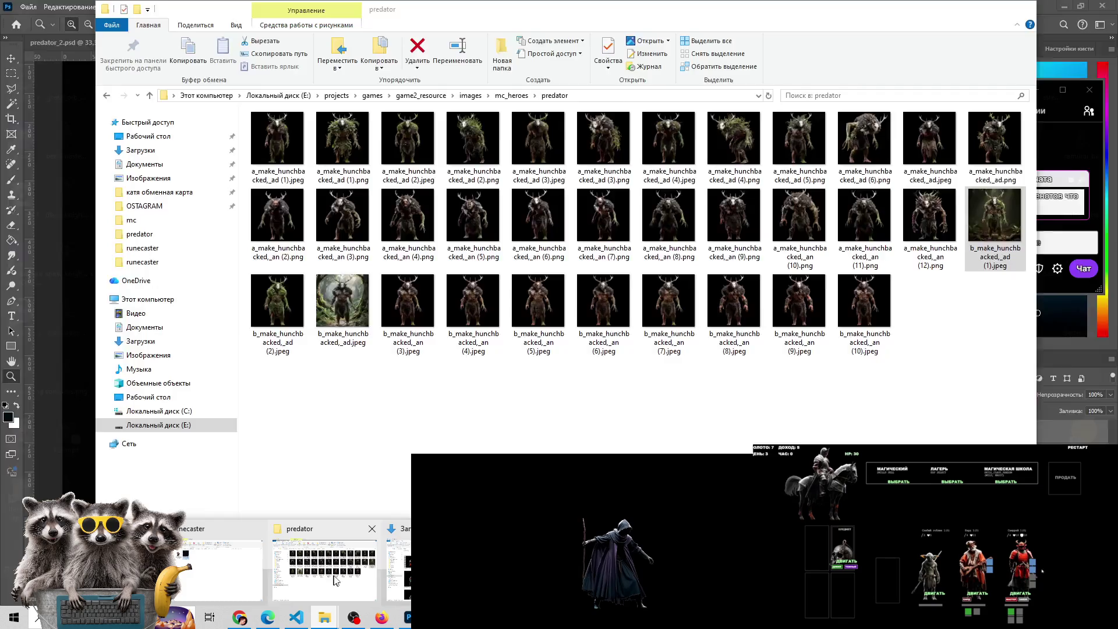
mouse_move(437, 568)
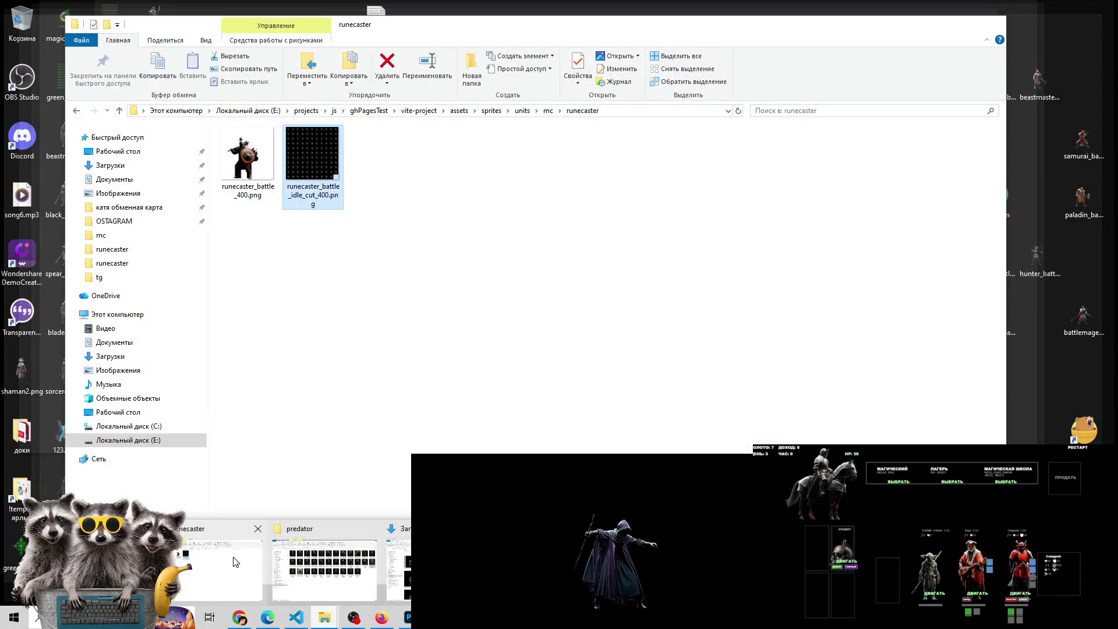
mouse_move(99, 568)
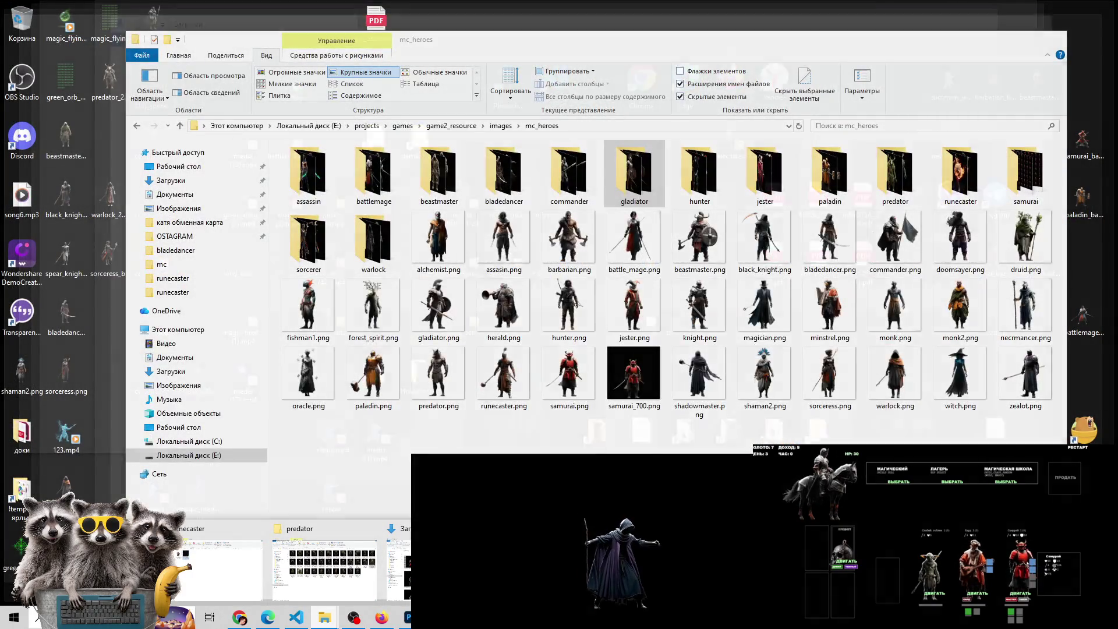
mouse_move(219, 568)
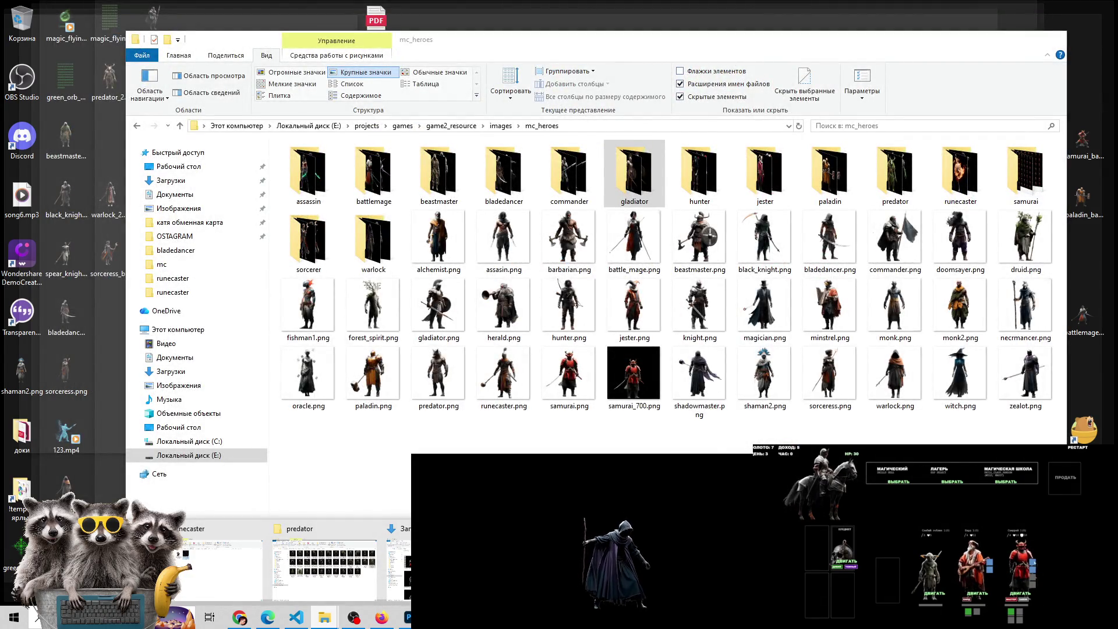
click(99, 568)
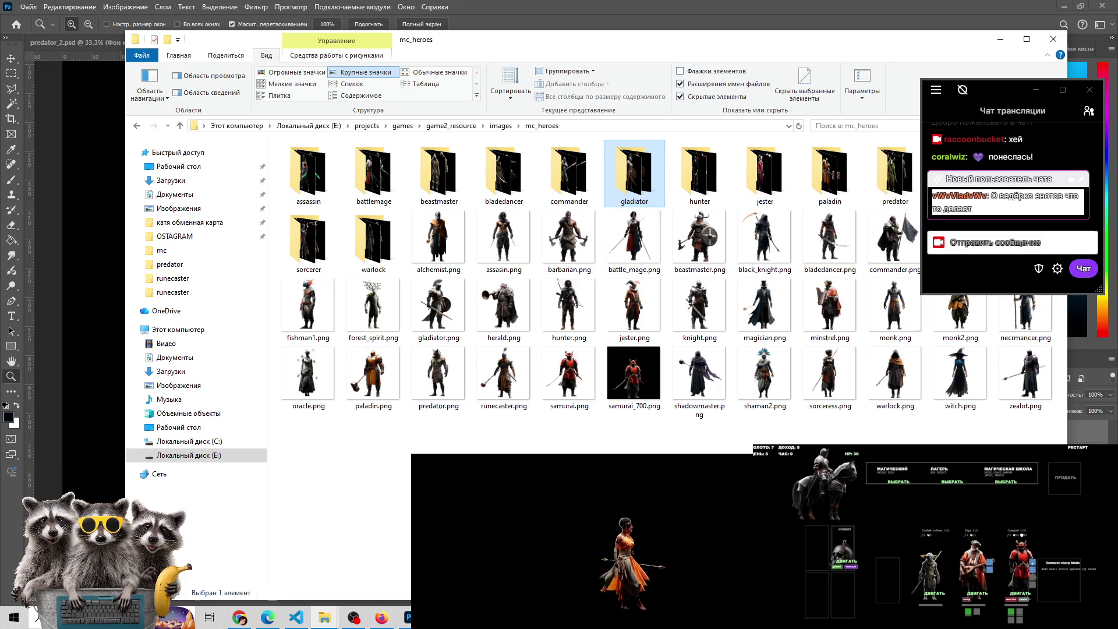
key(alt+Tab)
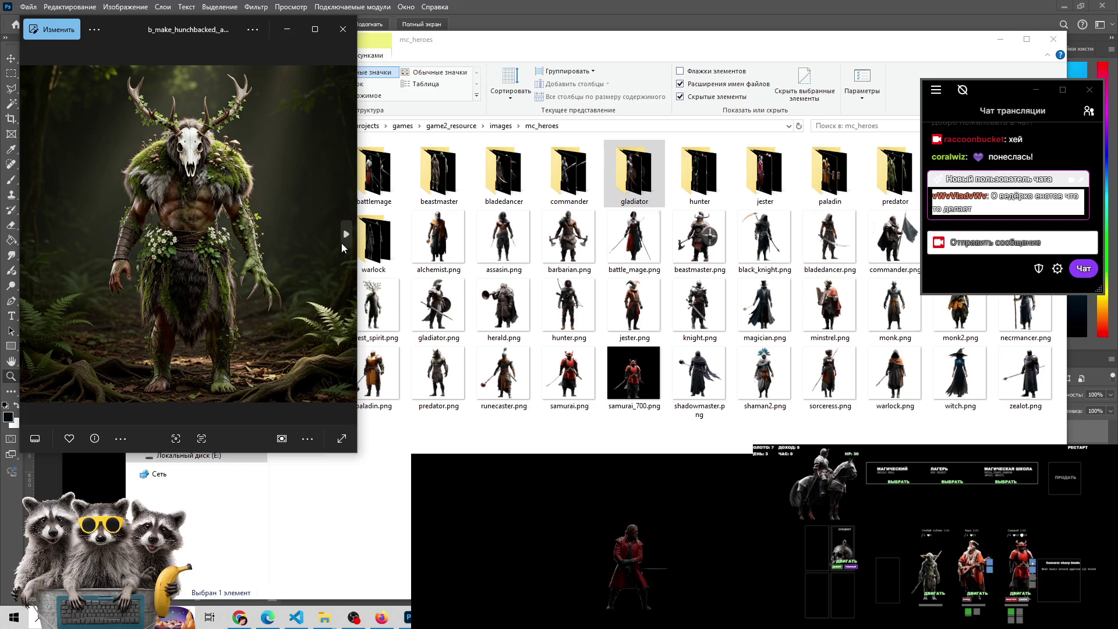
Cycle forward to the white-masked antlered variant, then back to the white-masked foliage one
click(346, 235)
click(345, 235)
click(345, 234)
click(345, 235)
click(346, 235)
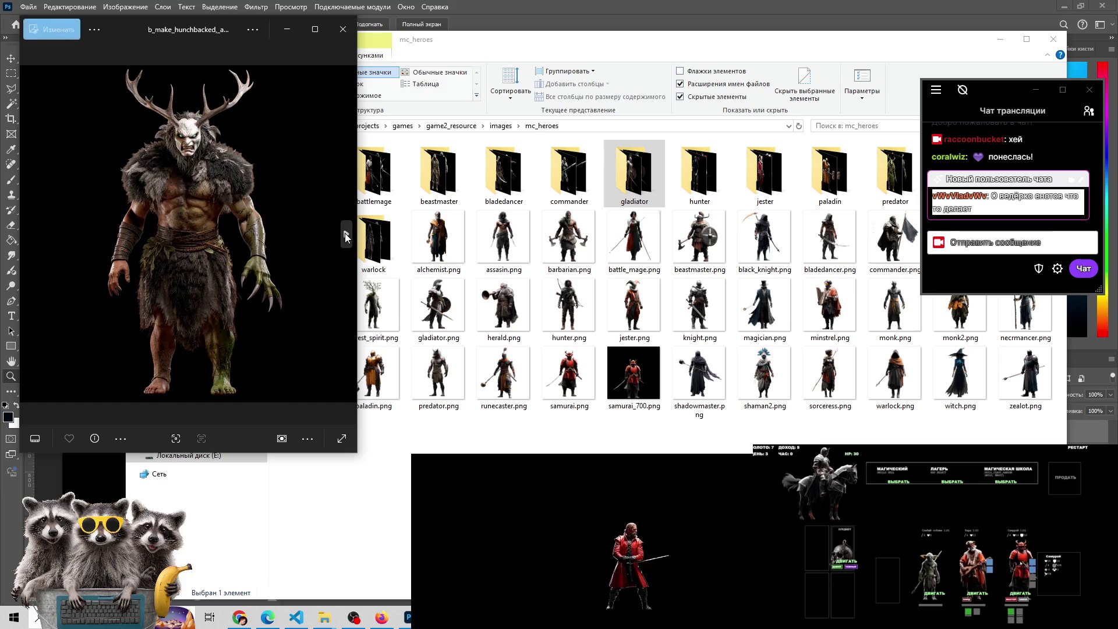
click(346, 234)
click(345, 236)
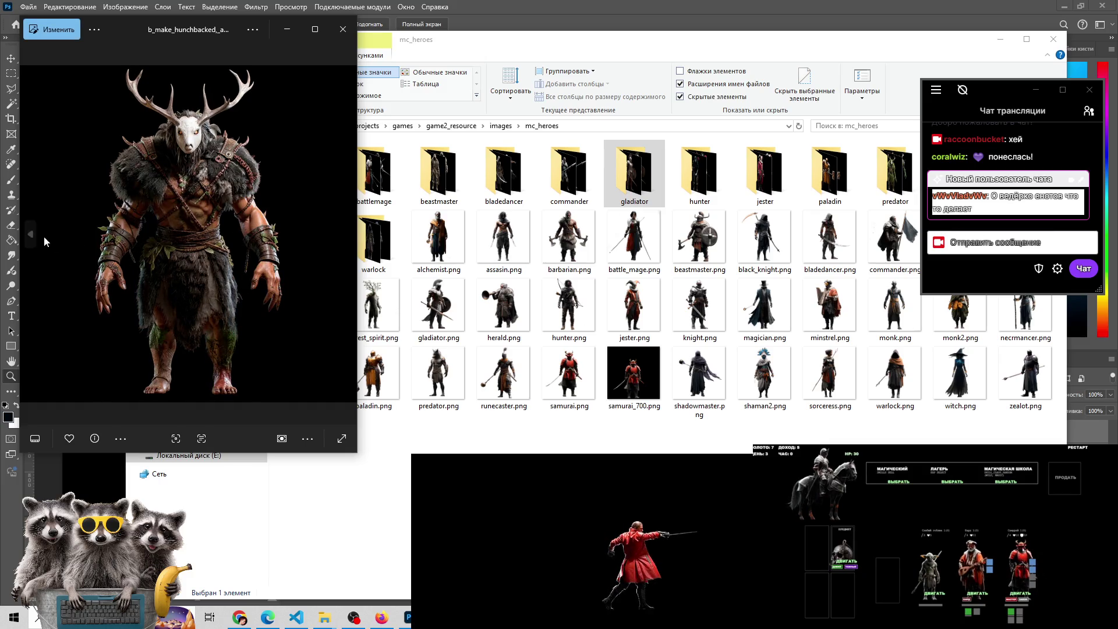
click(35, 239)
click(31, 234)
click(31, 234)
click(31, 234)
click(31, 235)
click(36, 241)
click(36, 241)
click(36, 240)
click(36, 241)
click(36, 242)
click(36, 243)
click(36, 243)
click(36, 242)
click(36, 243)
click(36, 242)
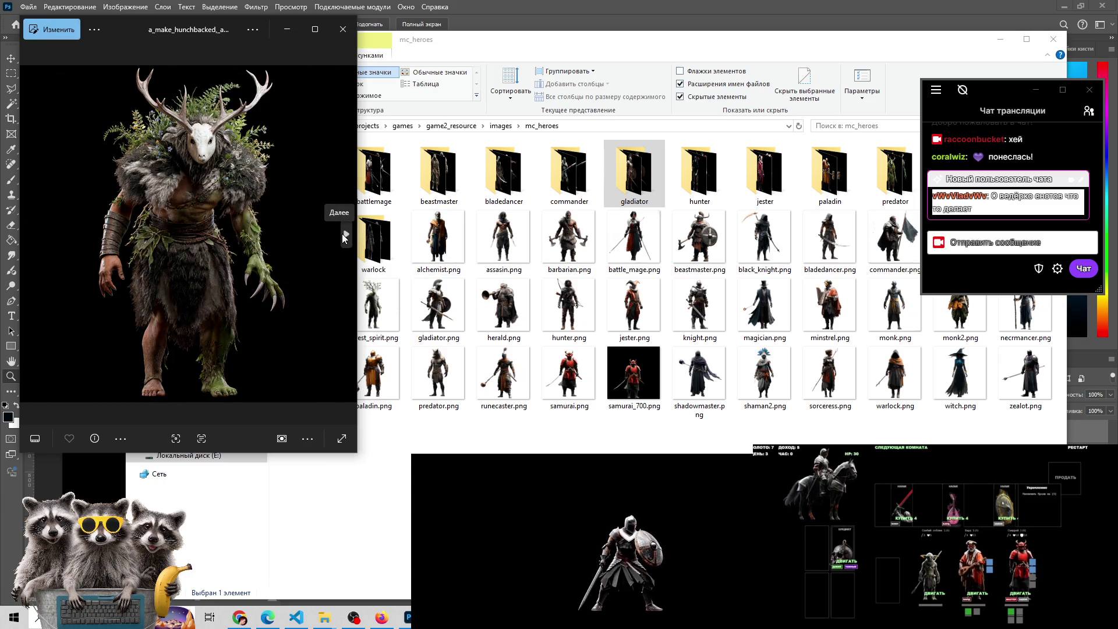
Page forward again past the spiky-antlered beast to the skull-masked fur variant
click(345, 236)
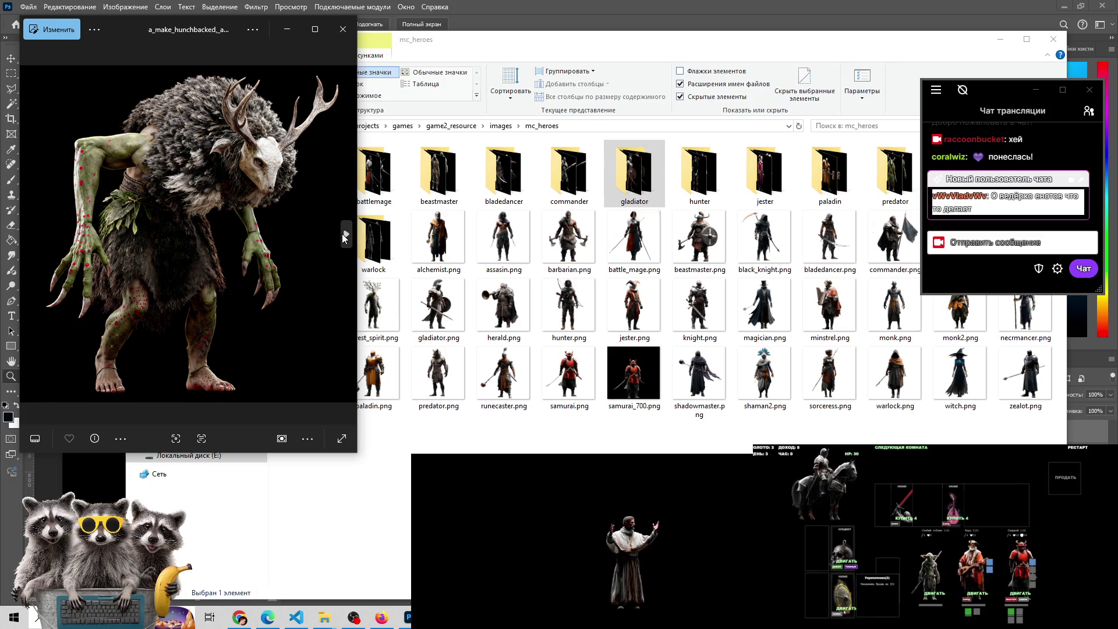
click(345, 236)
click(345, 236)
click(345, 236)
click(345, 235)
click(345, 236)
click(344, 236)
click(345, 236)
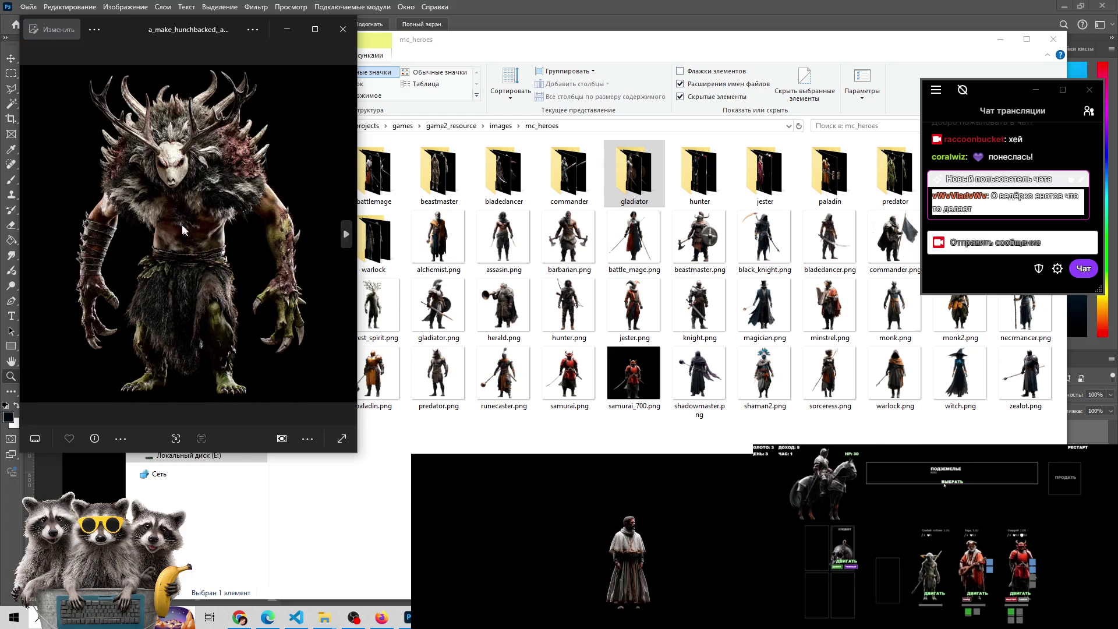
click(30, 238)
click(30, 239)
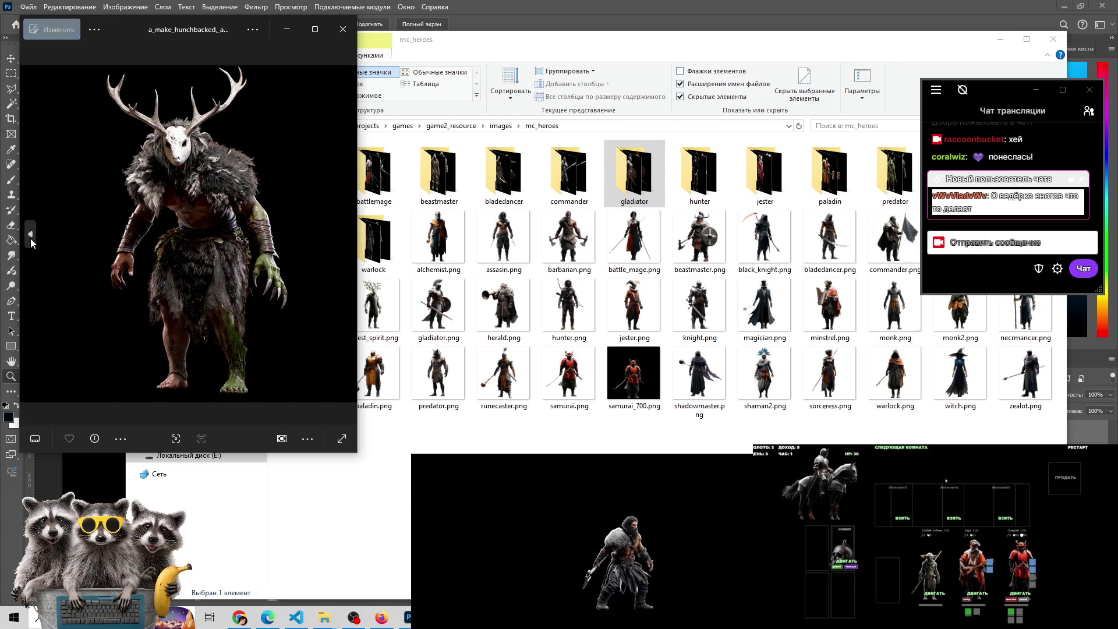
click(31, 239)
click(350, 233)
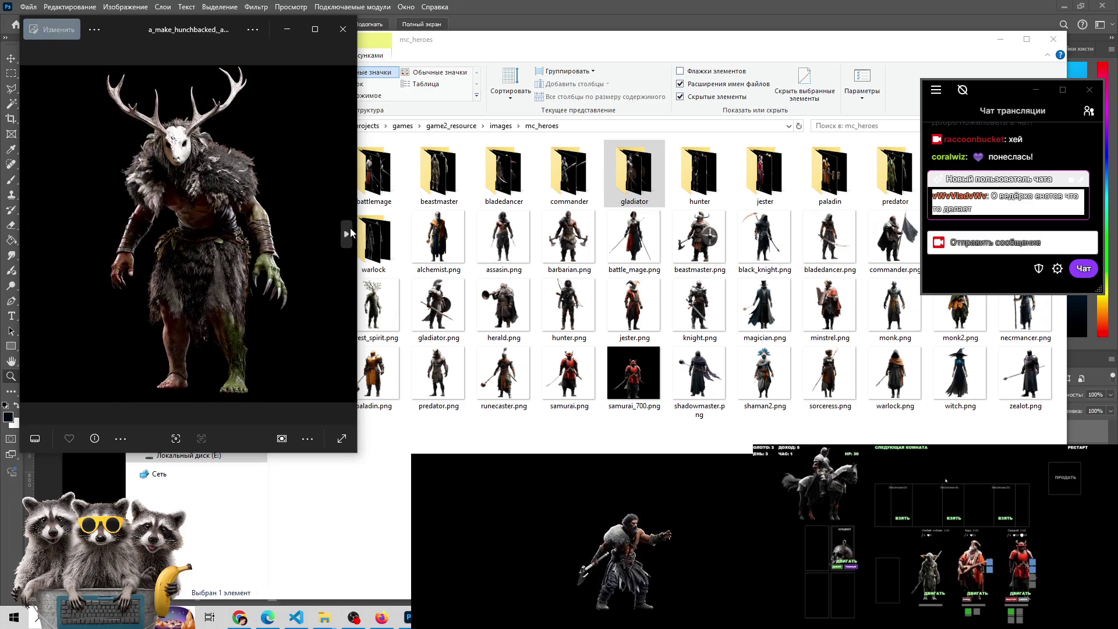
click(347, 235)
click(346, 236)
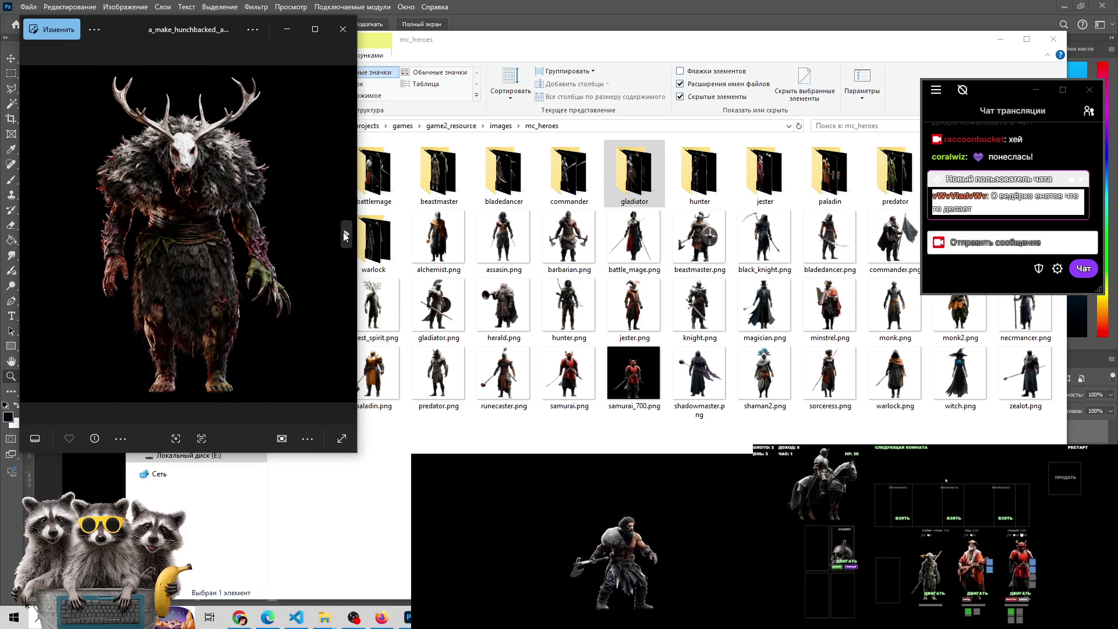
click(346, 236)
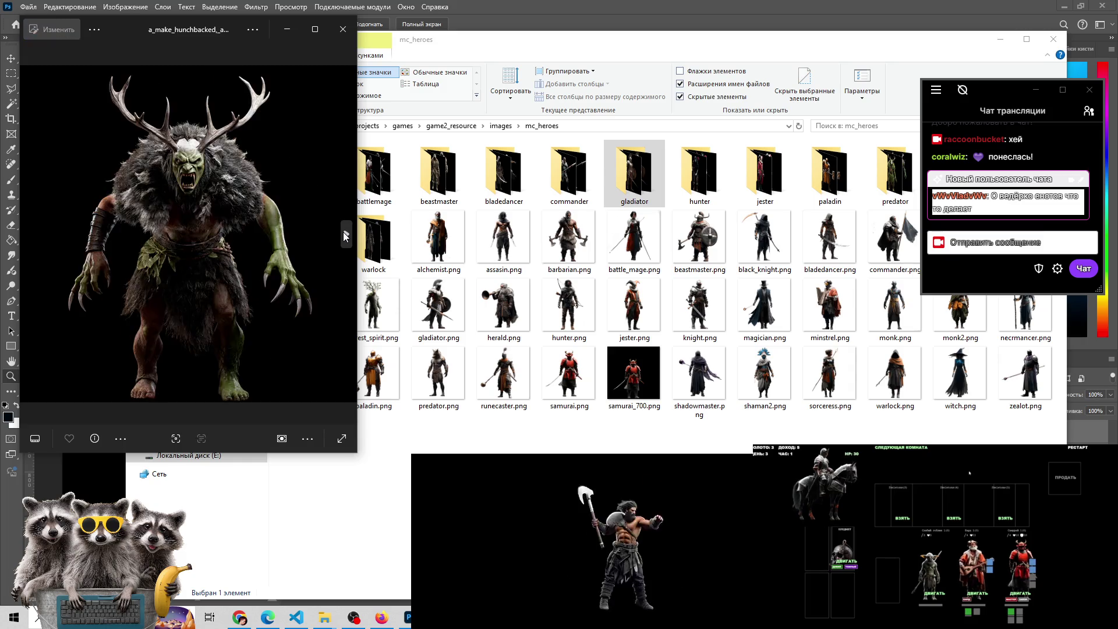
click(343, 232)
click(343, 231)
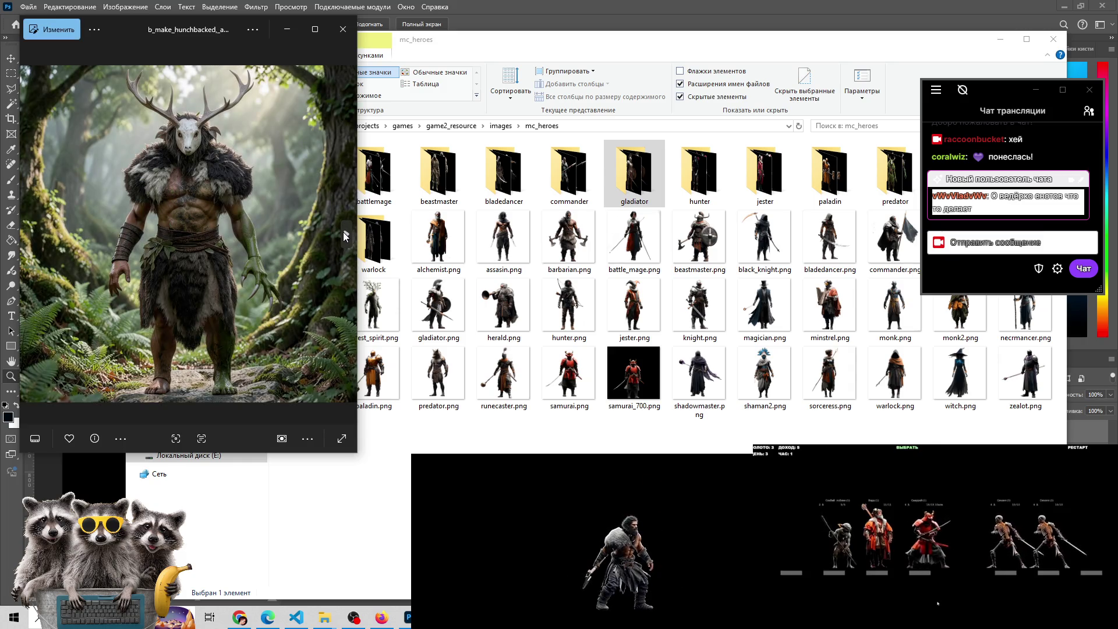
click(344, 232)
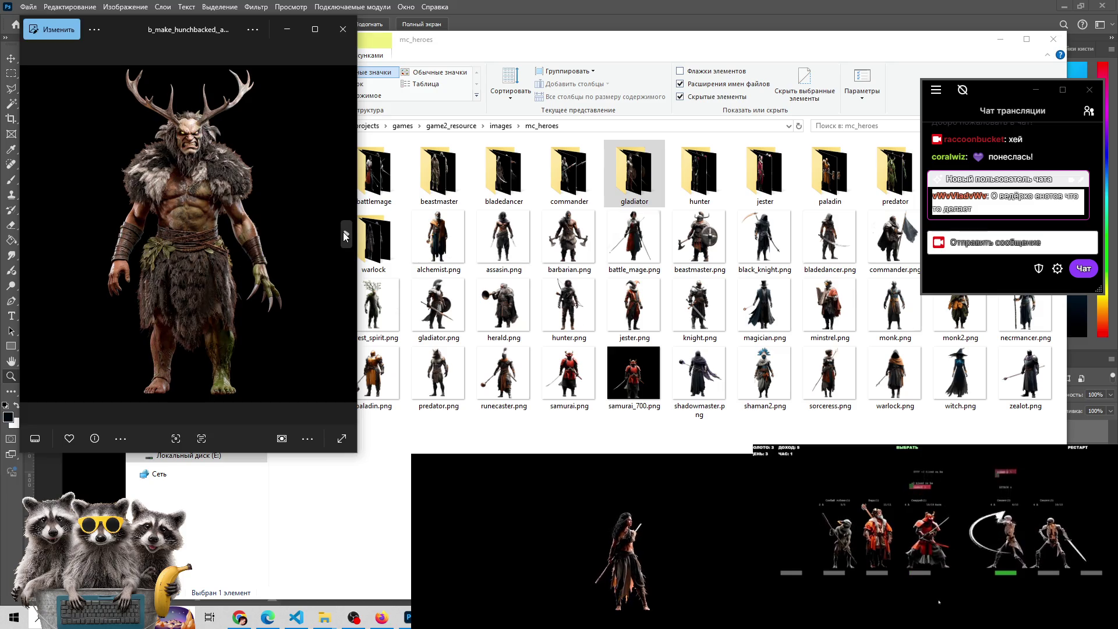
click(344, 232)
click(343, 232)
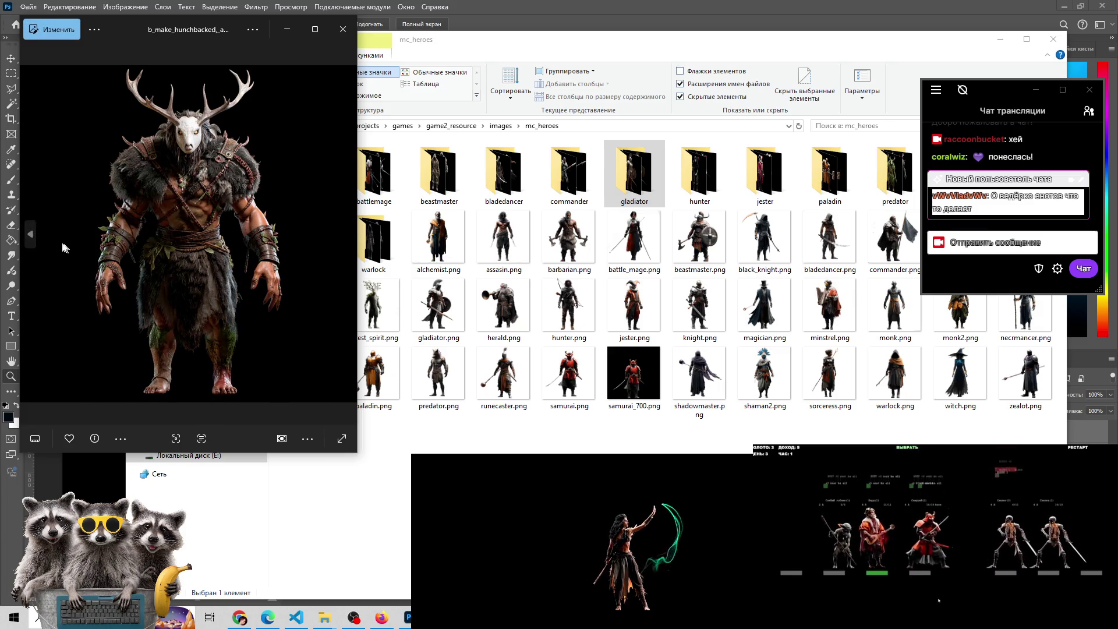
Step back to the hunchbacked variant, then forward to the red-skinned antlered one
click(33, 238)
click(33, 237)
click(32, 238)
click(33, 237)
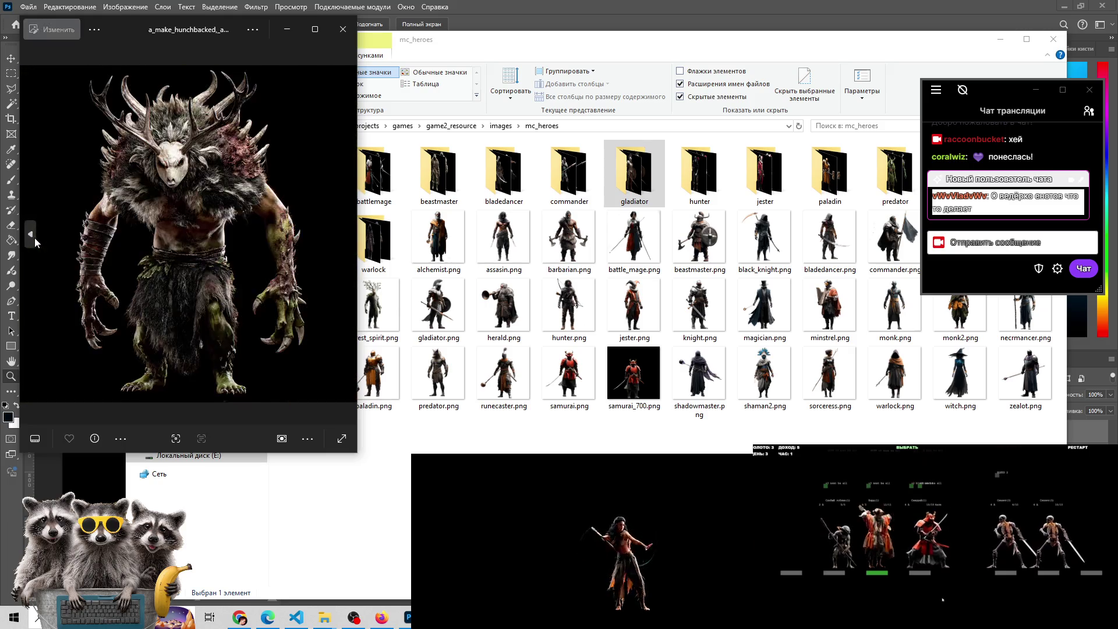
click(33, 237)
click(346, 233)
click(346, 233)
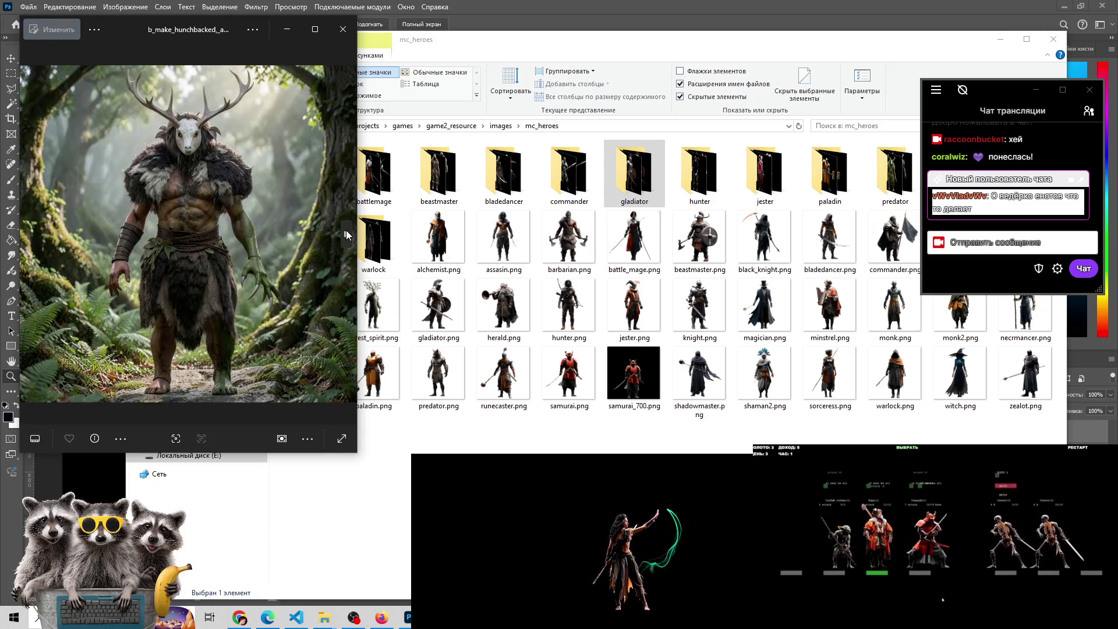
click(346, 230)
click(346, 229)
click(346, 230)
click(346, 230)
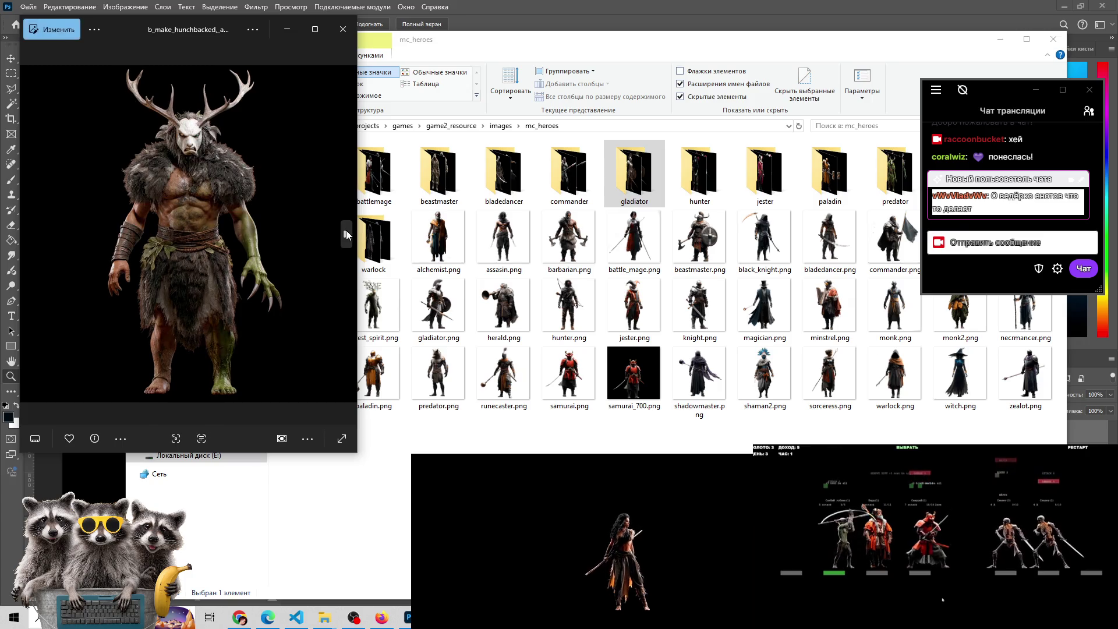
click(346, 230)
click(346, 231)
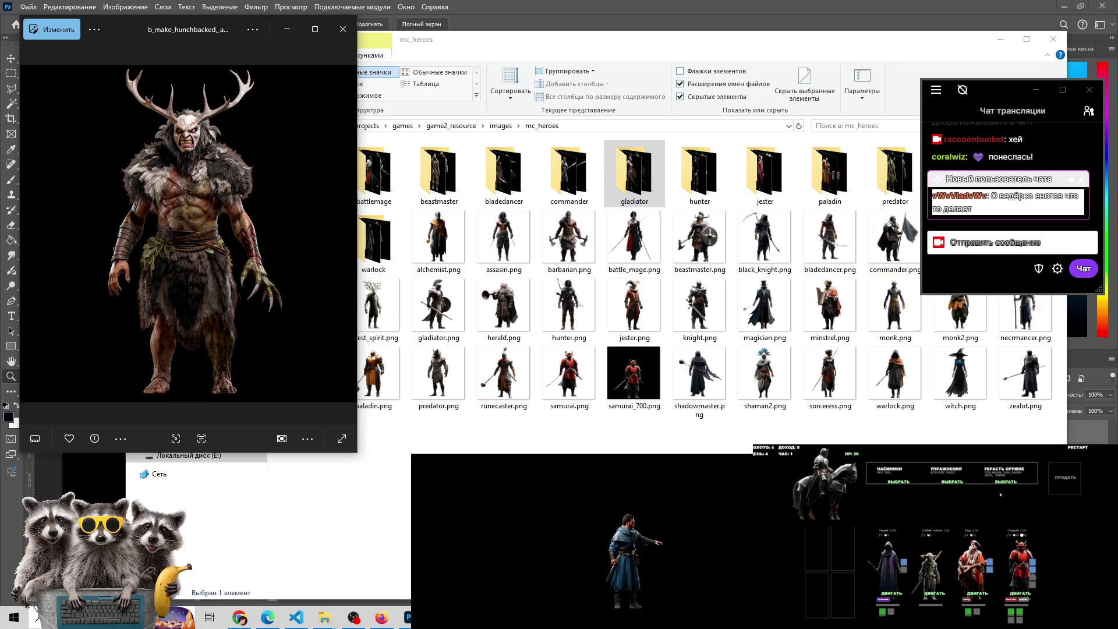
click(898, 482)
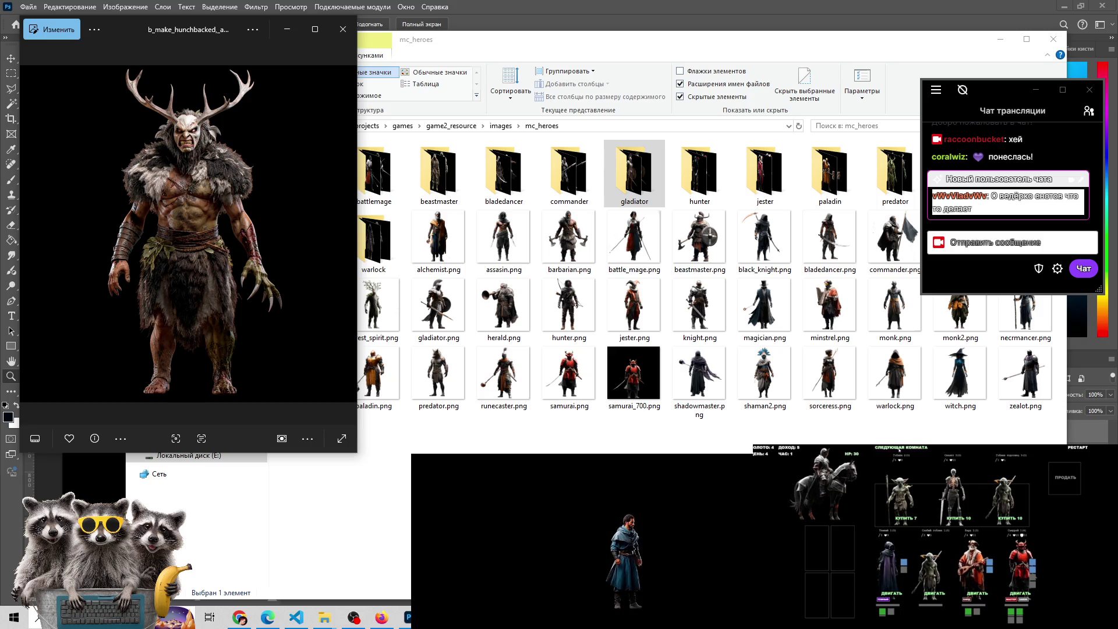
click(908, 451)
click(946, 482)
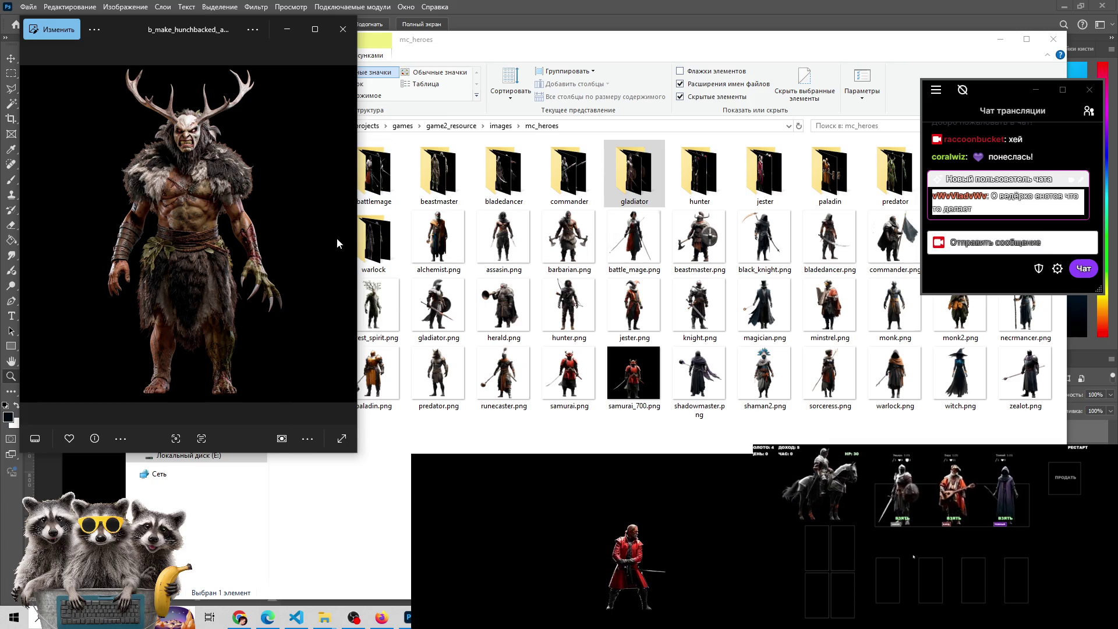
Go back three variants to the snarling antlered creature, then return to the Photoshop composition
click(37, 234)
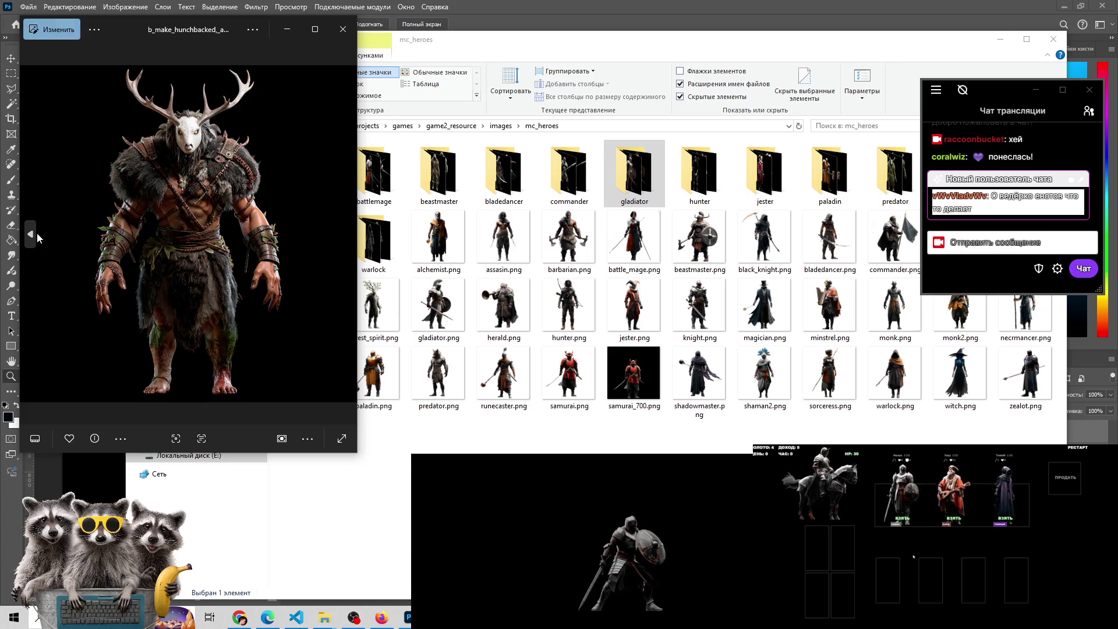
click(29, 239)
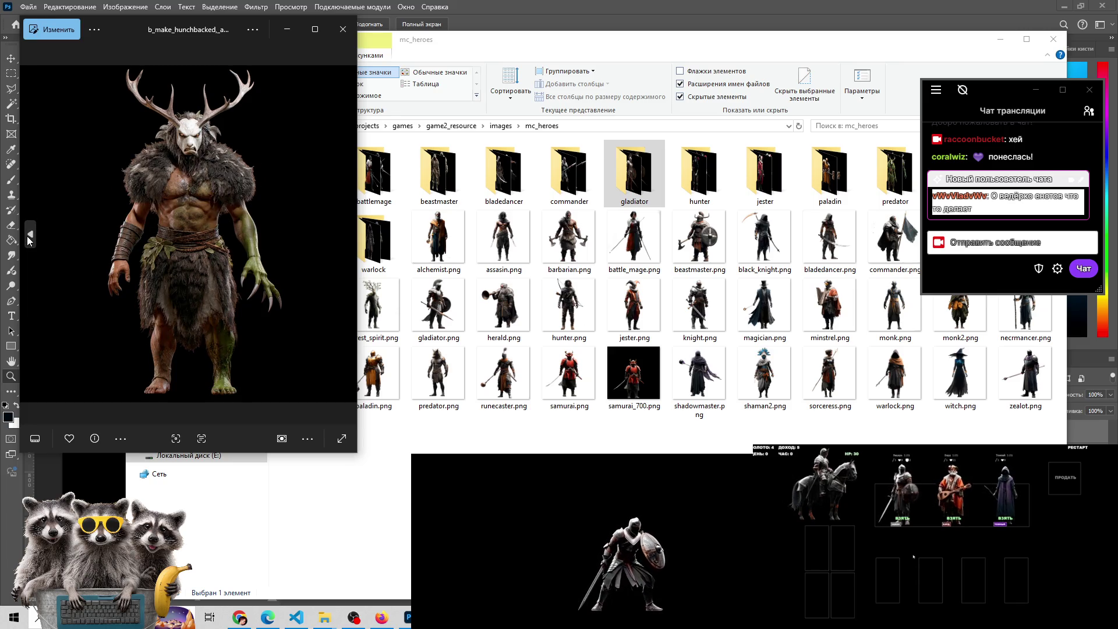
click(30, 239)
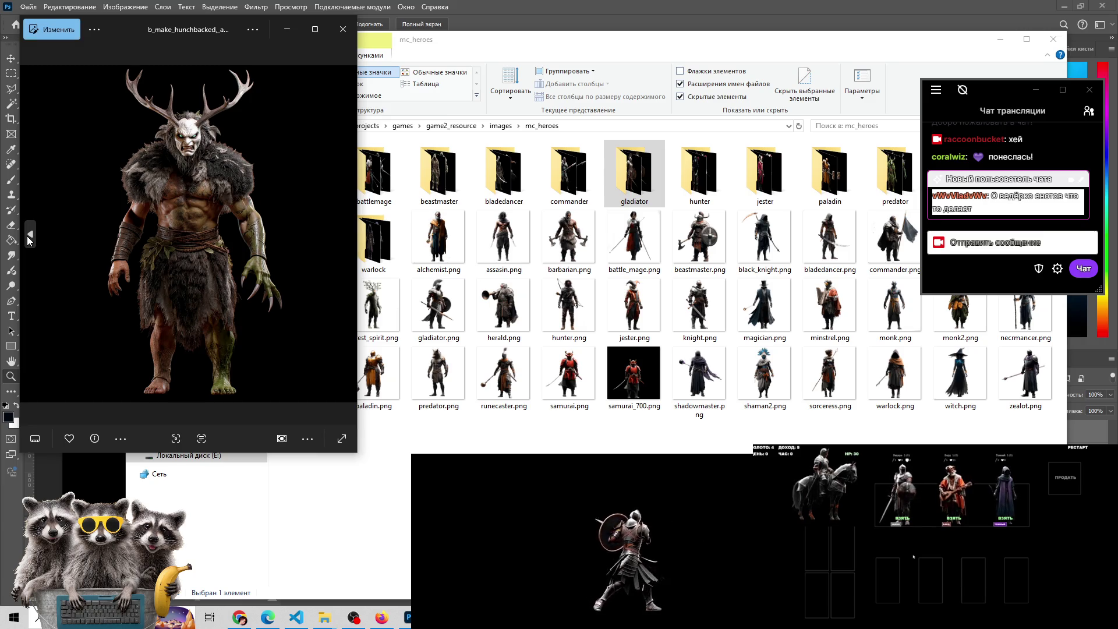
click(406, 619)
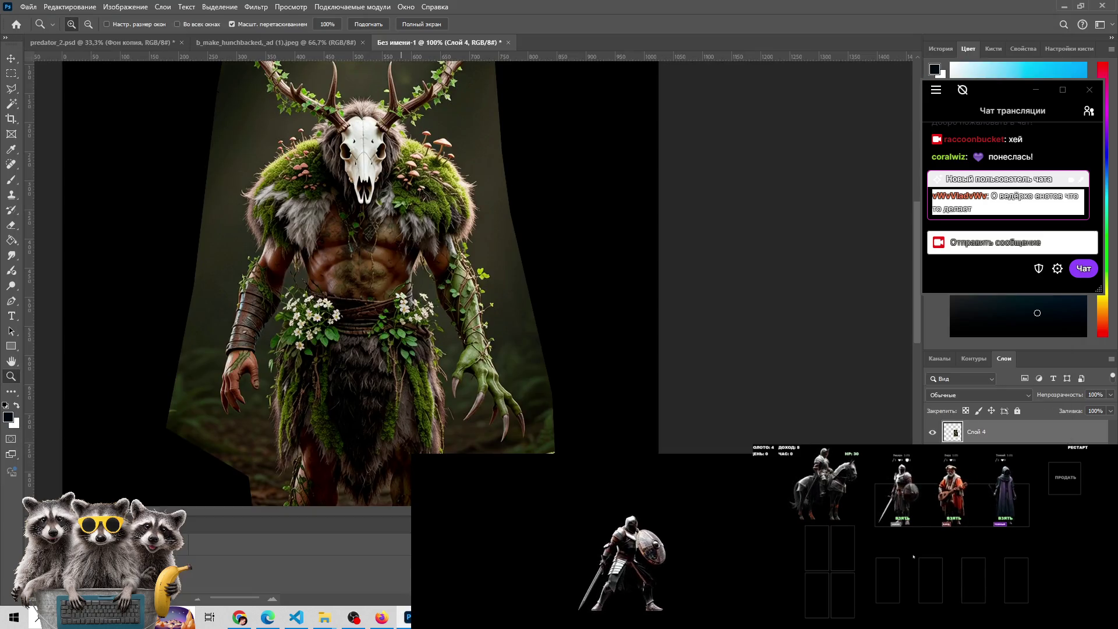
Compare against the generated variant and undo the last change to restore the white-masked creature
key(alt+Tab)
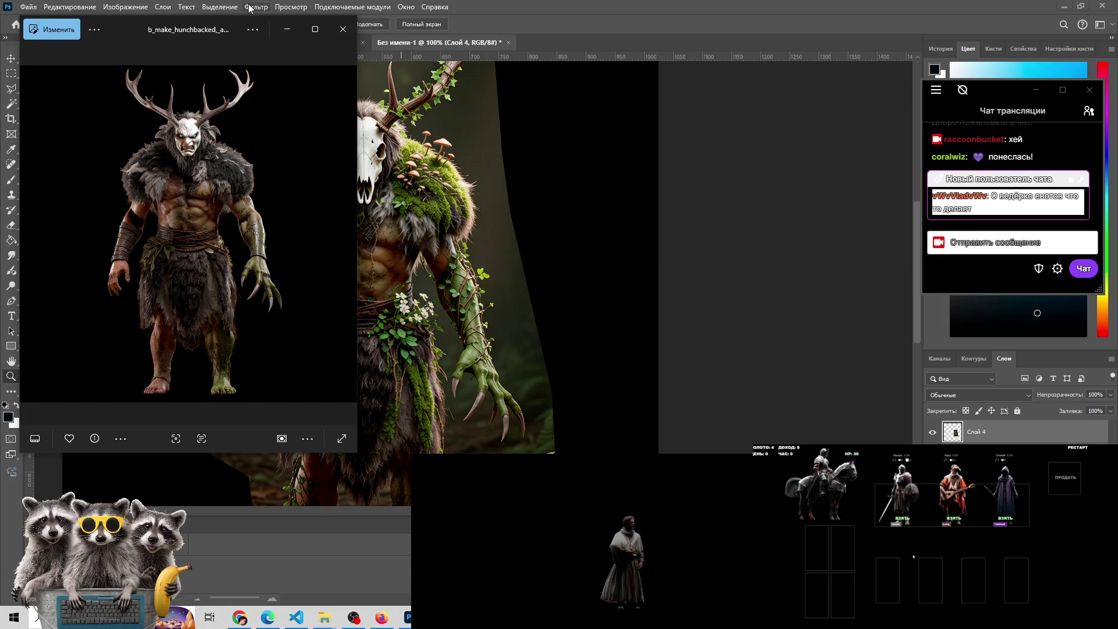
key(alt+Tab)
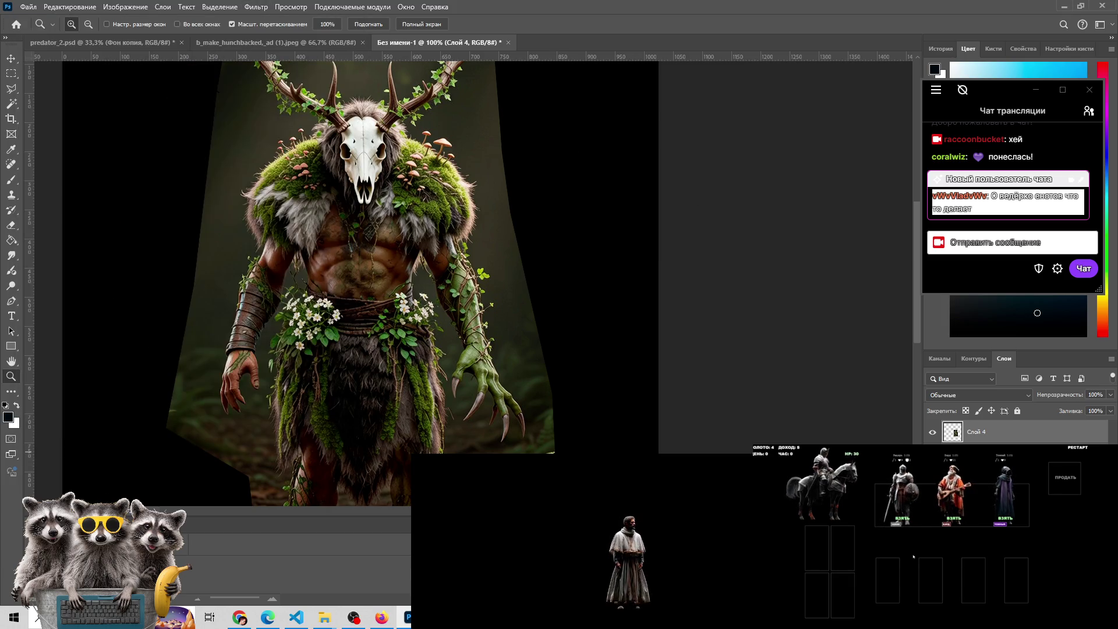
key(ctrl+z)
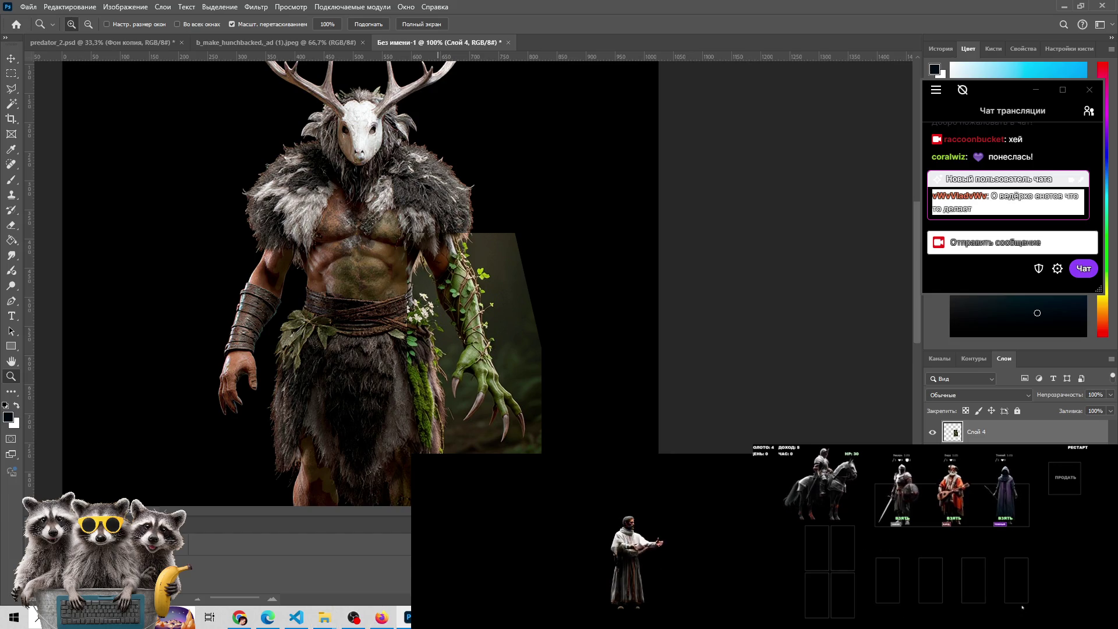
key(alt+Tab)
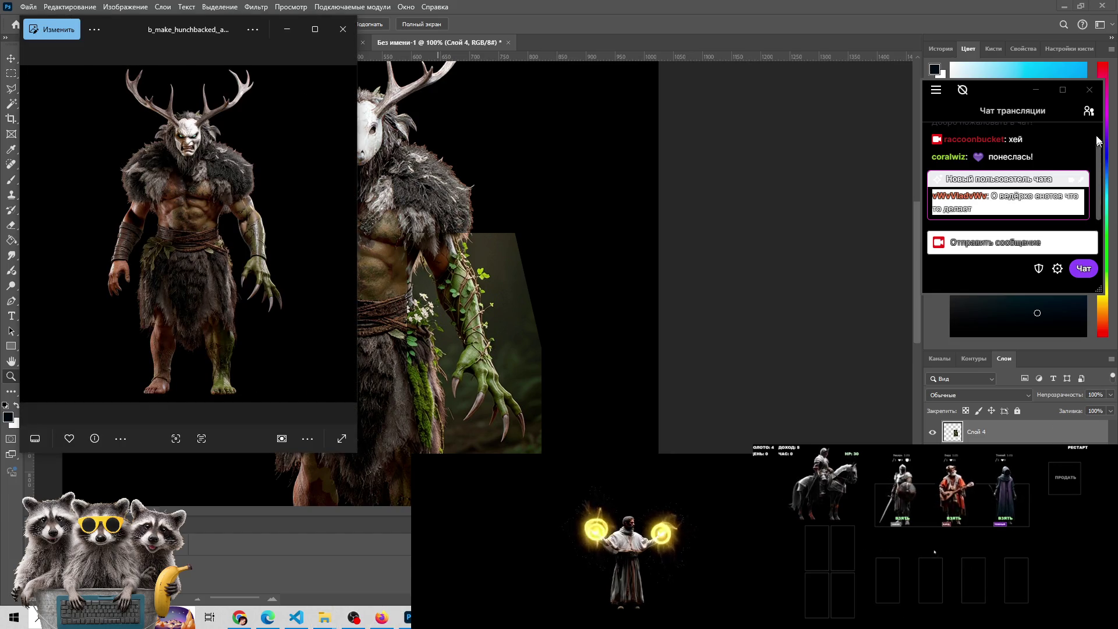
Toggle the stream chat user list, then page back through variants to the white deer-mask creature
click(1090, 111)
click(1090, 111)
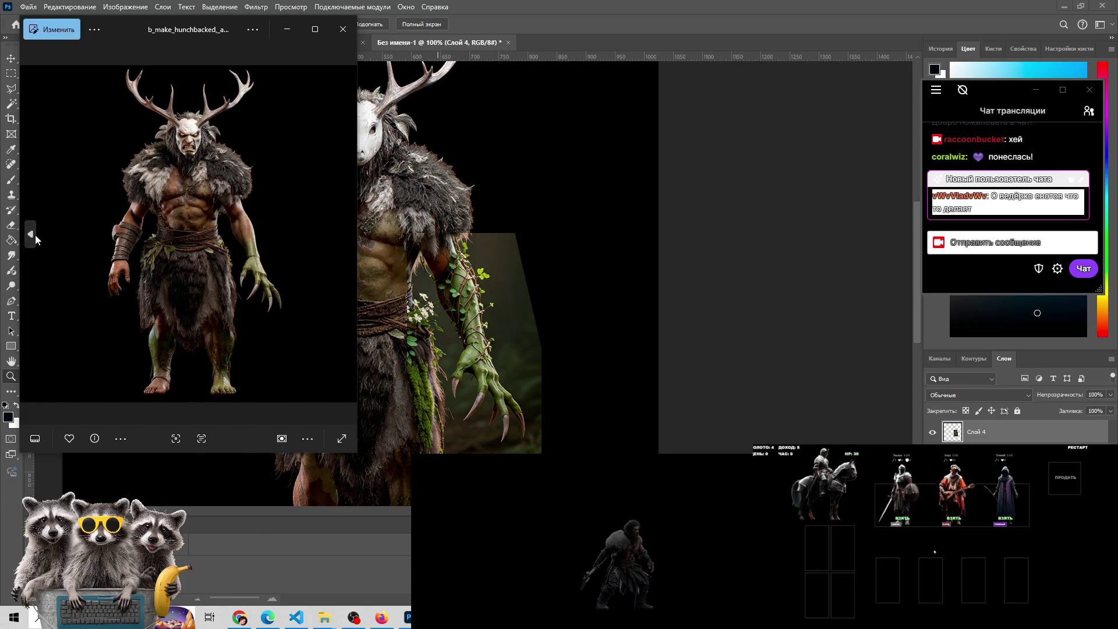
click(35, 235)
click(35, 235)
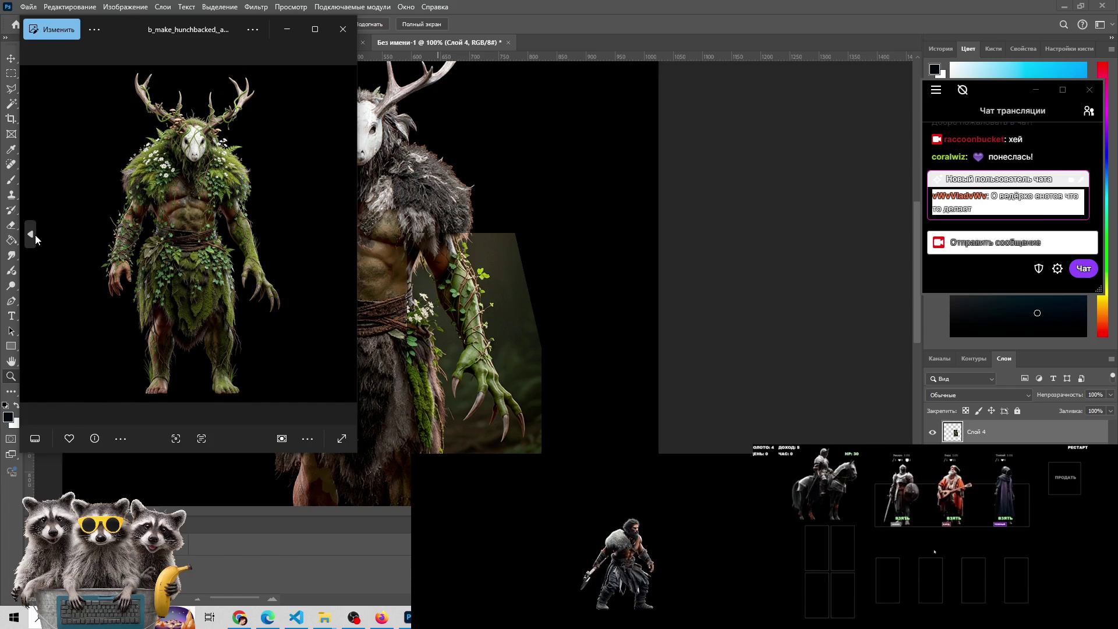
click(35, 236)
click(35, 236)
click(35, 235)
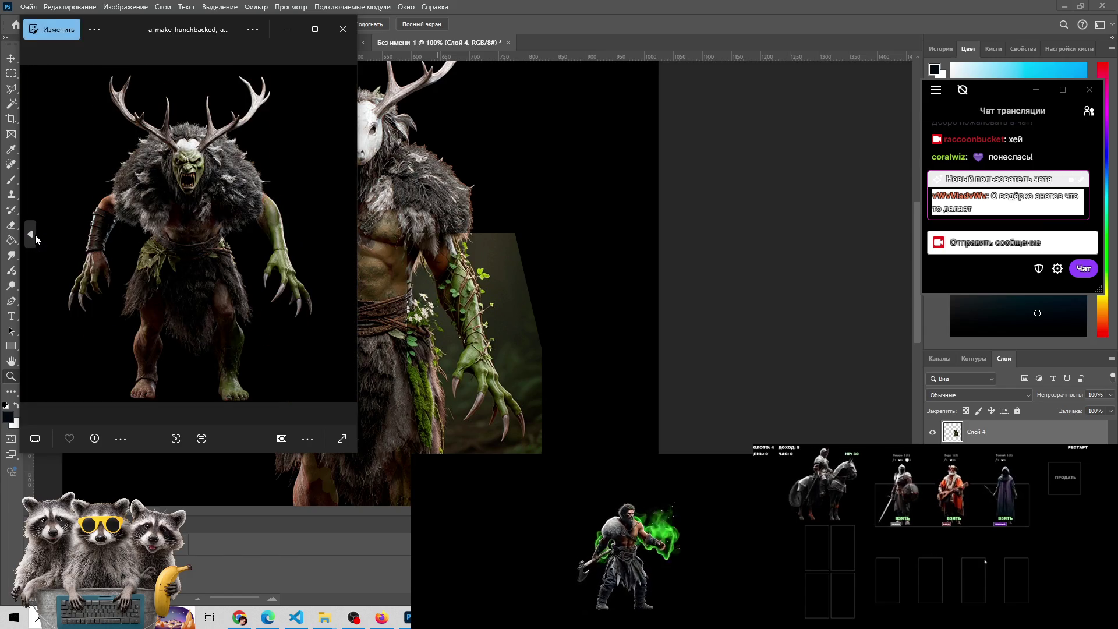
click(35, 235)
click(35, 235)
click(35, 236)
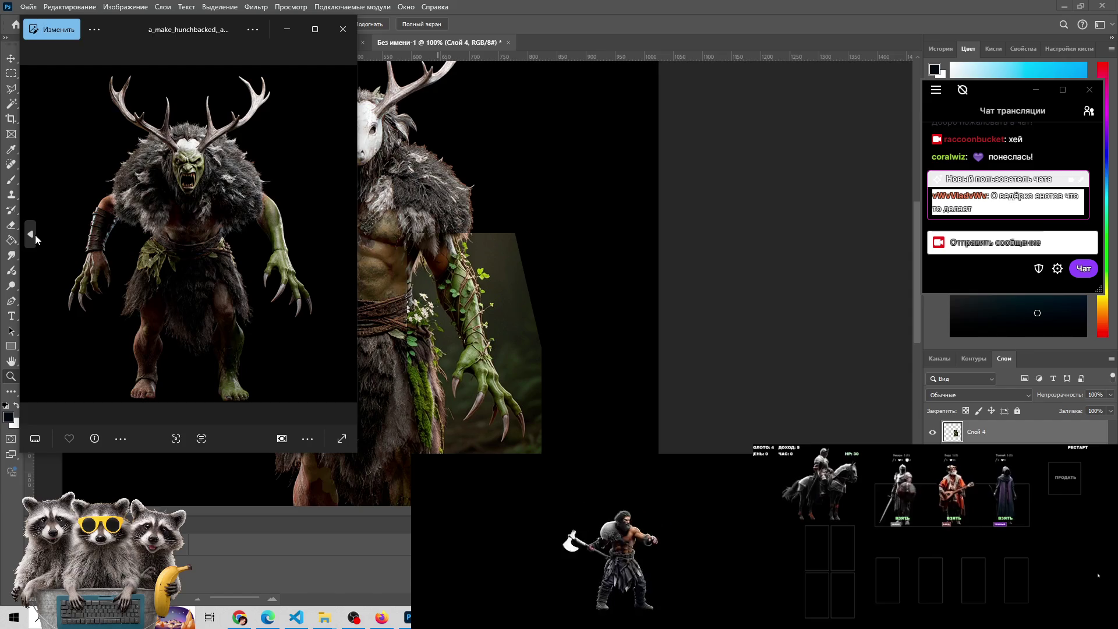
click(35, 235)
click(35, 235)
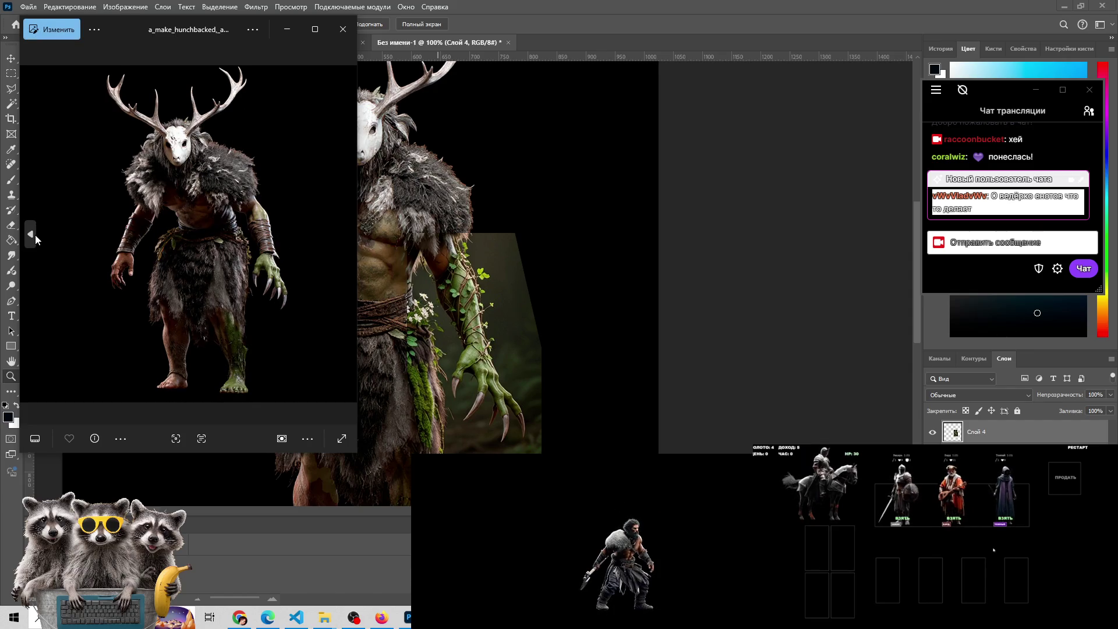
Keep paging back past the foliage-covered variant to the leafy deer-skull creature
click(35, 235)
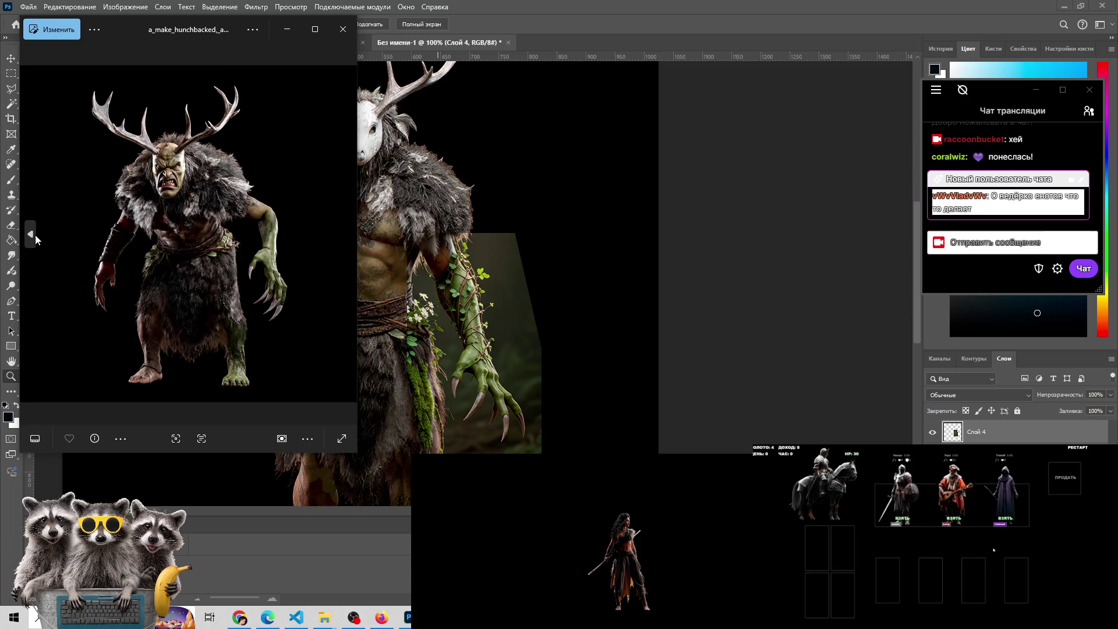
click(35, 235)
click(35, 235)
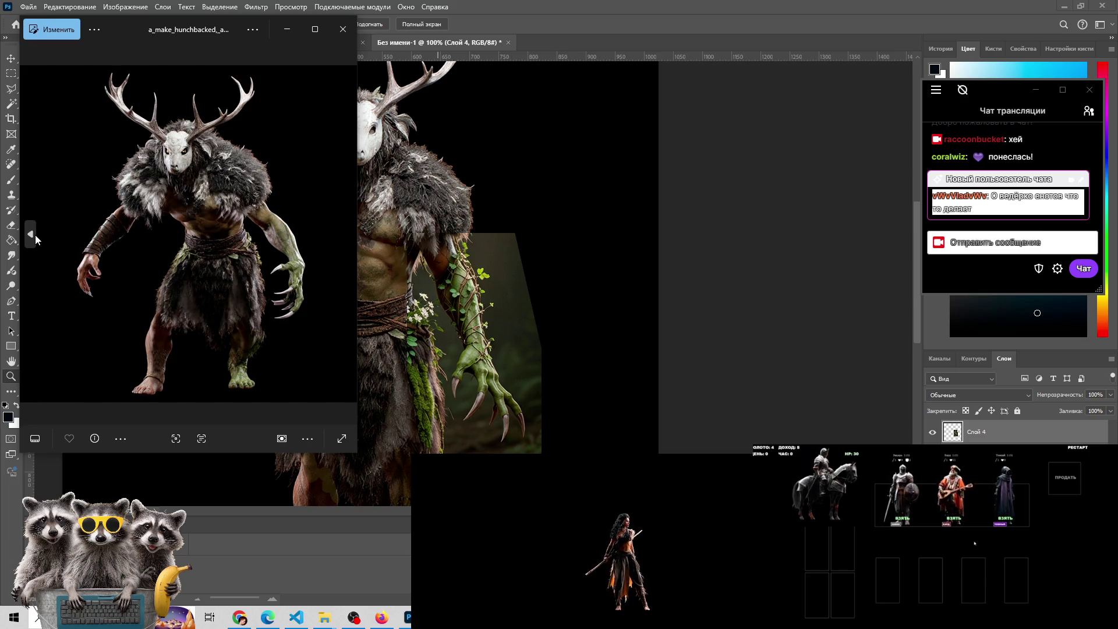
click(35, 235)
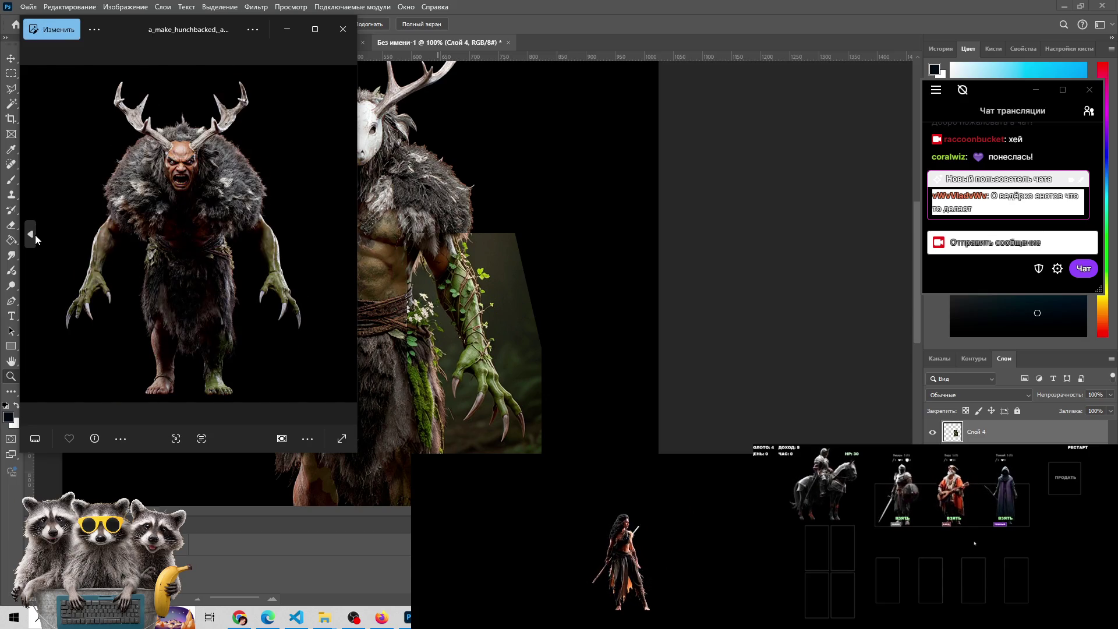
click(35, 235)
click(35, 235)
click(35, 235)
click(35, 235)
click(34, 235)
click(34, 235)
click(34, 236)
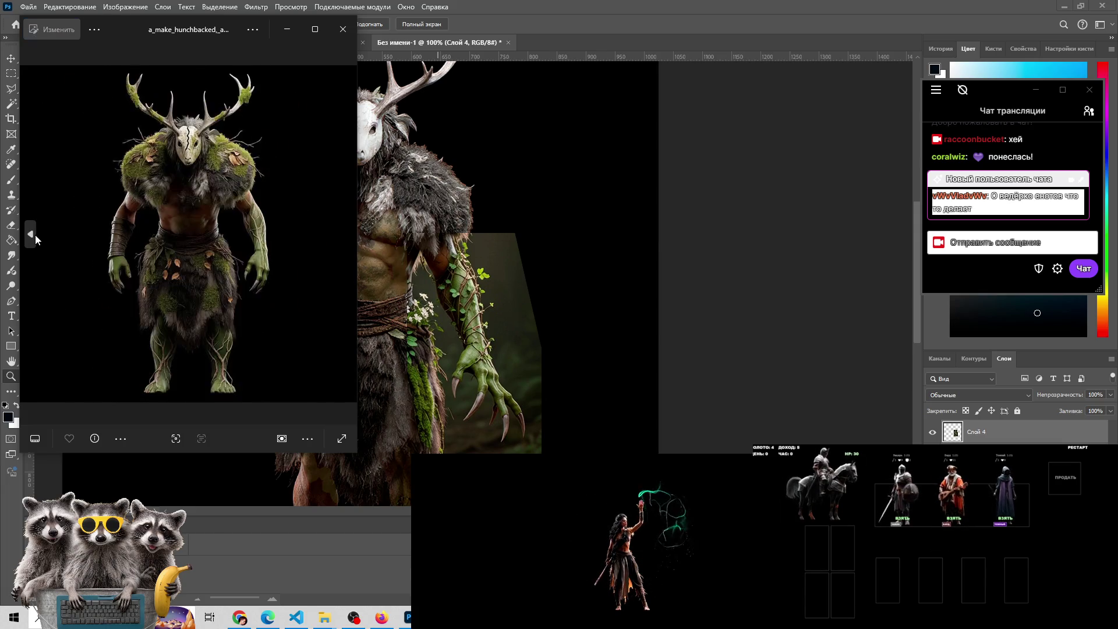
click(35, 235)
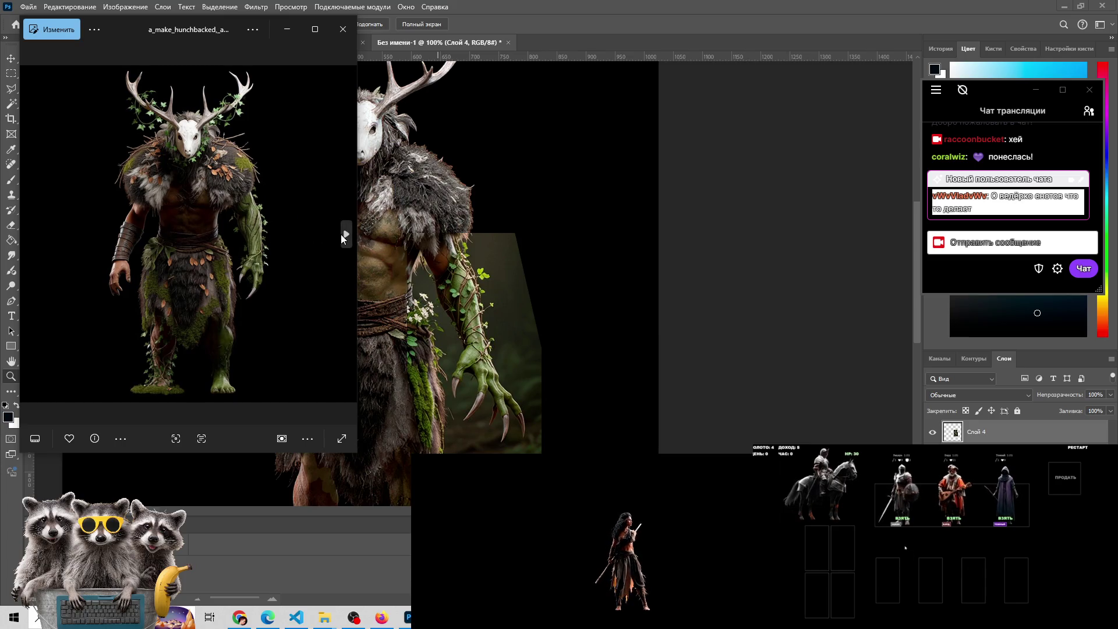
Step forward and back between neighbours, landing on the mossy deer-skull variant
click(345, 234)
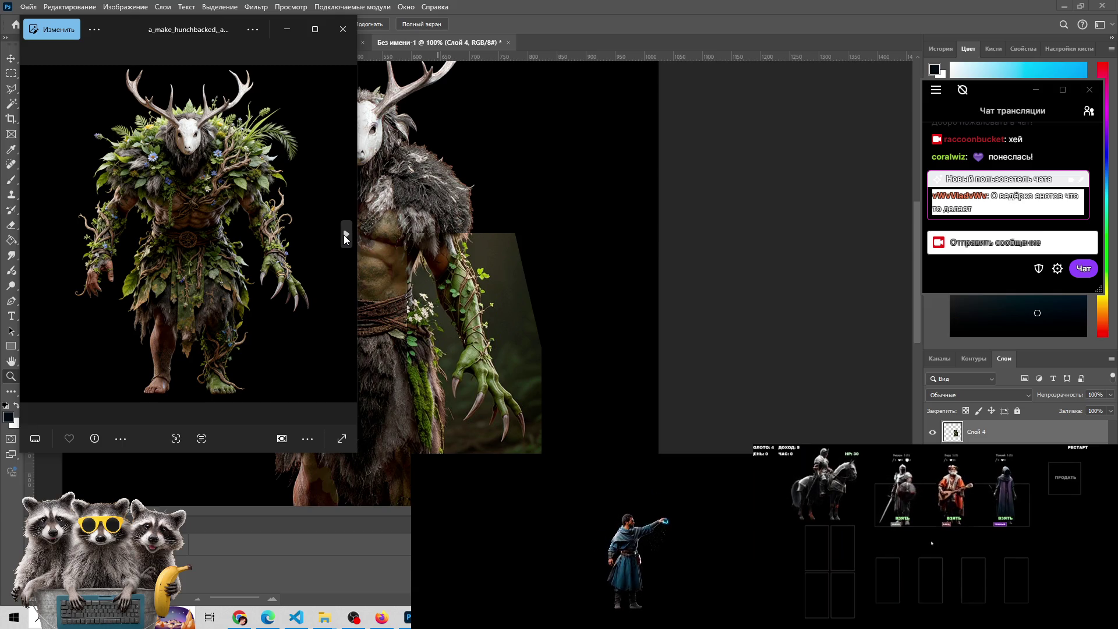
click(345, 235)
click(30, 234)
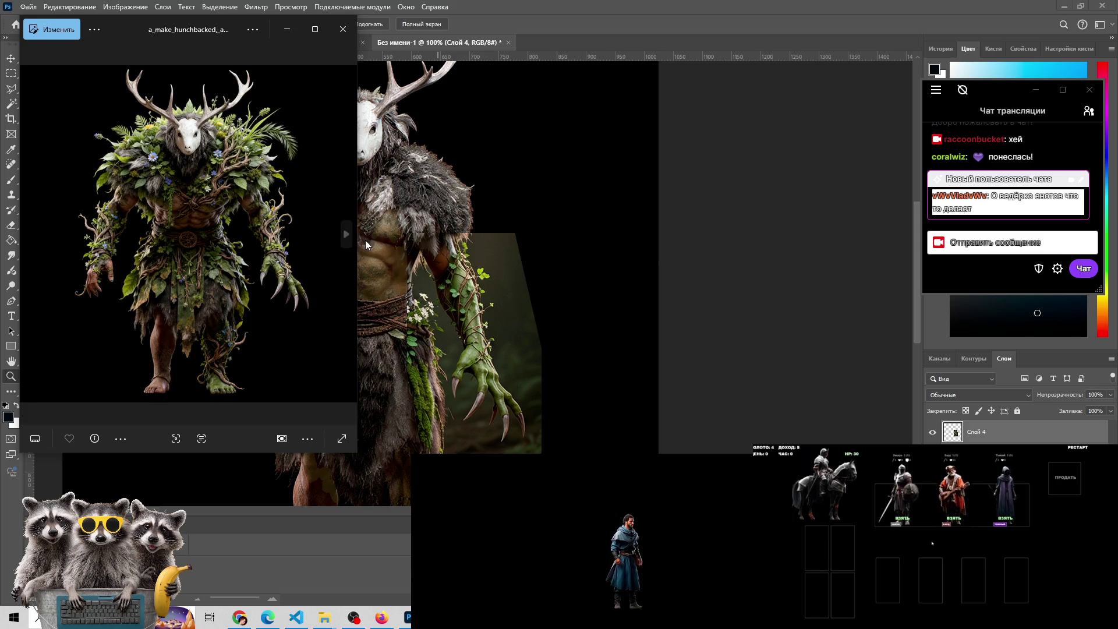
click(342, 235)
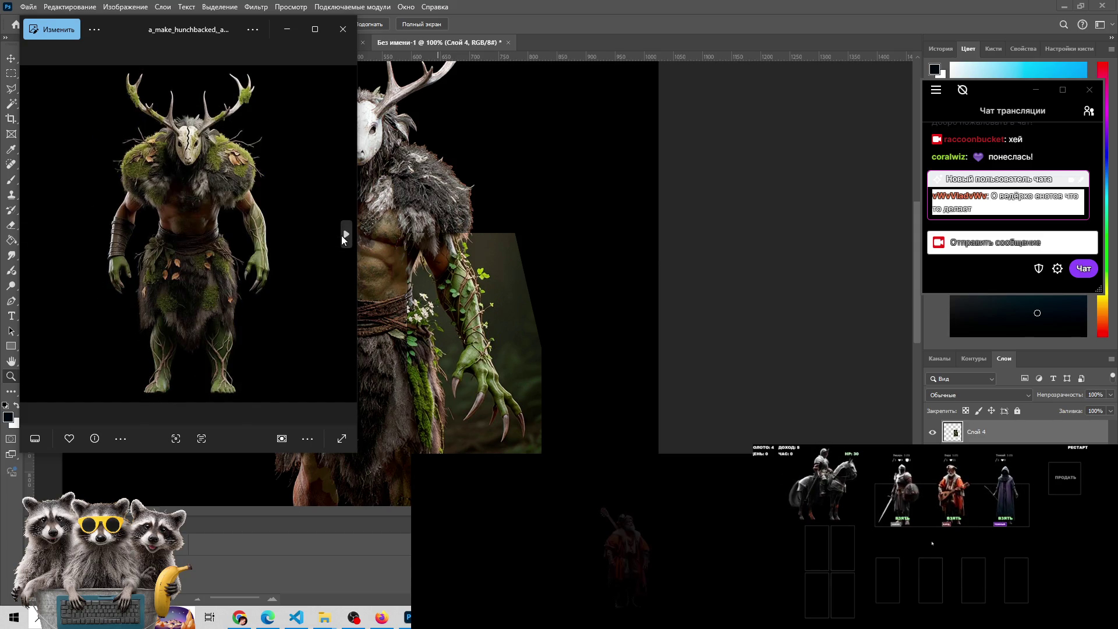
Place the Photos viewer beside the Photoshop canvas and advance two creature variants
mouse_move(190, 40)
mouse_down()
mouse_move(724, 47)
mouse_move(685, 46)
mouse_up()
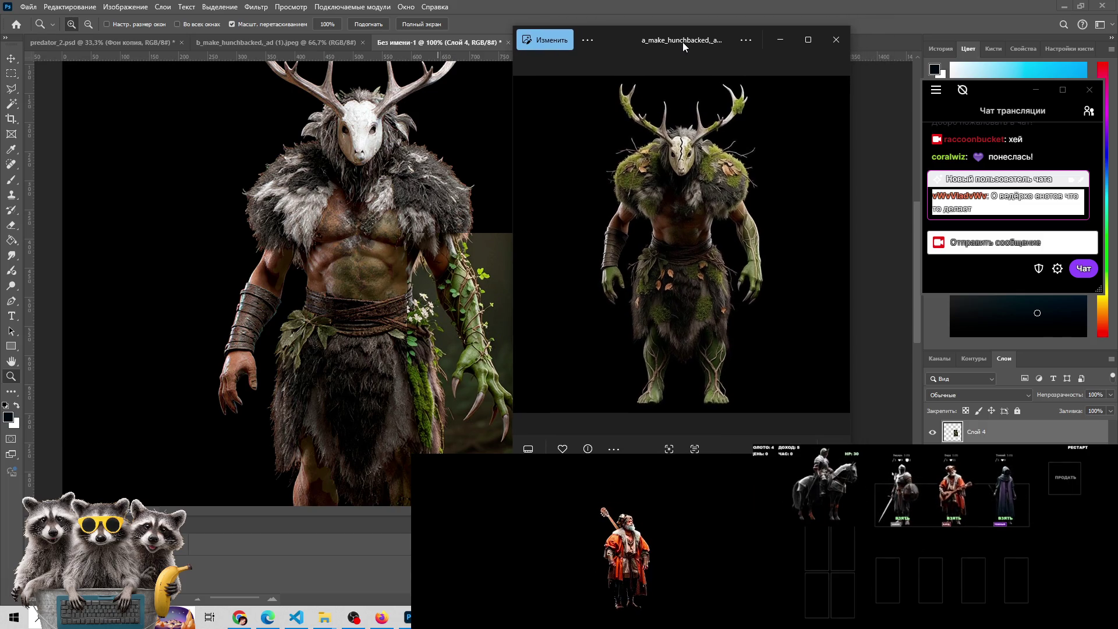
drag(683, 42, 710, 56)
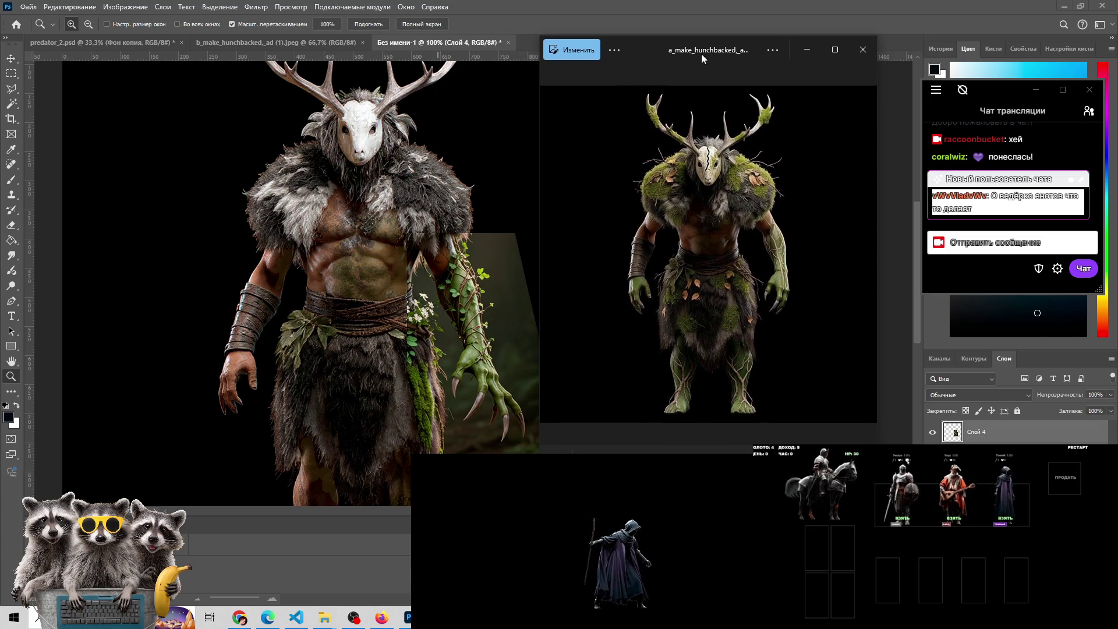
click(866, 260)
click(866, 260)
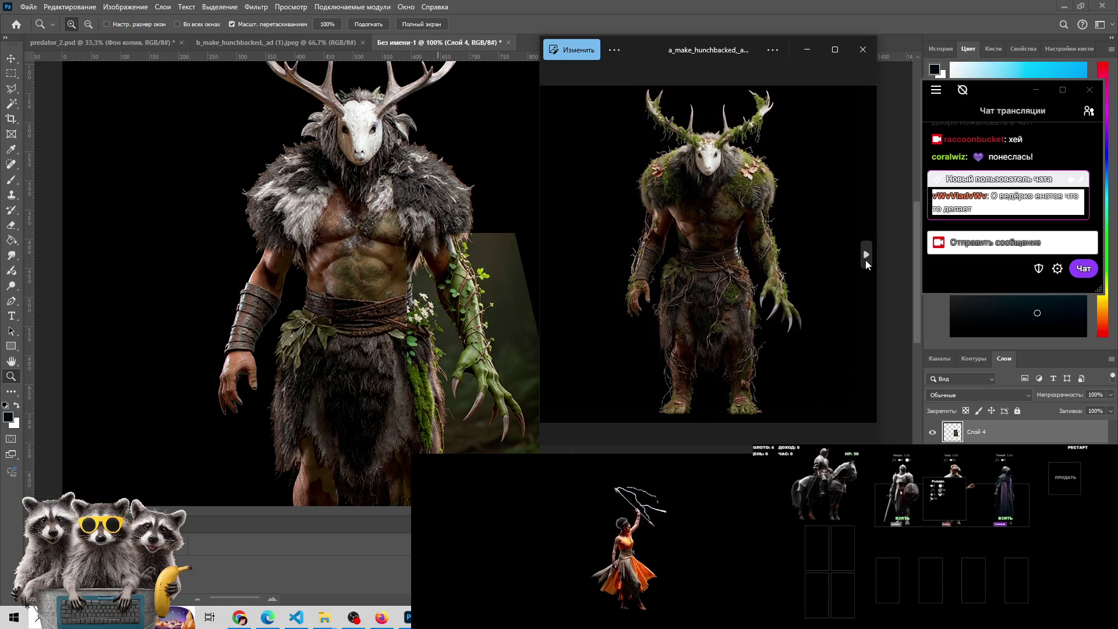
Zoom in and out on the current variant, then show the next one
scroll(729, 176, up, 2)
scroll(319, 172, up, 3)
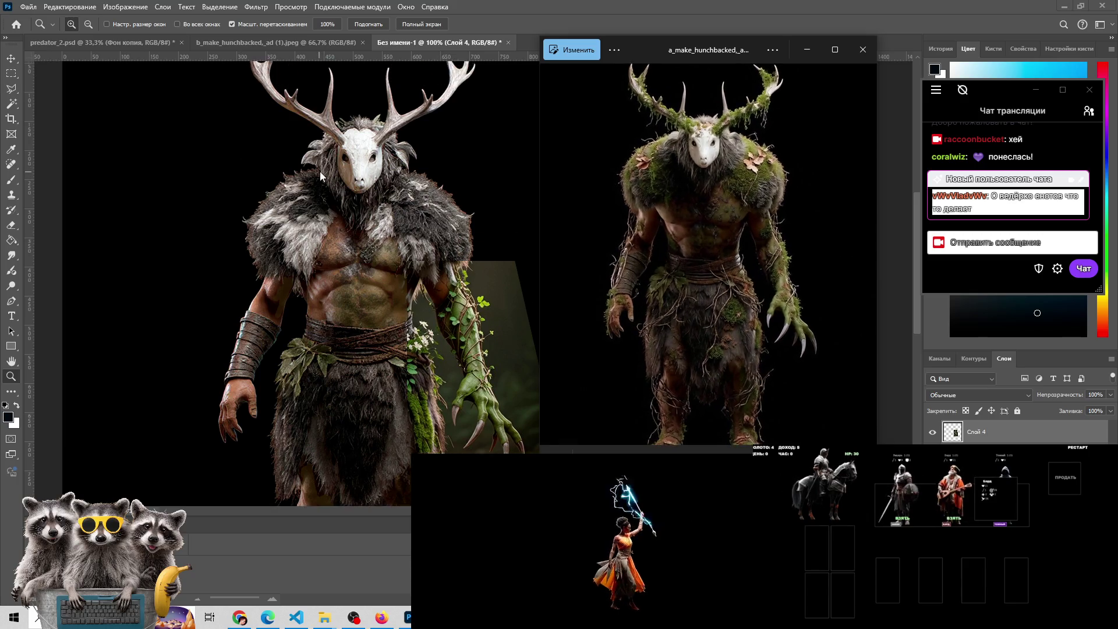
scroll(454, 250, down, 3)
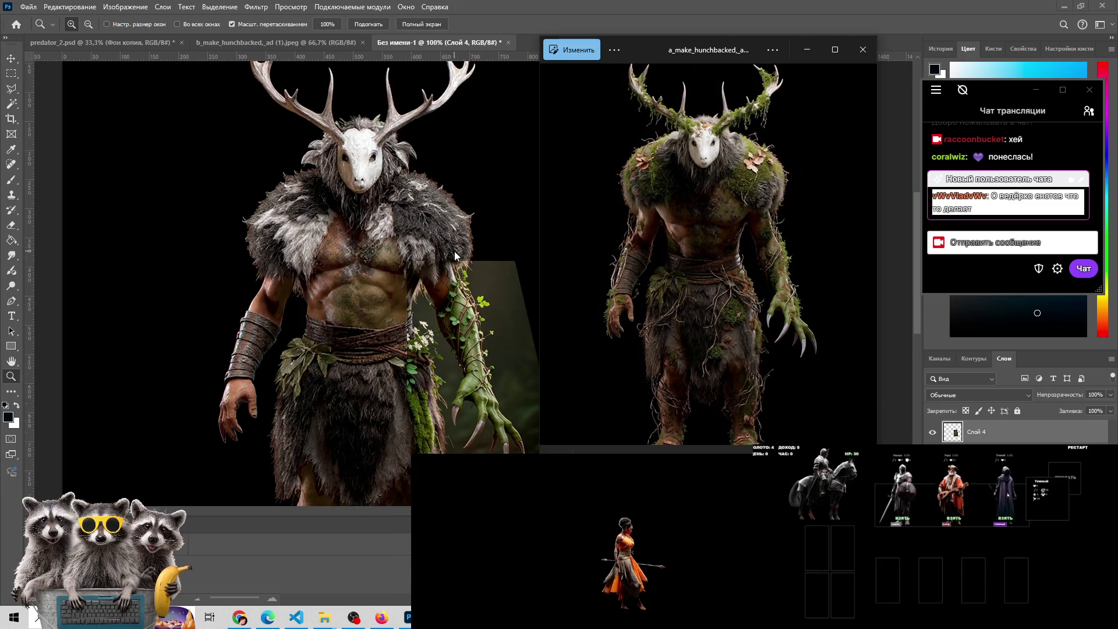
scroll(729, 216, down, 2)
scroll(727, 226, down, 1)
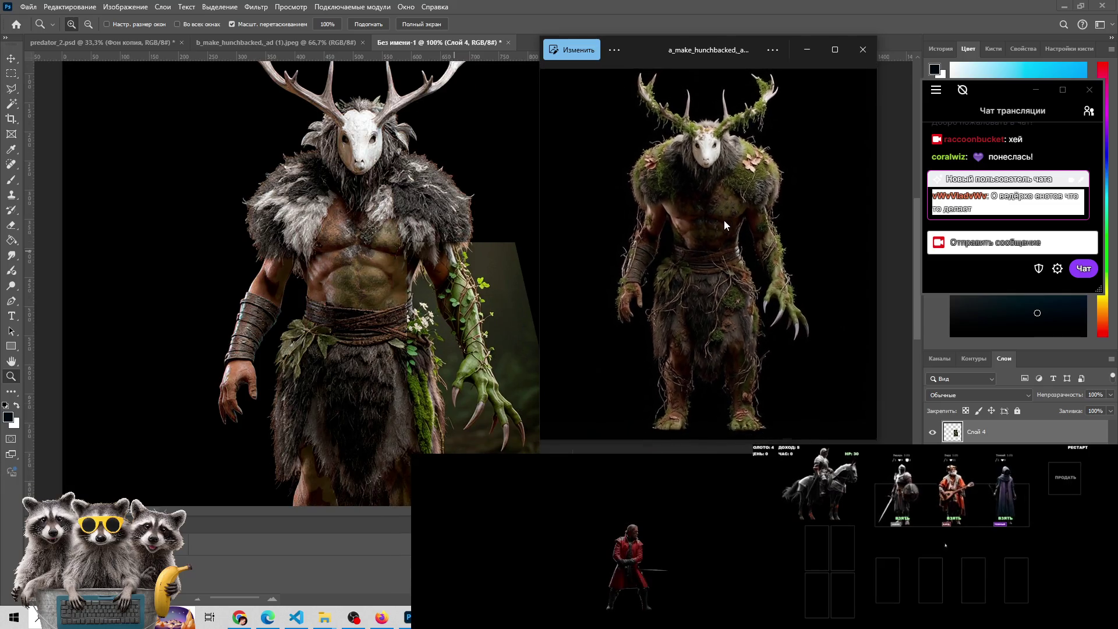
scroll(366, 245, down, 3)
scroll(372, 241, up, 3)
click(867, 251)
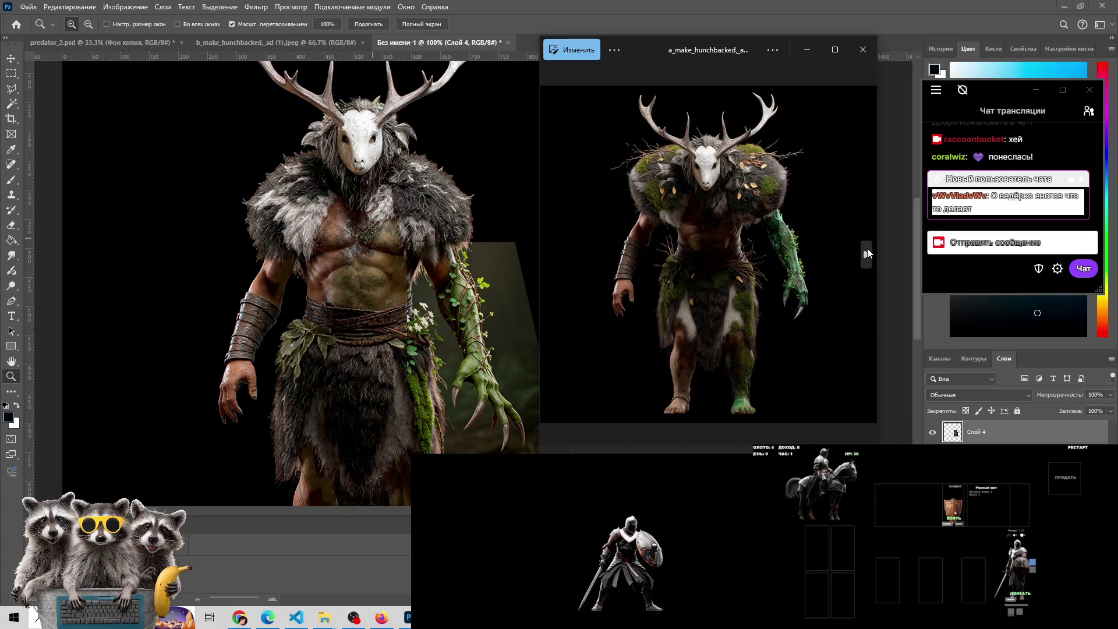
Cycle forward through the hunched, foliage-covered and skull-faced variants to the forest creature image
click(866, 251)
click(867, 251)
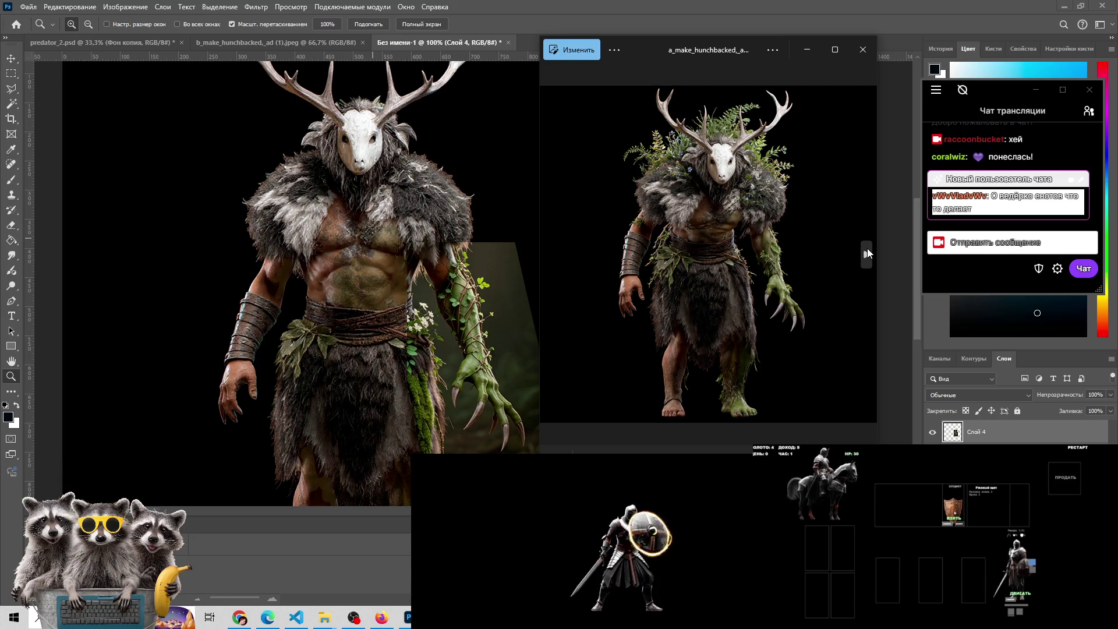
click(867, 251)
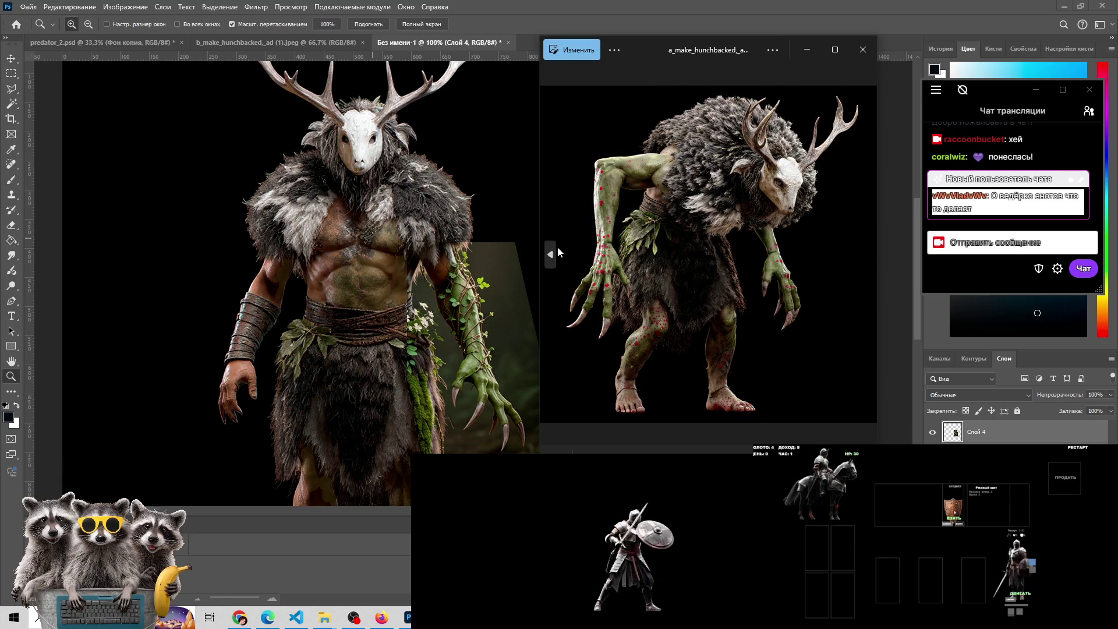
click(556, 252)
click(863, 261)
click(863, 261)
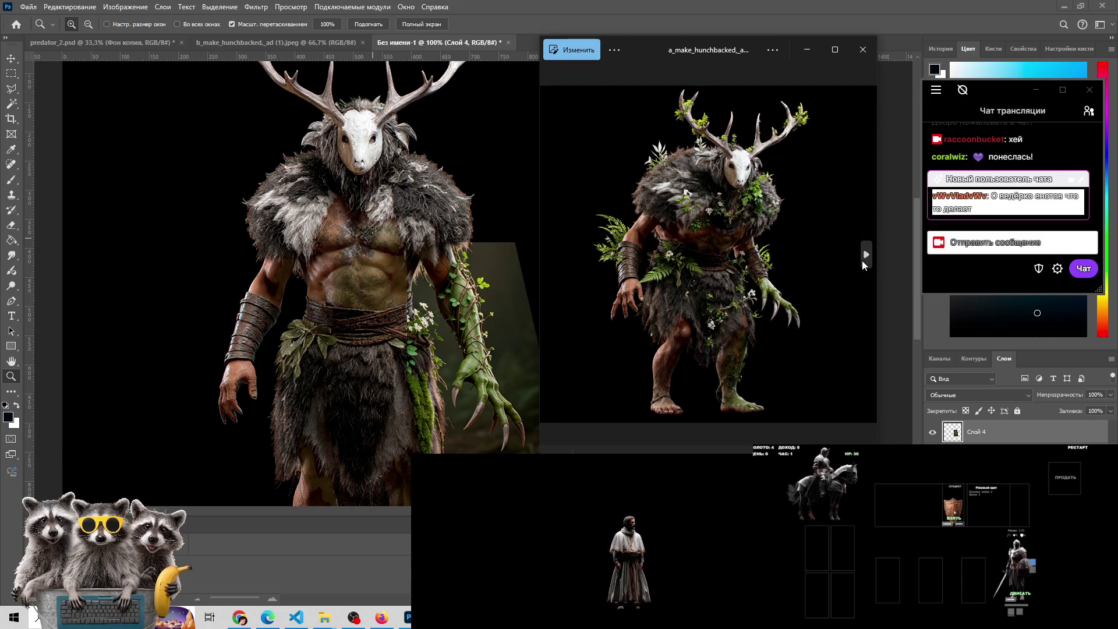
click(862, 262)
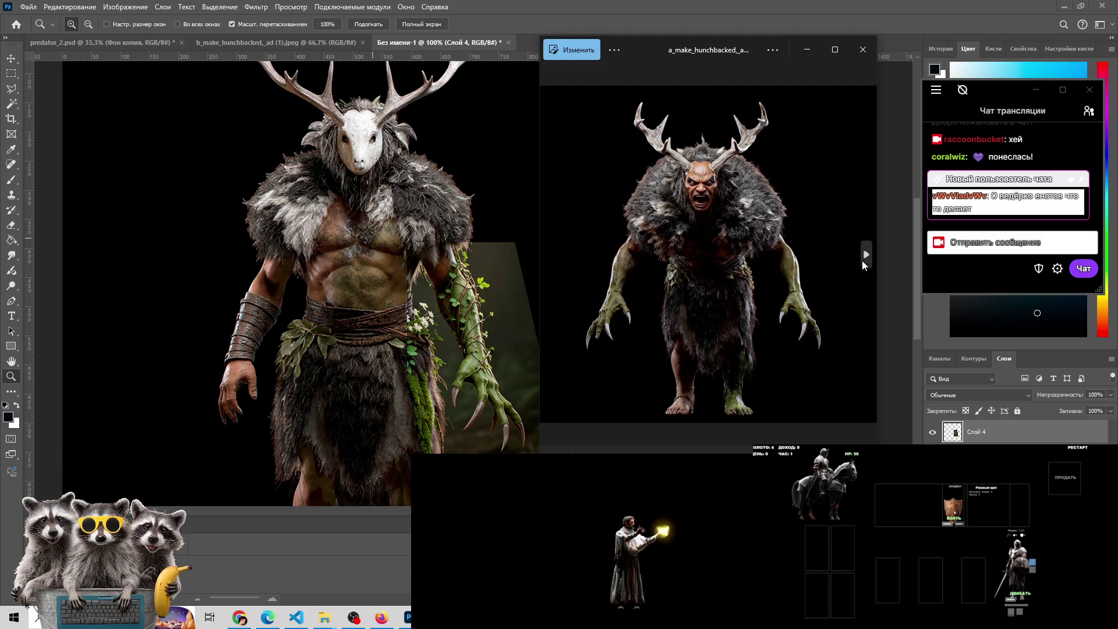
click(863, 261)
click(862, 260)
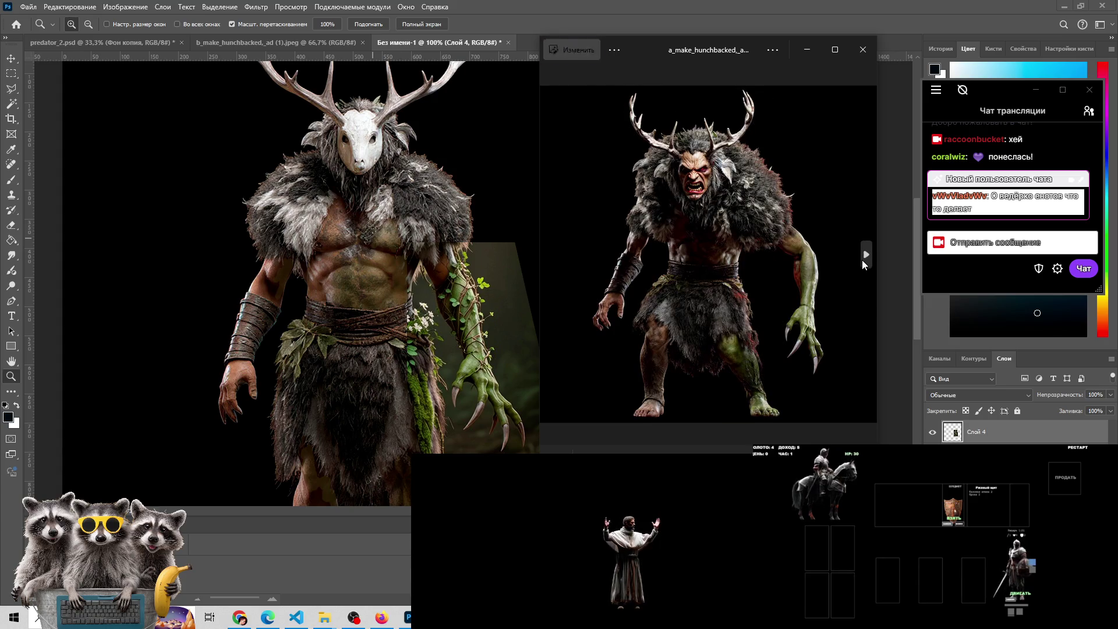
click(863, 260)
click(862, 261)
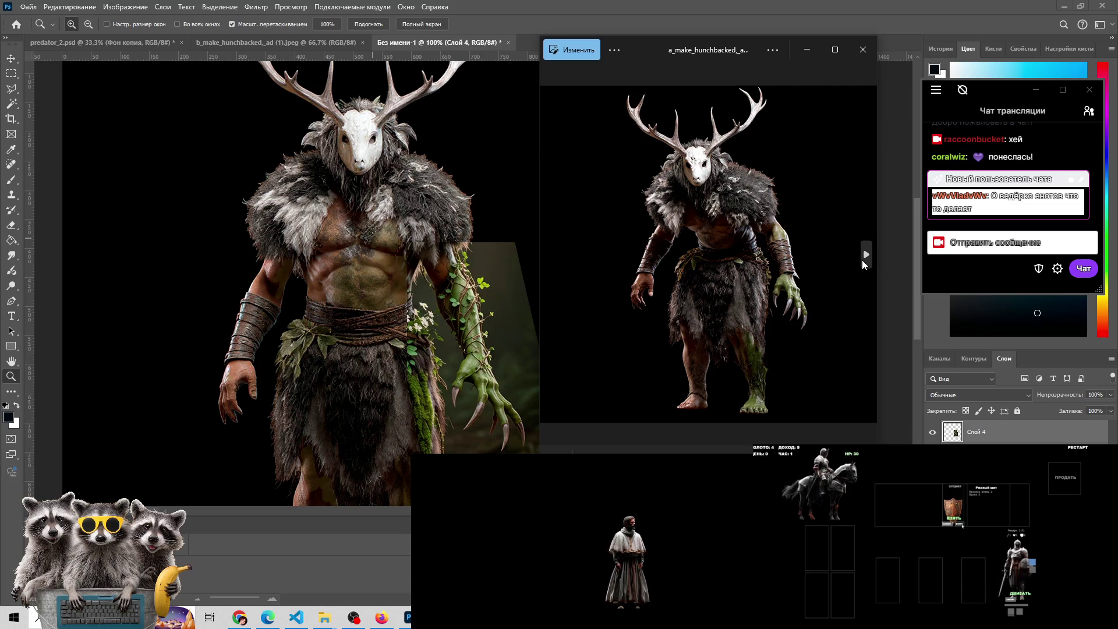
click(862, 260)
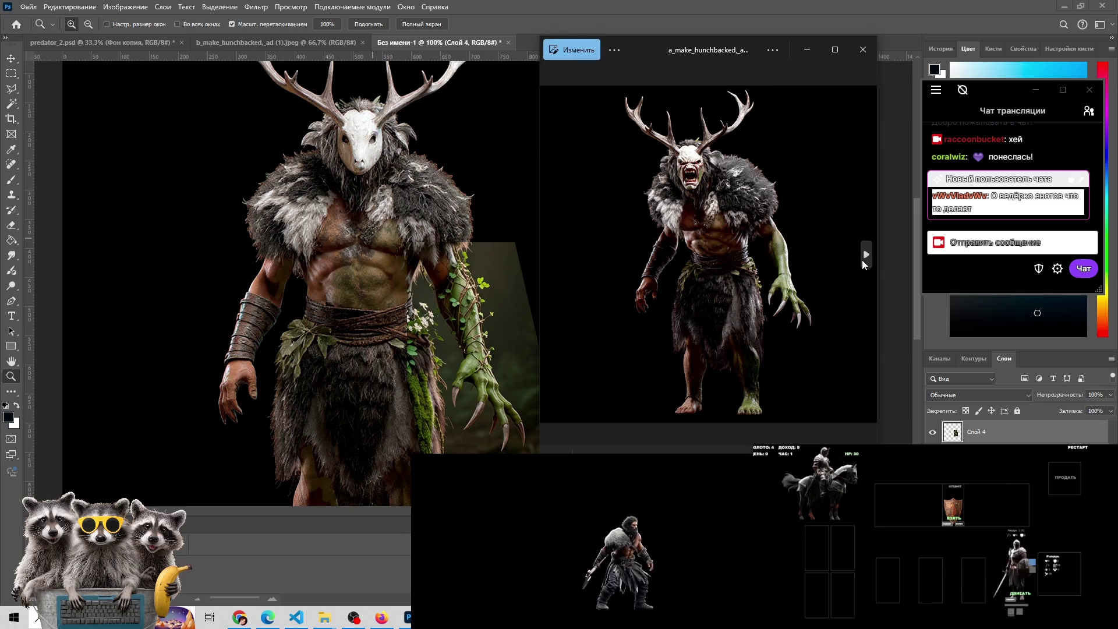
click(862, 260)
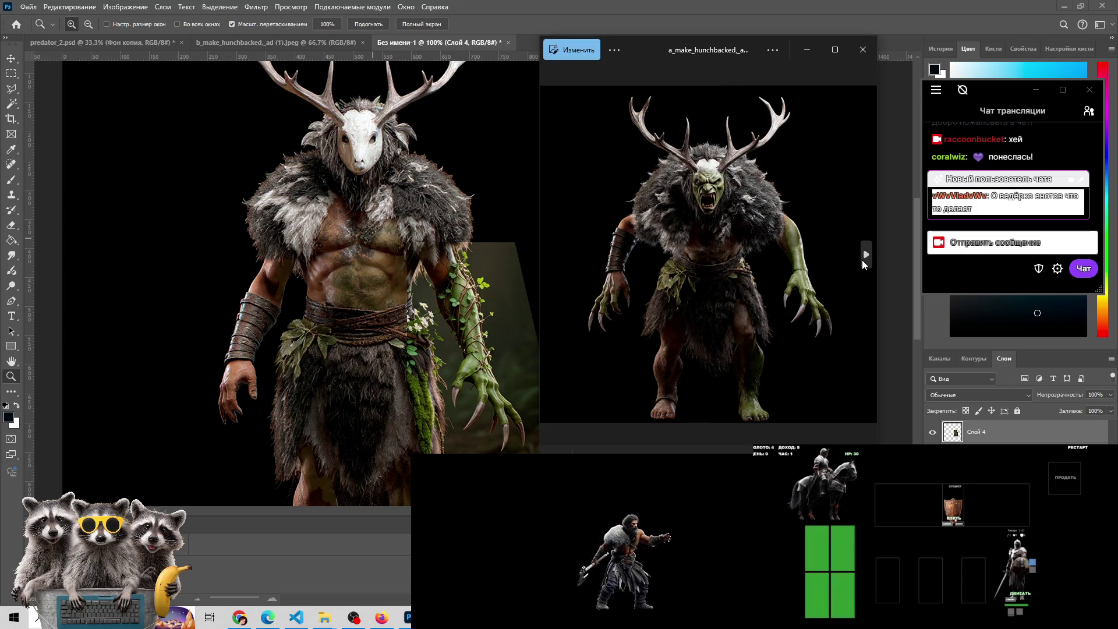
click(863, 261)
click(862, 261)
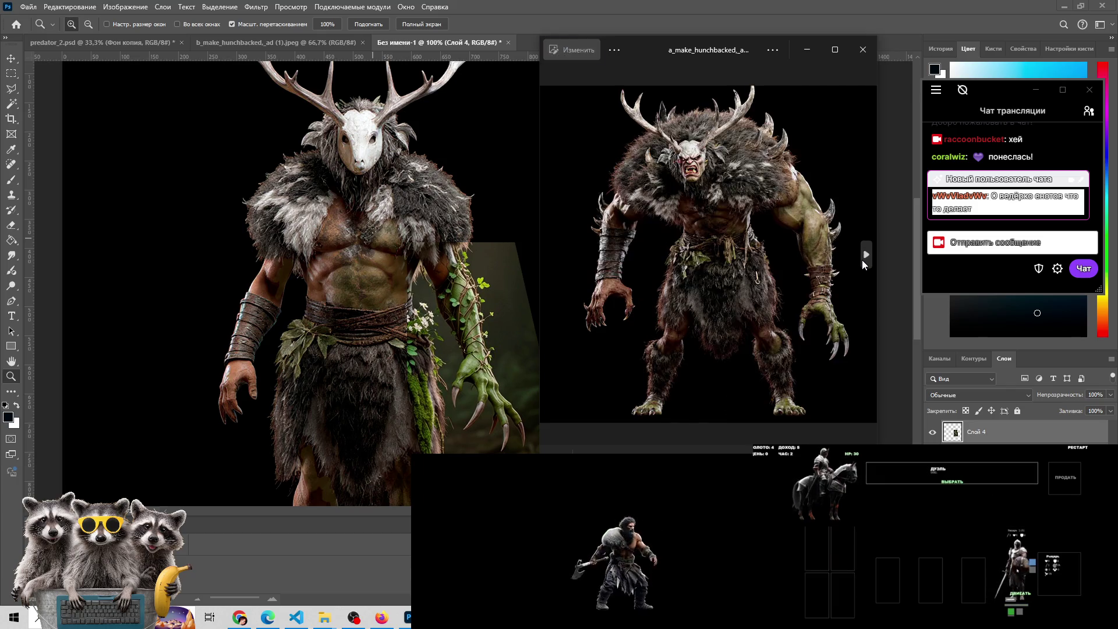
click(862, 261)
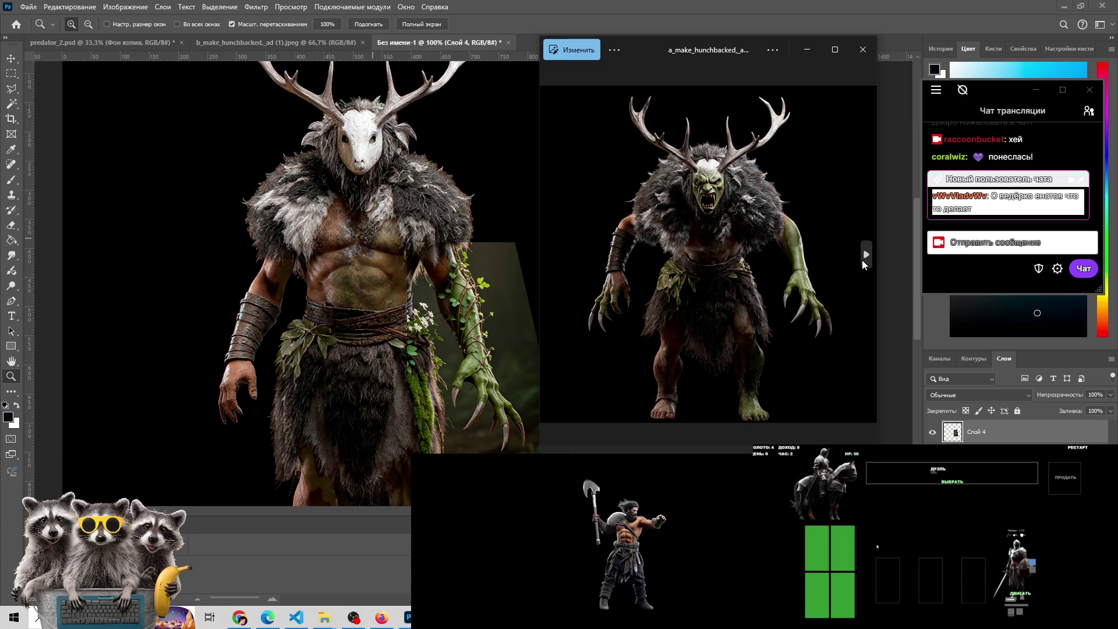
click(862, 260)
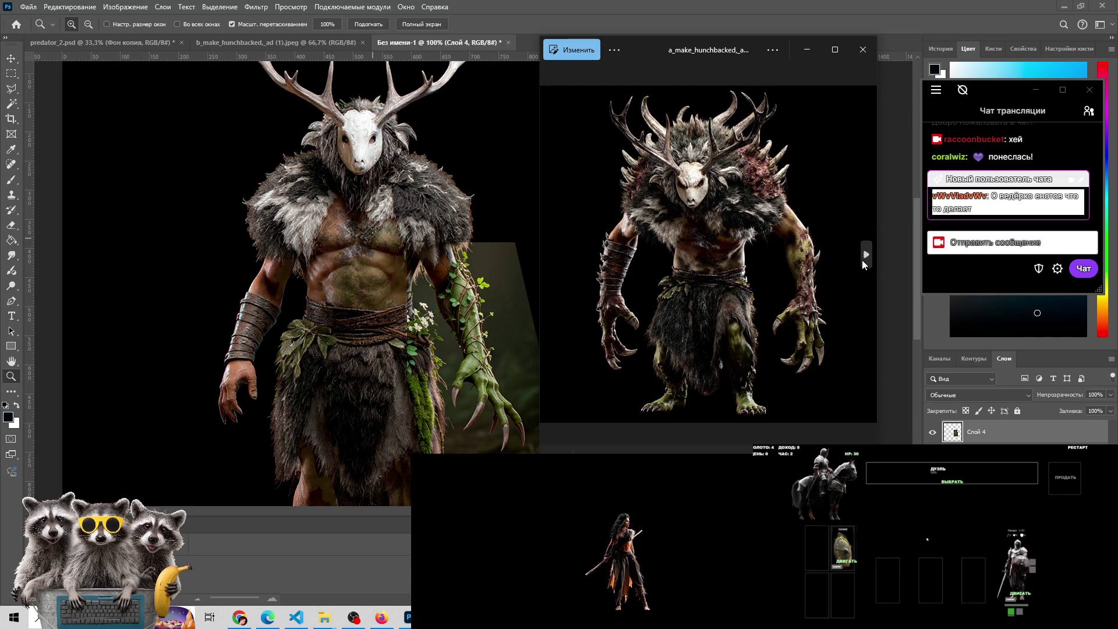
click(863, 260)
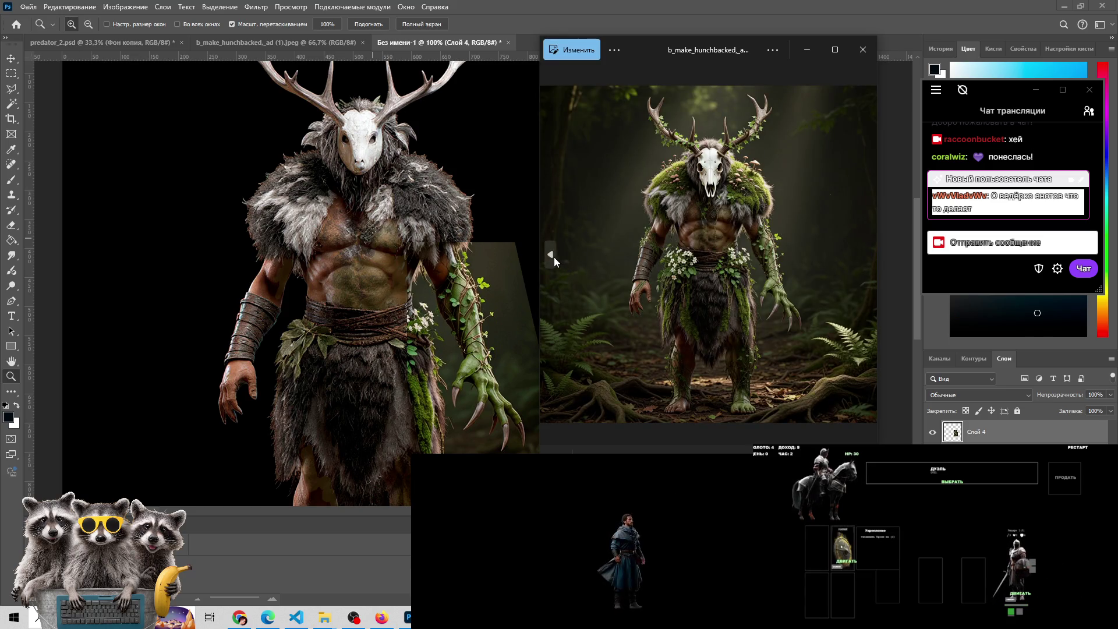
Compare forest-background and black-background versions, then move on to the skull-masked and deer-skull variants
click(553, 257)
click(864, 261)
click(864, 261)
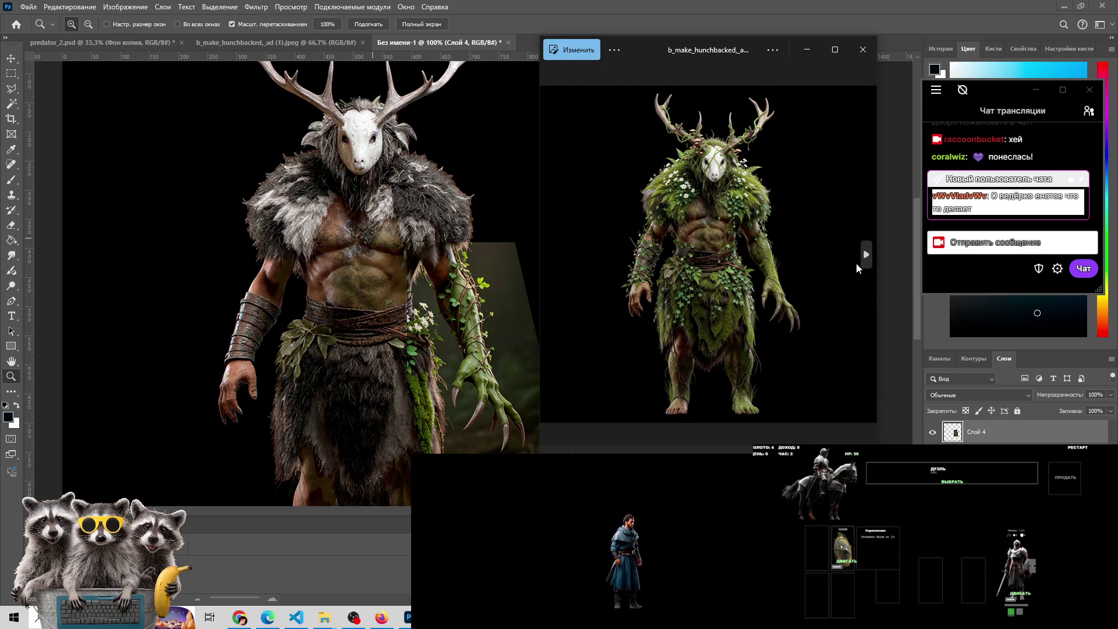
mouse_move(553, 238)
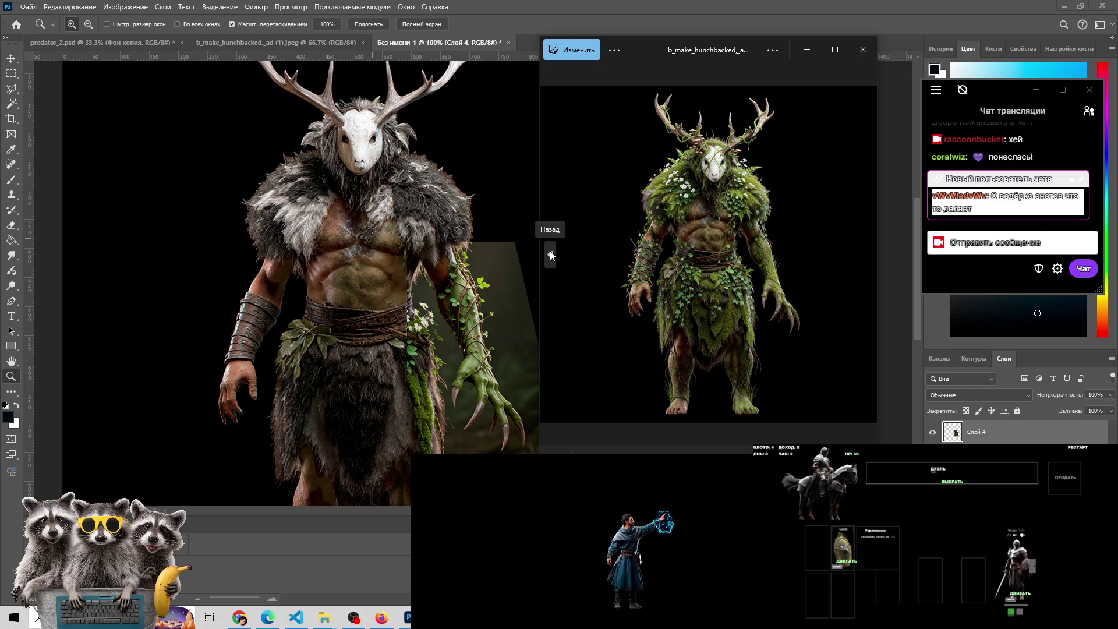
click(864, 255)
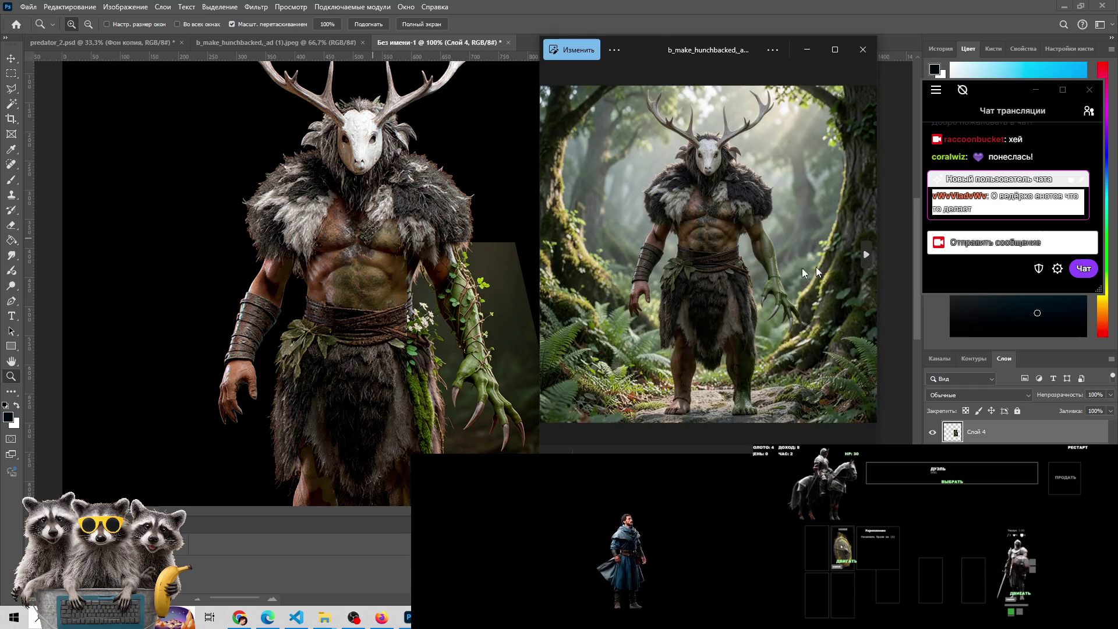
click(550, 256)
click(867, 256)
click(867, 255)
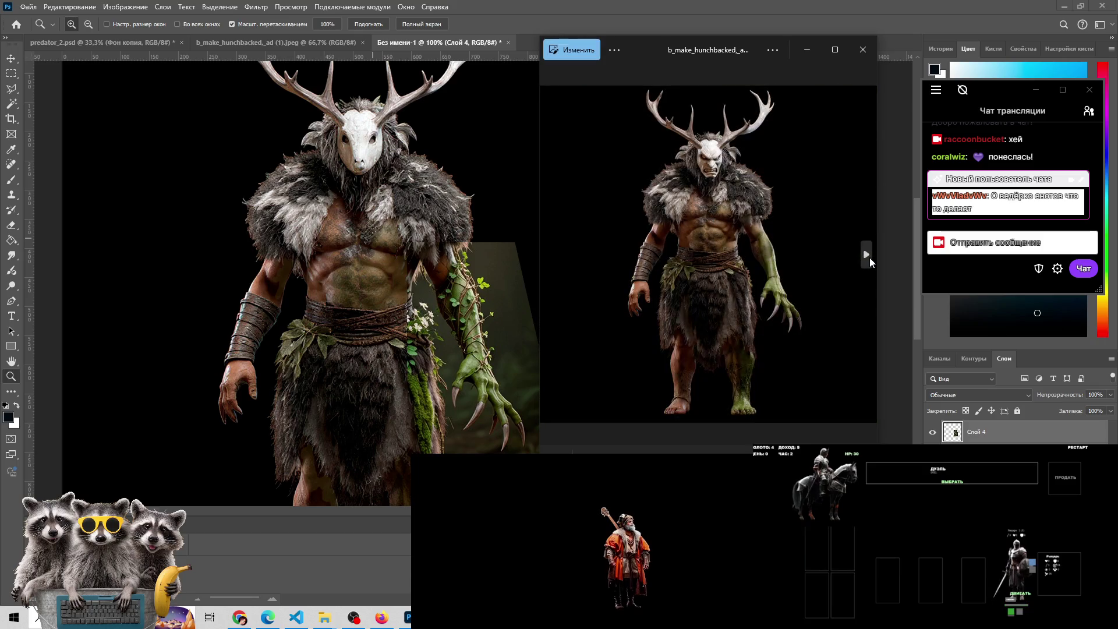
click(867, 255)
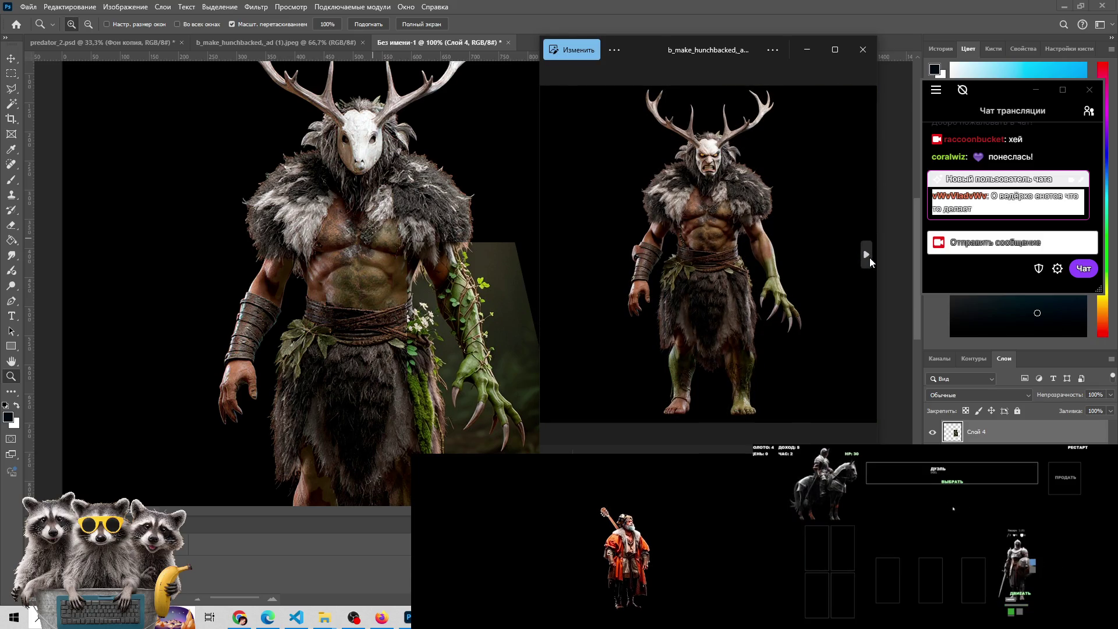
click(869, 257)
click(869, 257)
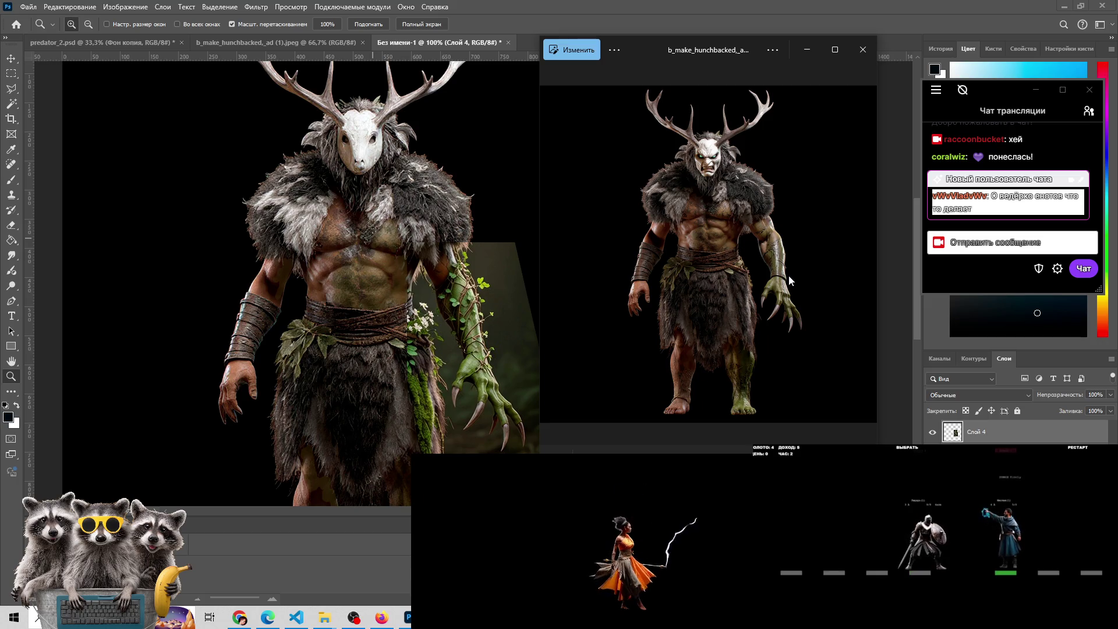
click(867, 262)
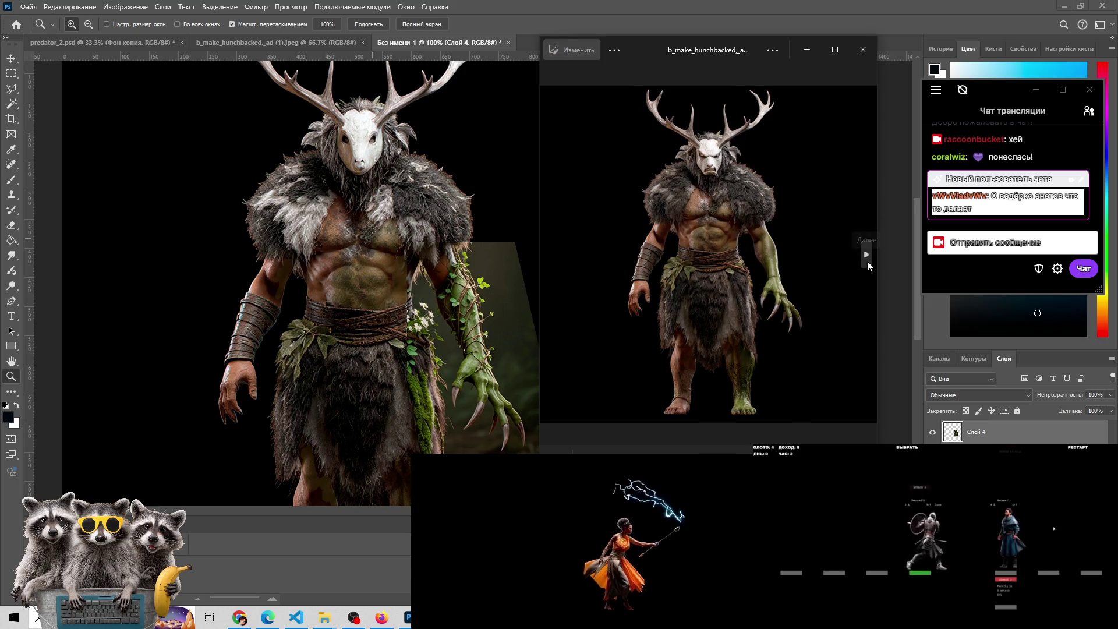
click(866, 261)
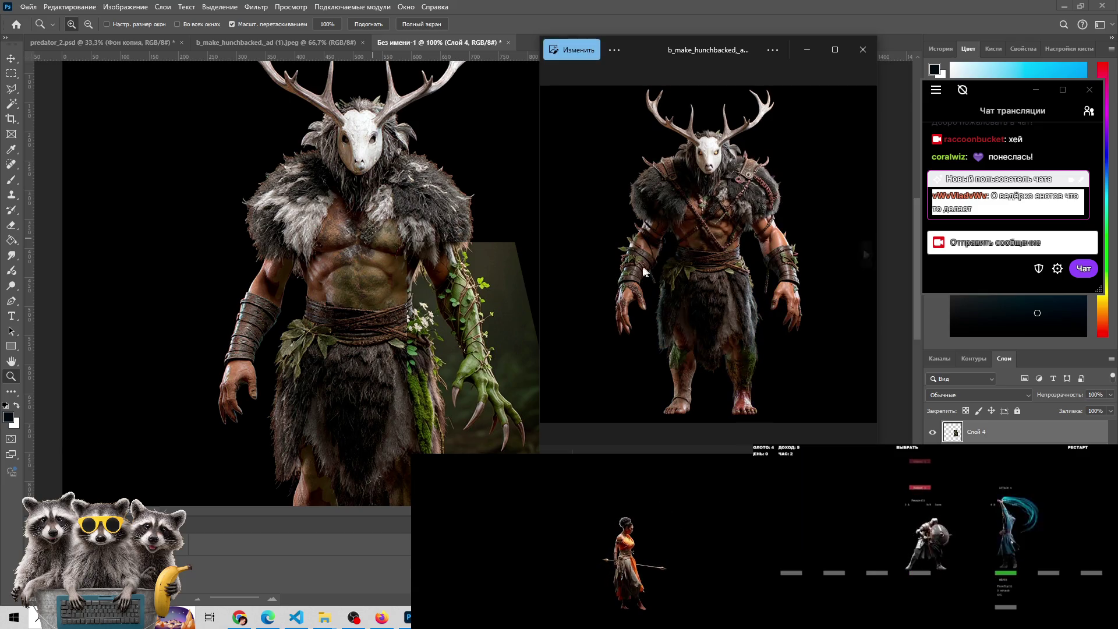
click(552, 255)
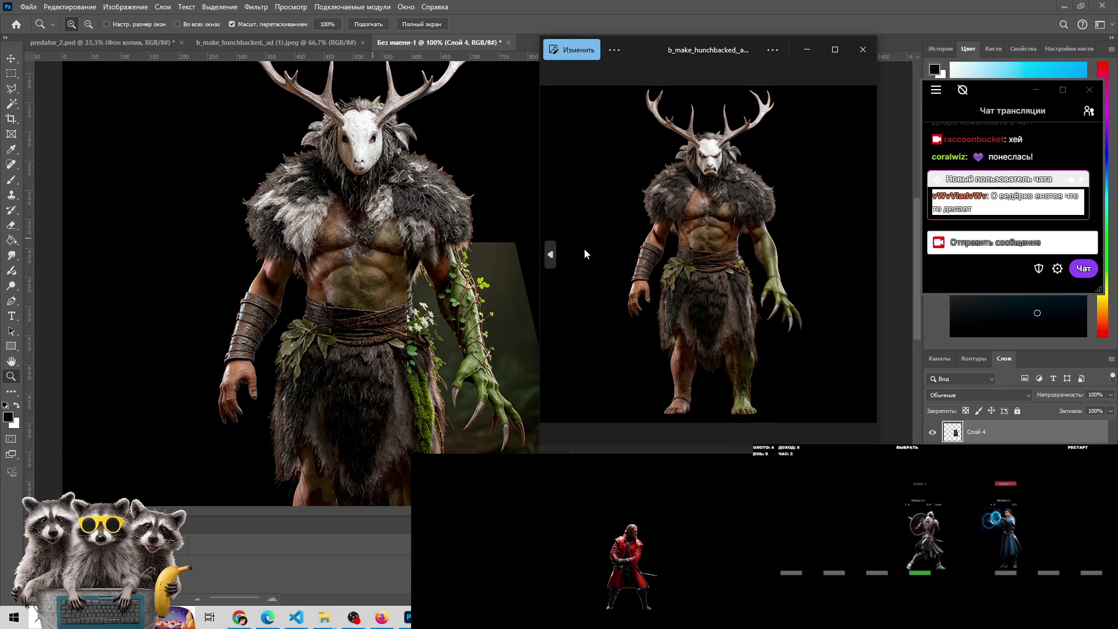
Advance to the deer-masked creature variants, including one with the face visible
scroll(323, 361, down, 1)
scroll(322, 364, down, 2)
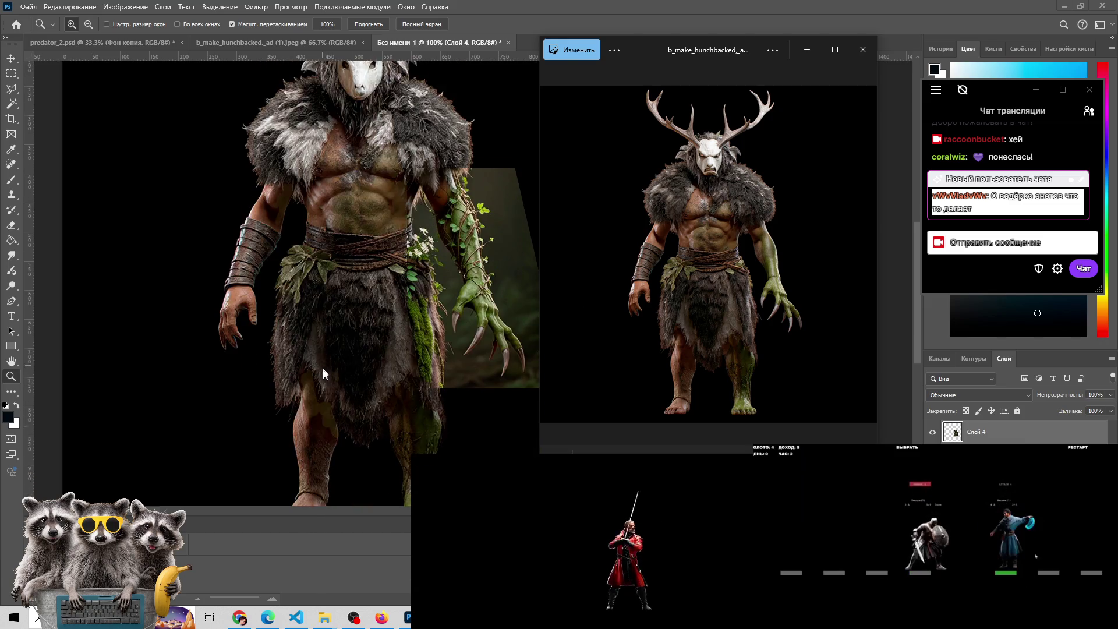
scroll(322, 368, down, 1)
scroll(323, 371, up, 2)
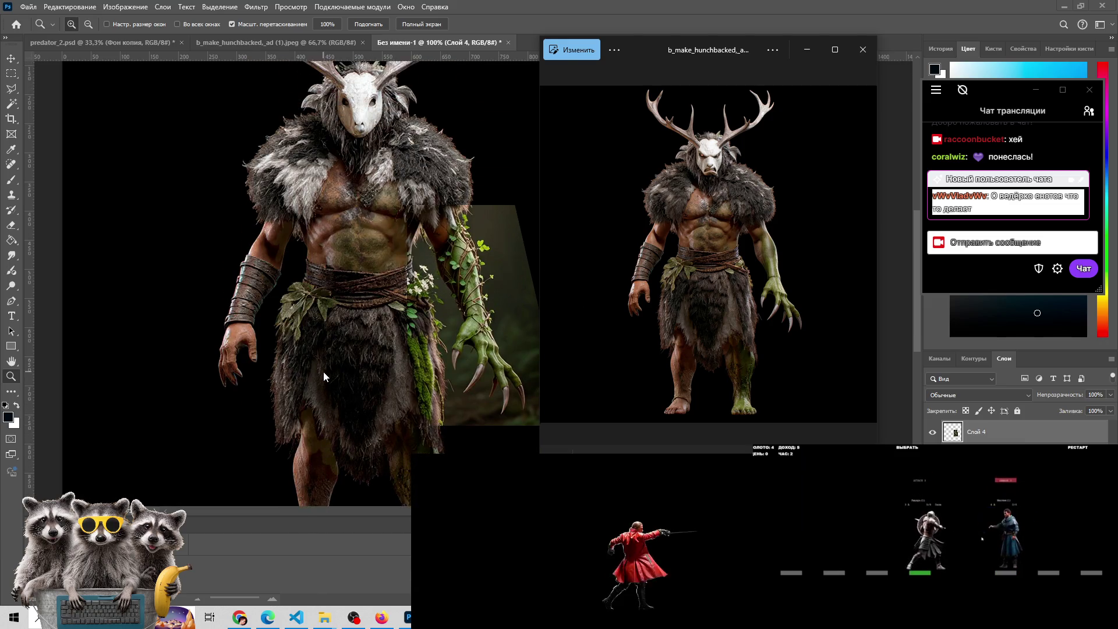
scroll(323, 372, up, 1)
scroll(323, 371, up, 1)
scroll(323, 372, up, 1)
scroll(323, 372, up, 1)
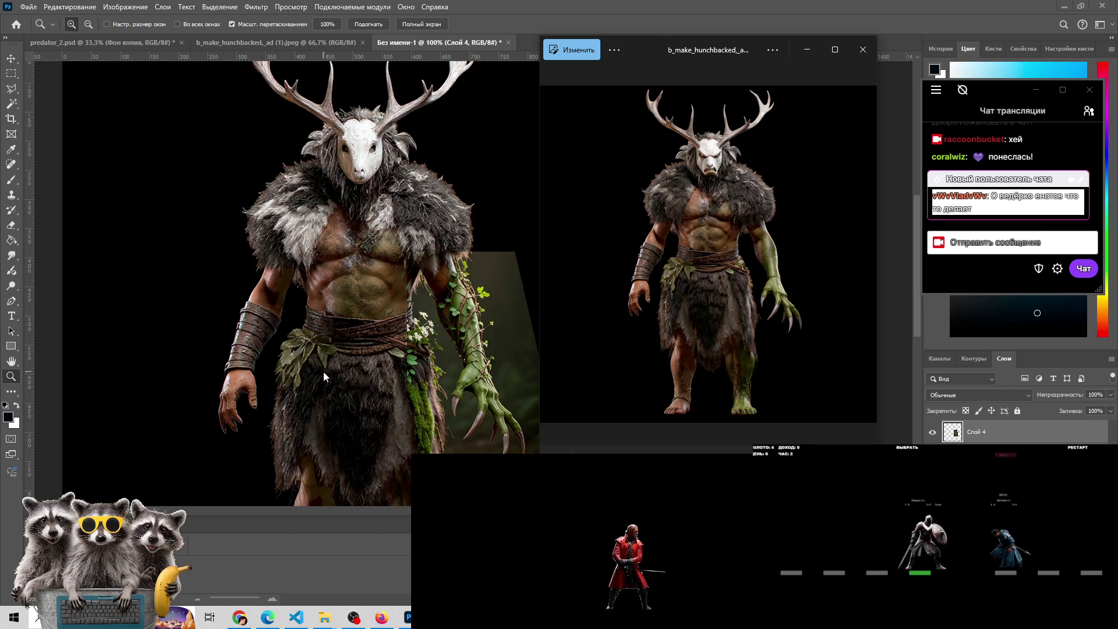
click(870, 253)
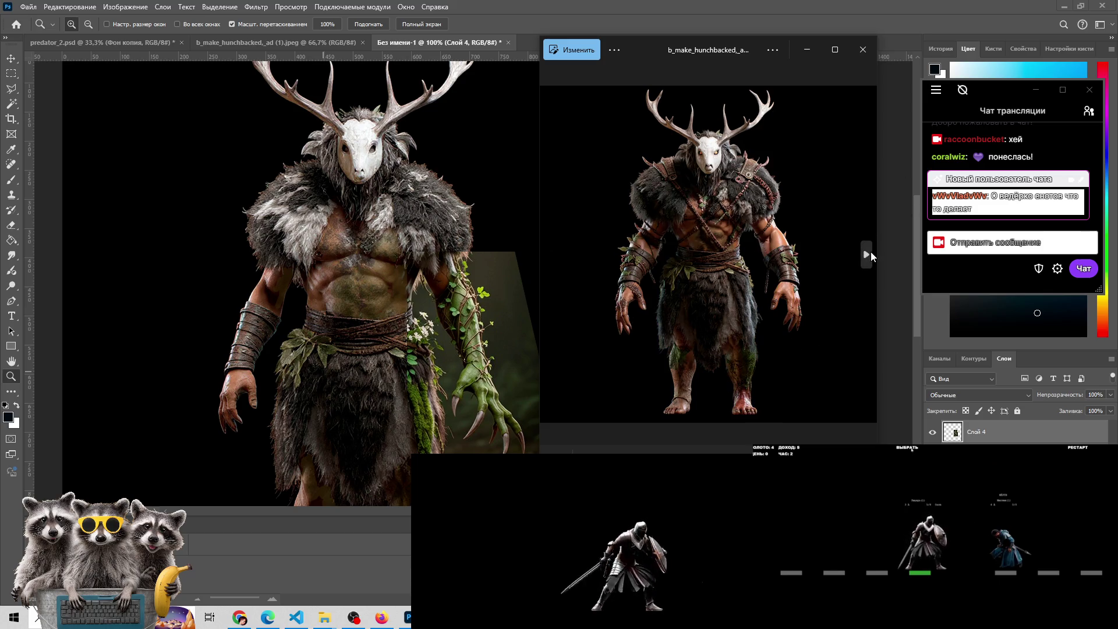
click(870, 254)
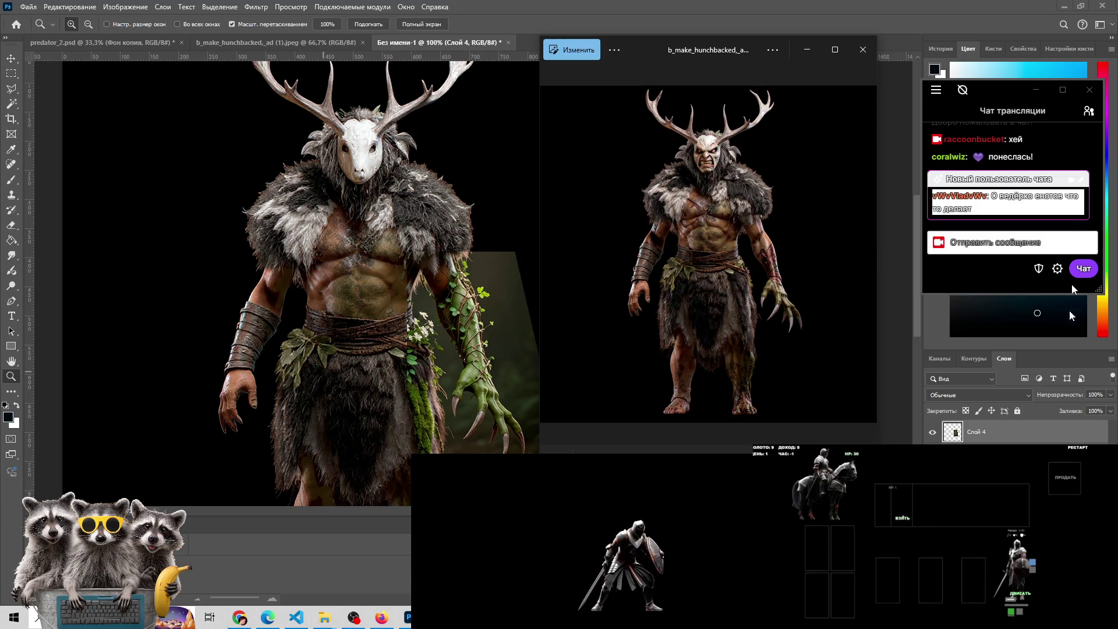
click(1089, 111)
click(1088, 110)
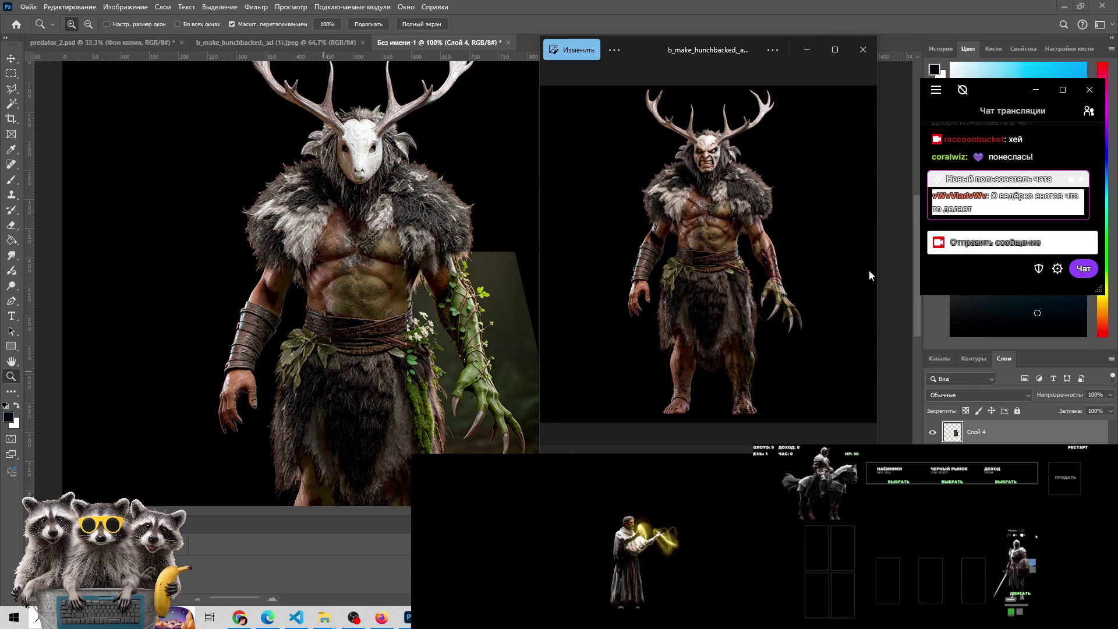
Step back through the unmasked and skull-masked variants to the forest-background version
click(551, 255)
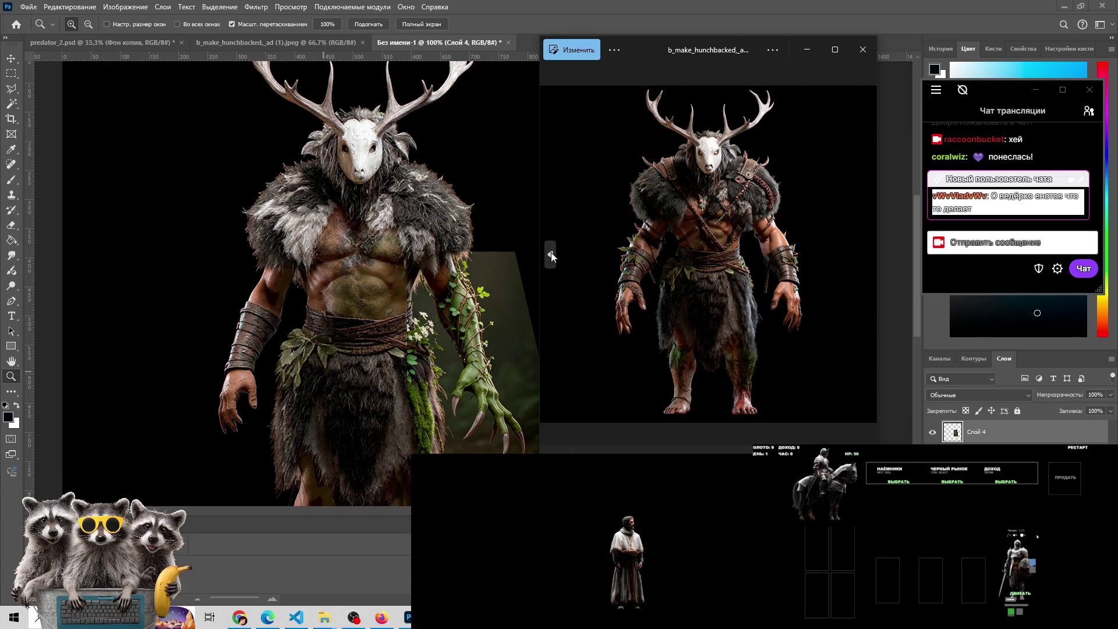
click(556, 258)
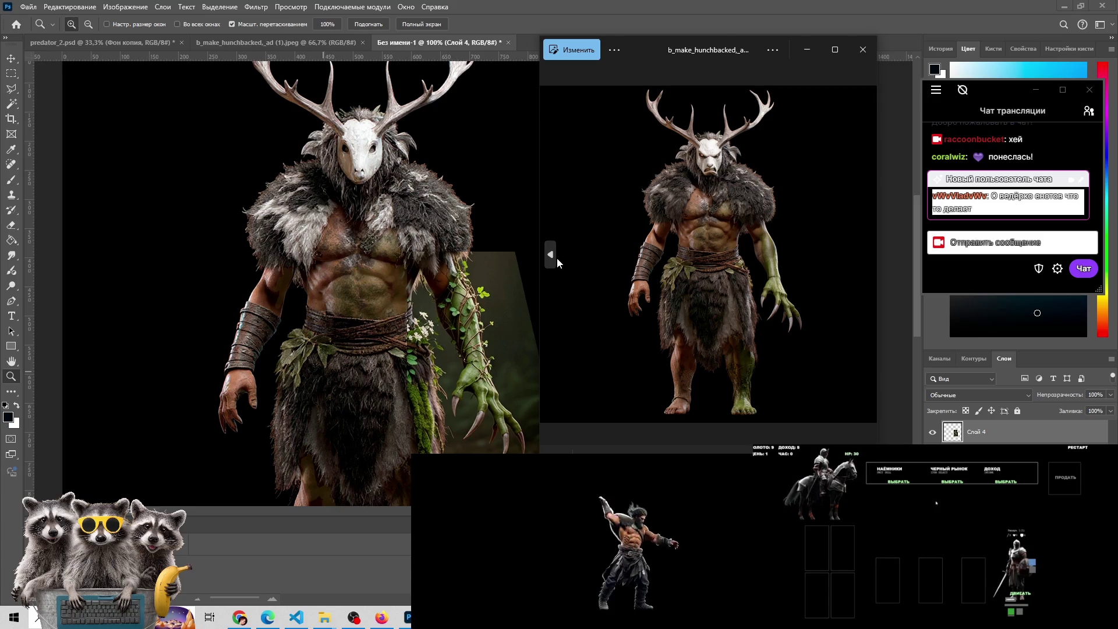
click(556, 257)
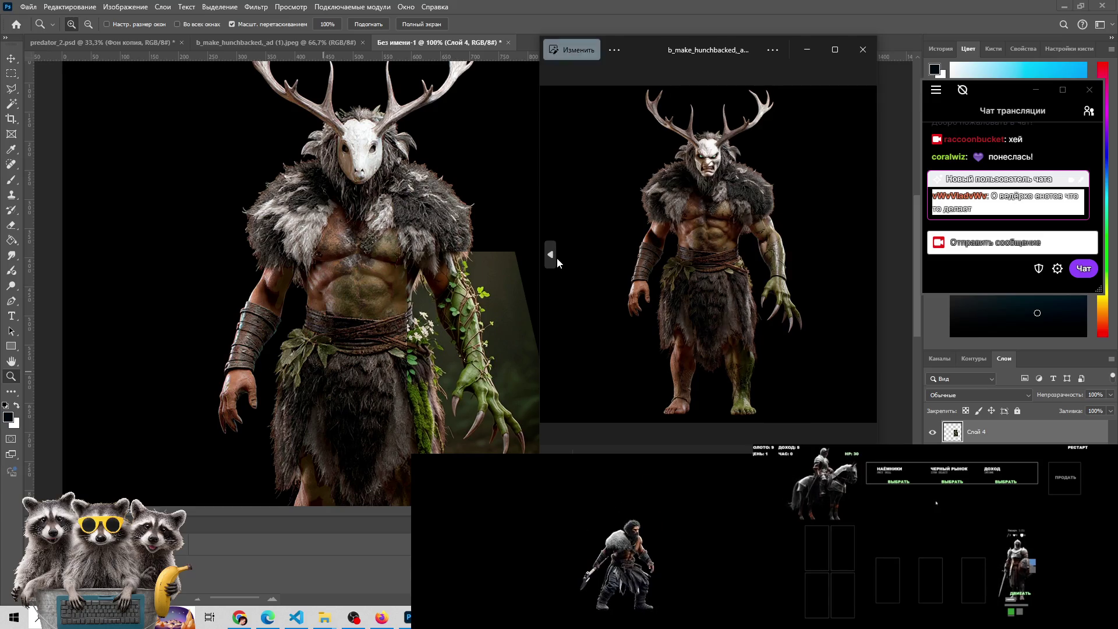
click(557, 258)
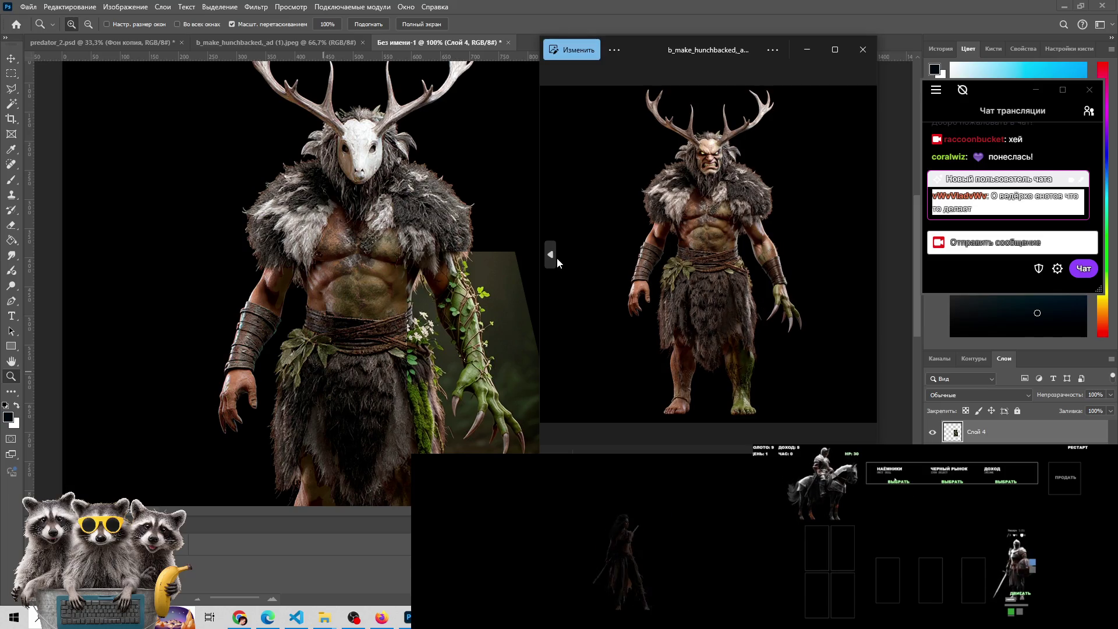
click(557, 258)
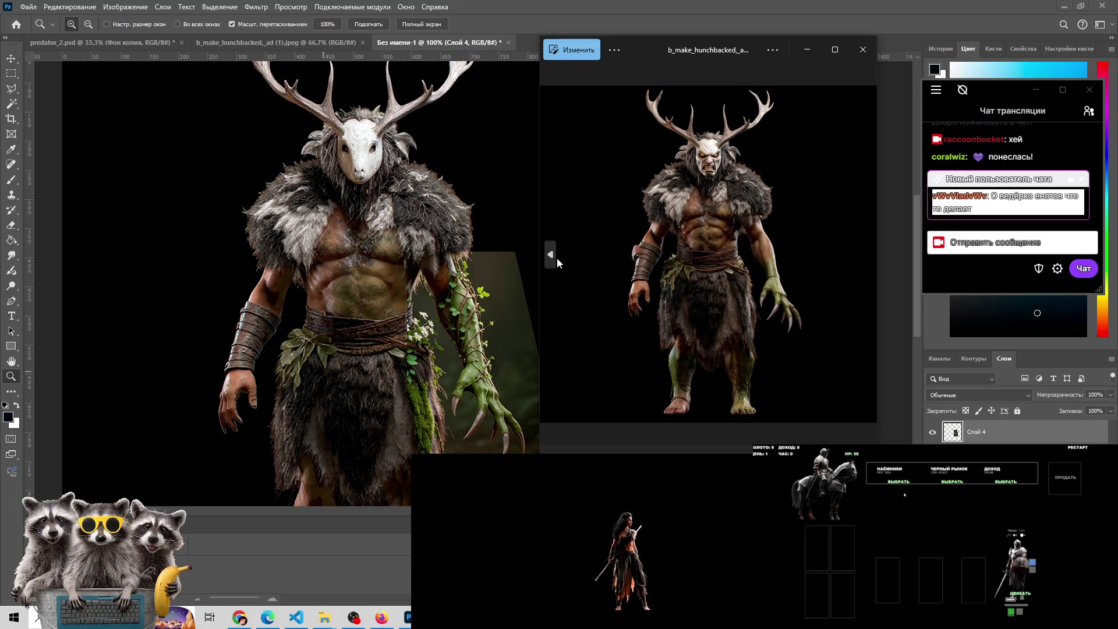
click(557, 257)
click(556, 257)
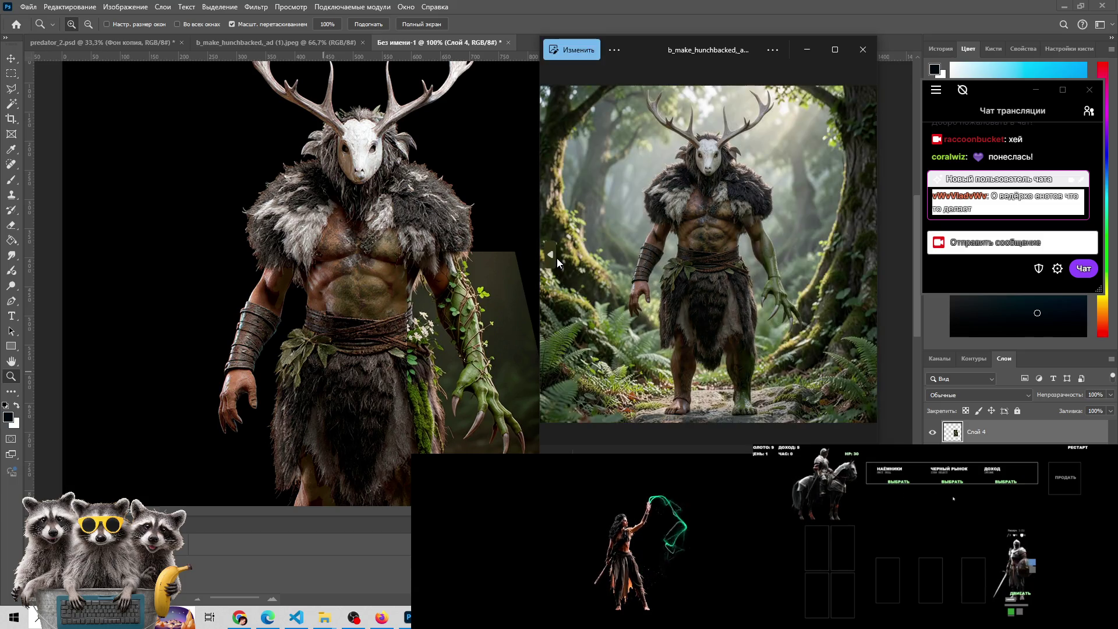
Step back through the moss-covered and hunched variants to the green-faced antlered one
click(556, 258)
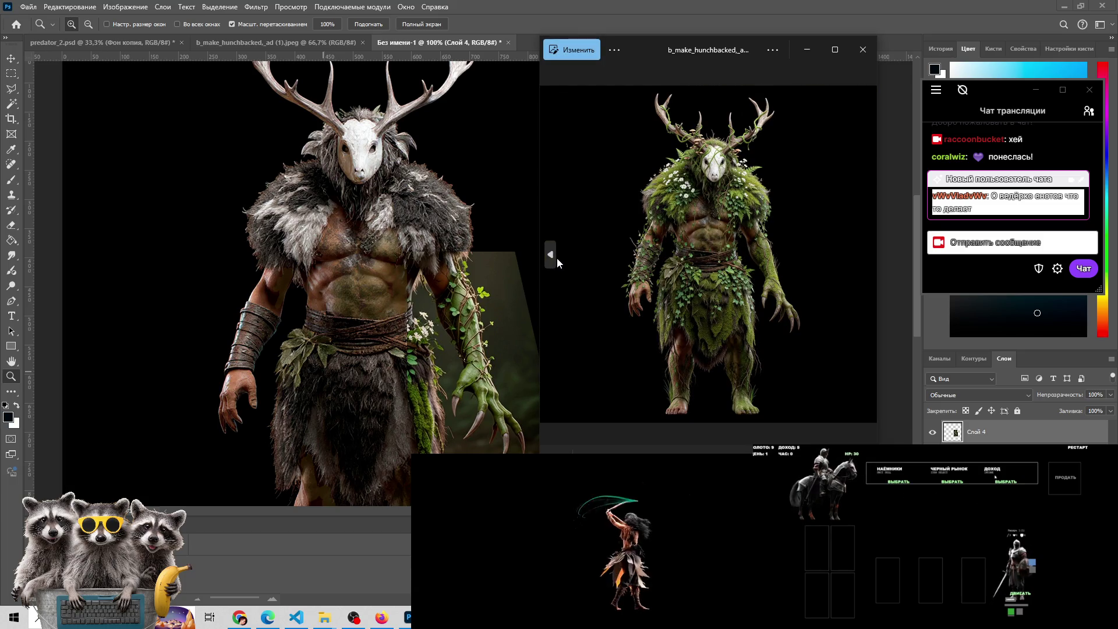
click(556, 257)
click(557, 257)
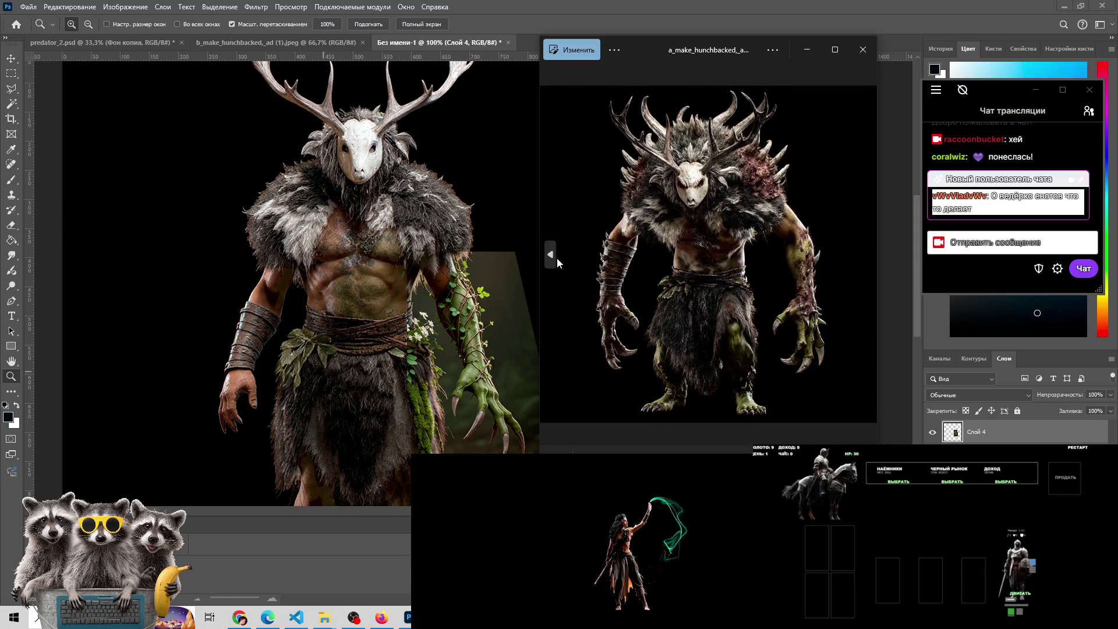
click(557, 258)
click(557, 257)
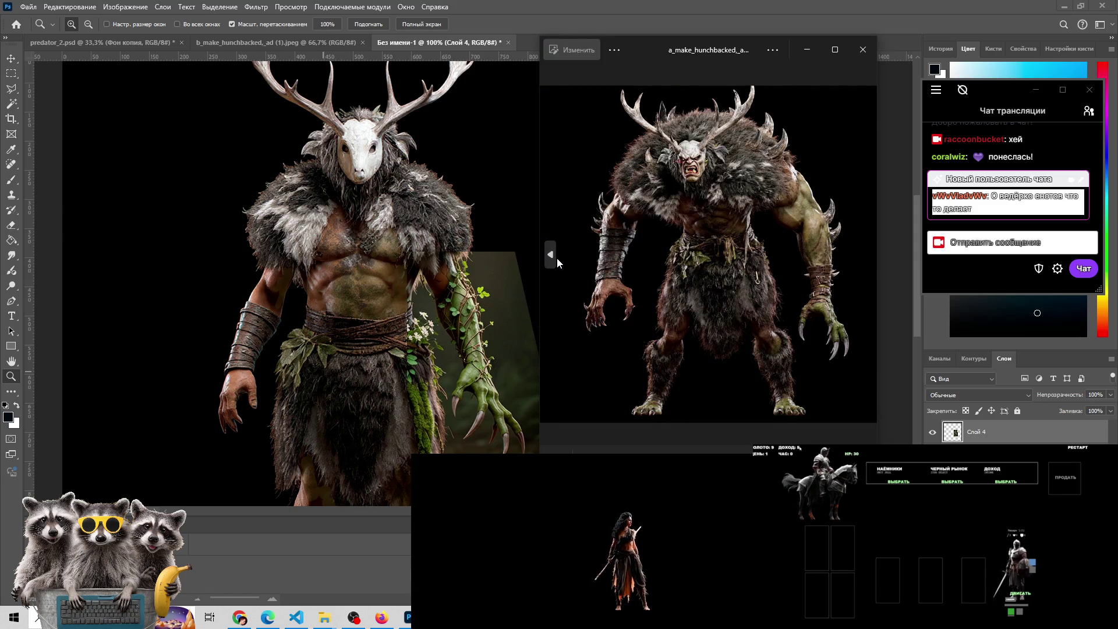
click(557, 257)
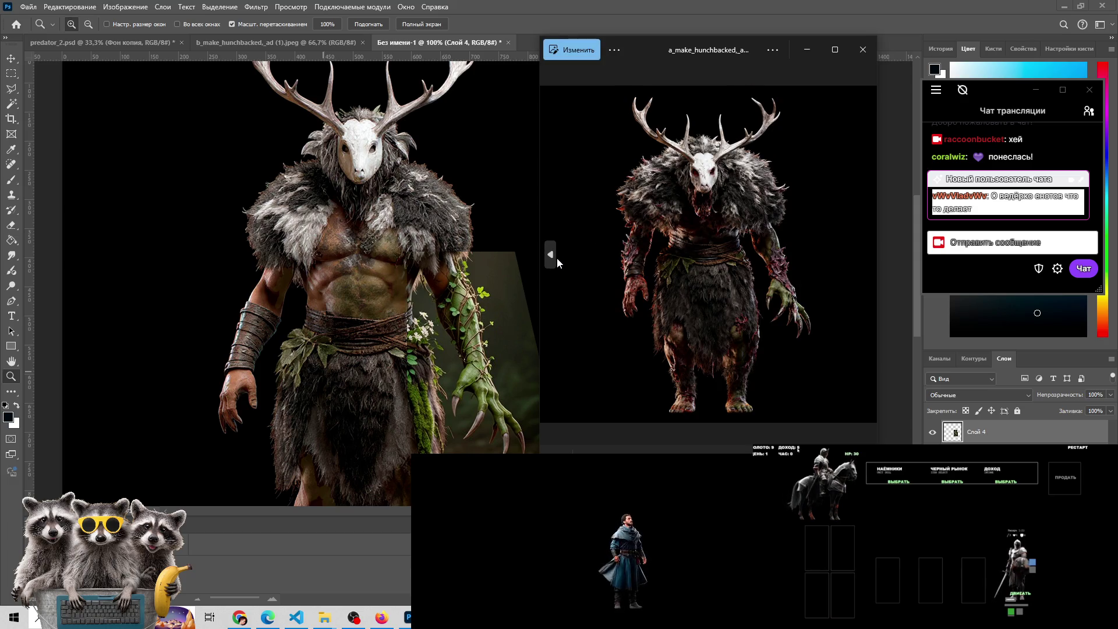
click(557, 258)
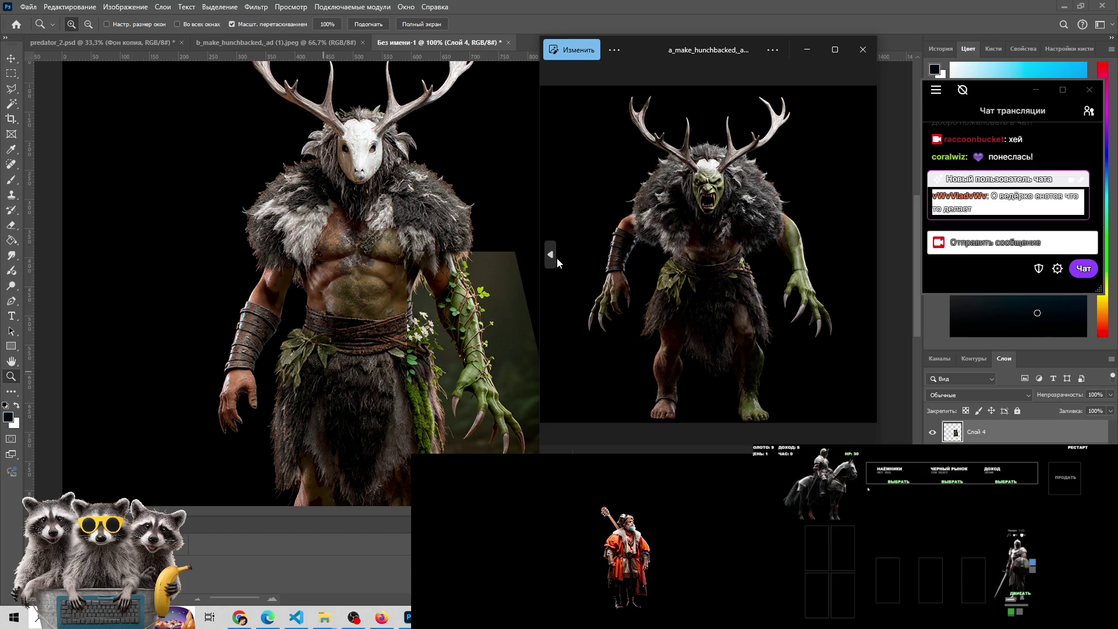
click(899, 482)
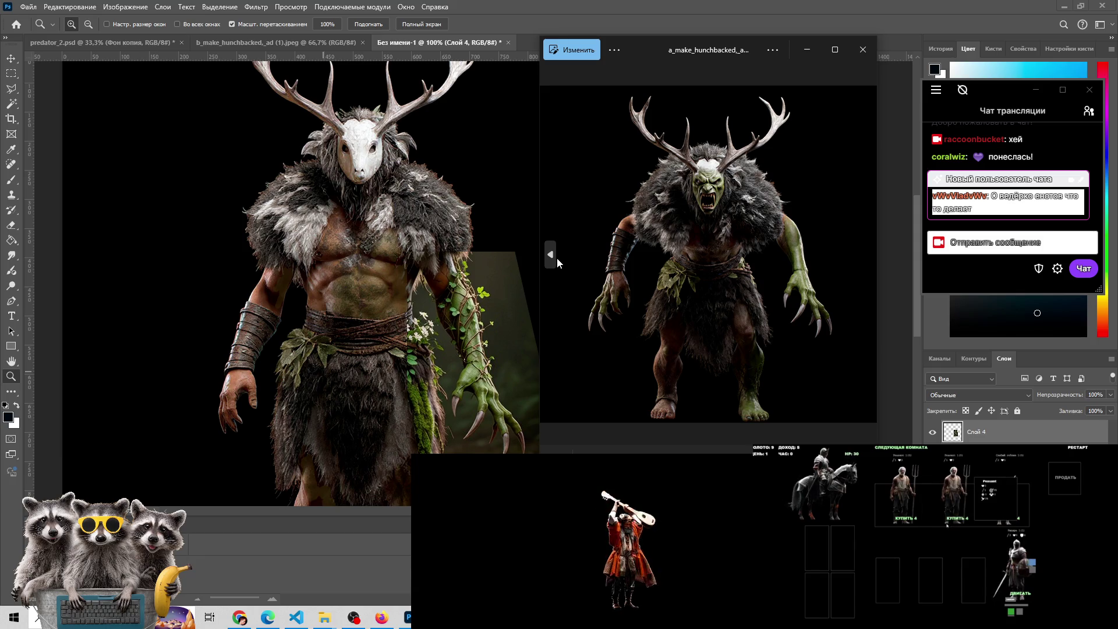
Bring up the white-masked antlered variant beside the Photoshop canvas
click(553, 257)
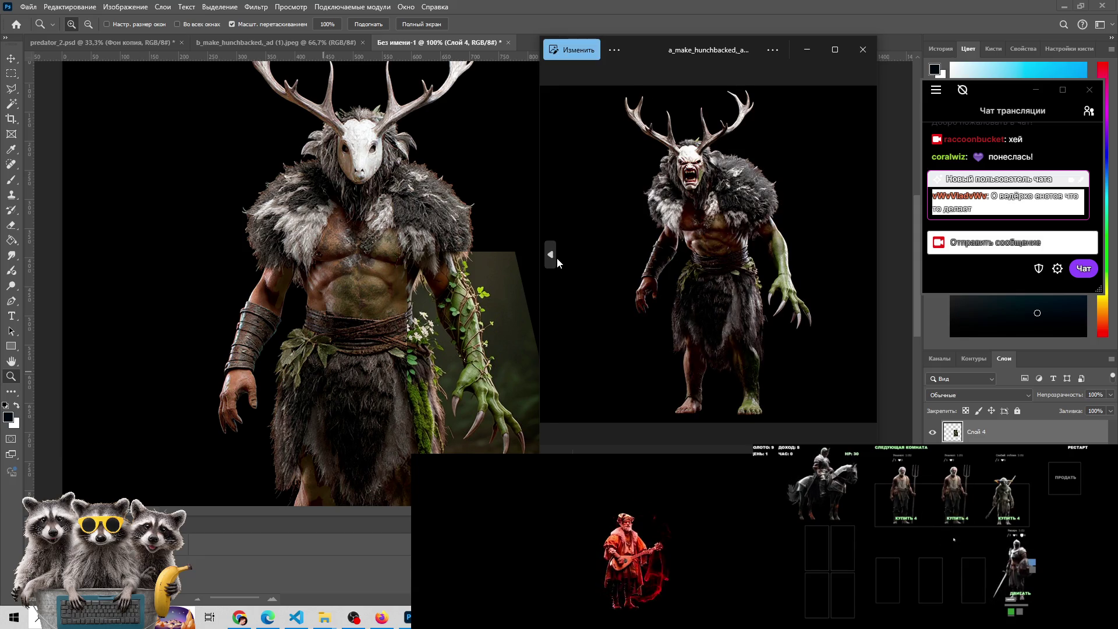
click(557, 258)
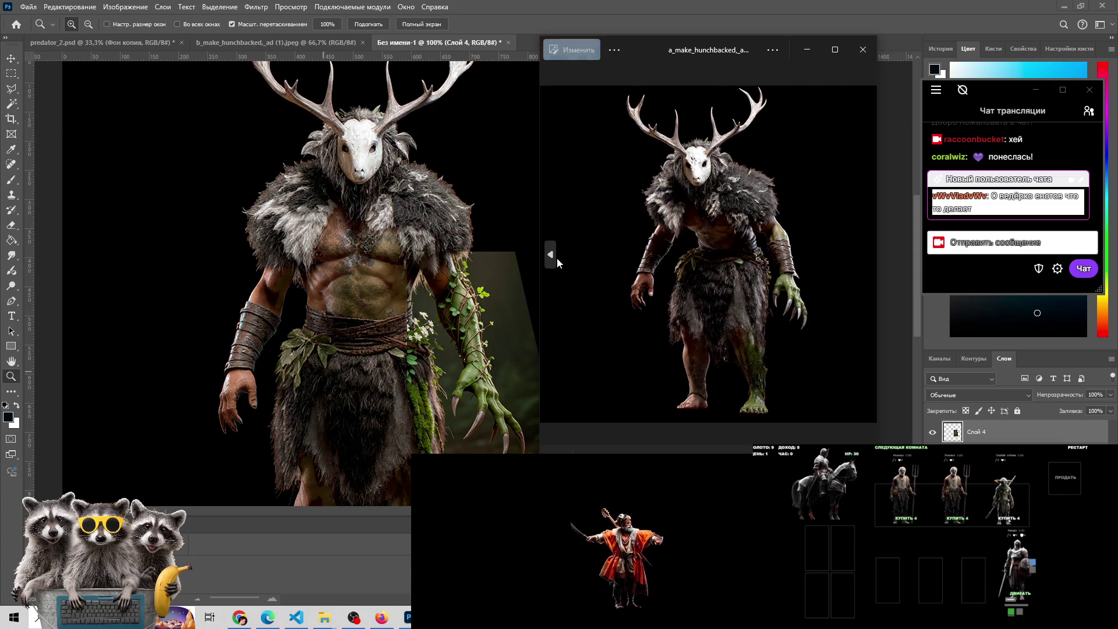
scroll(387, 295, down, 3)
scroll(388, 294, down, 3)
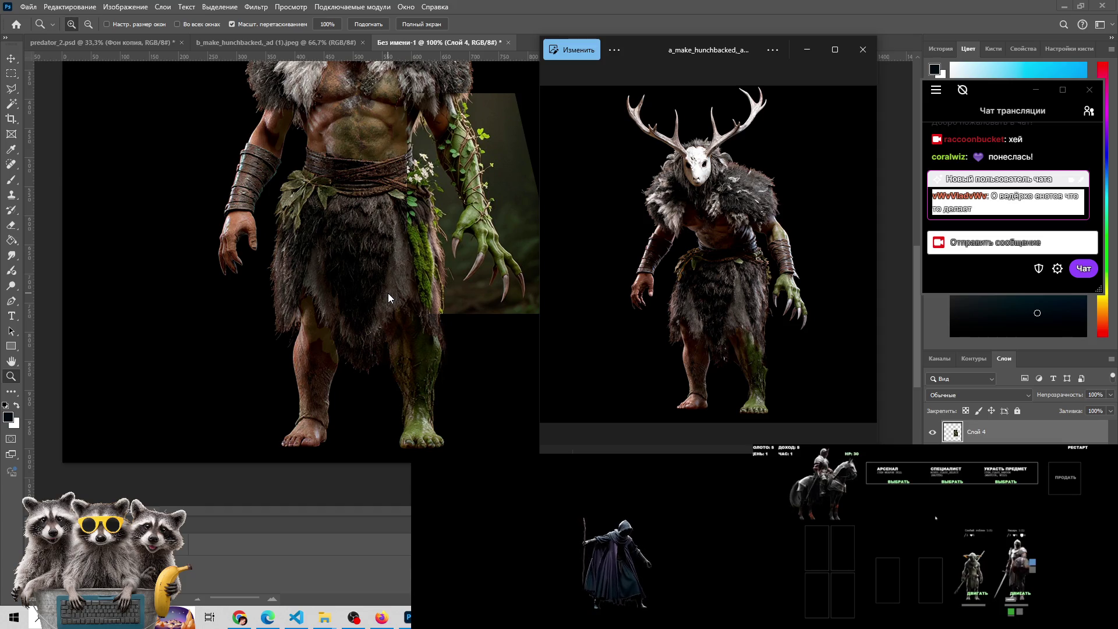
scroll(389, 296, up, 2)
scroll(388, 296, up, 2)
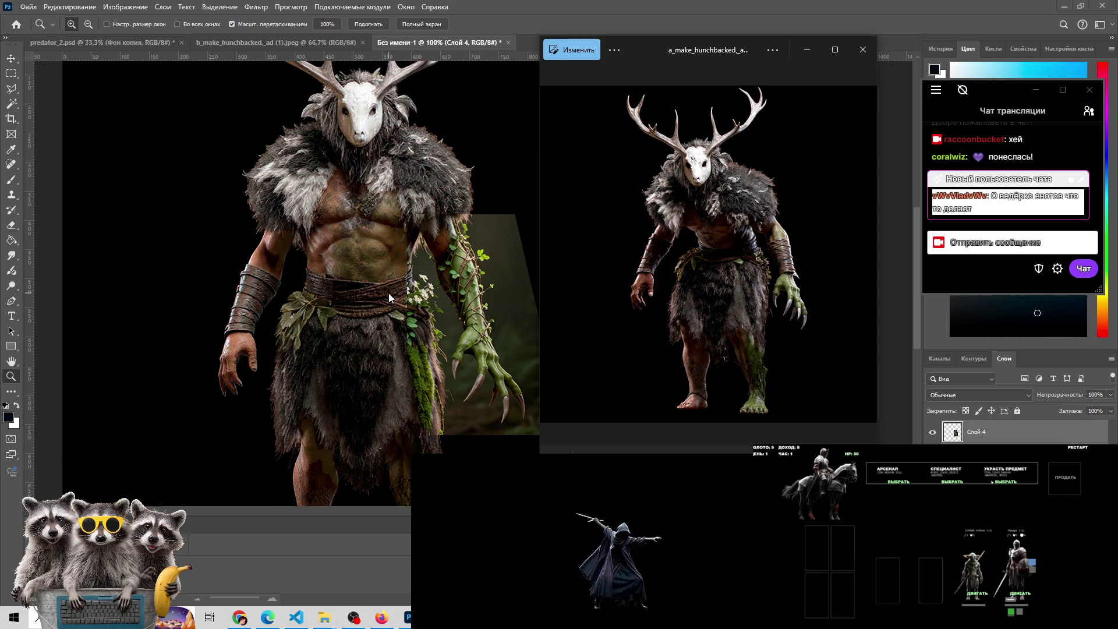
scroll(389, 295, up, 2)
scroll(389, 292, up, 1)
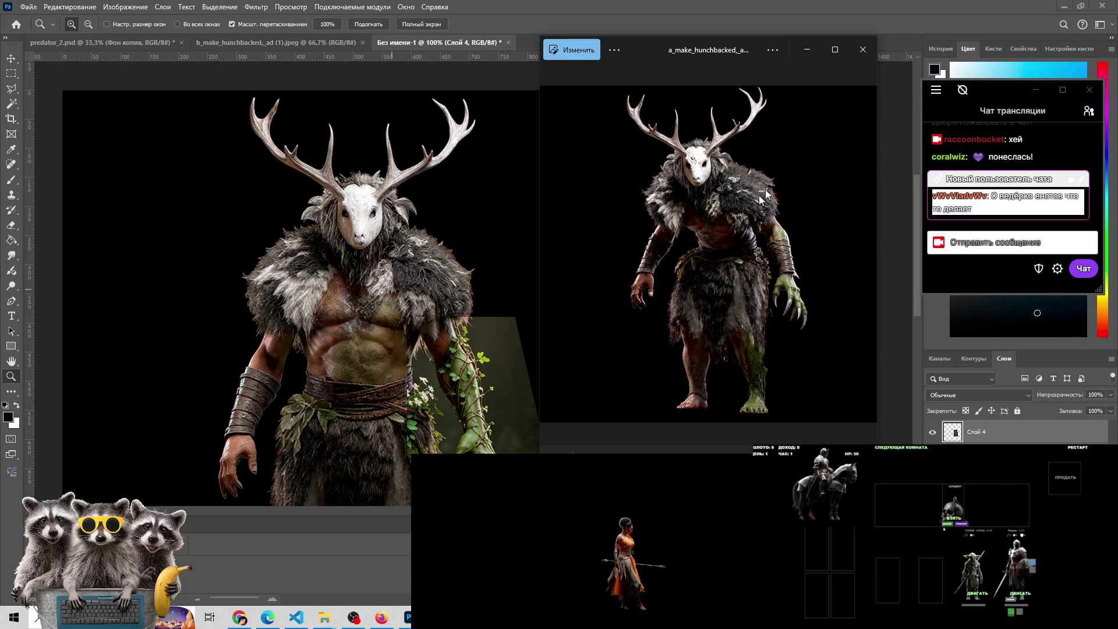
mouse_move(325, 618)
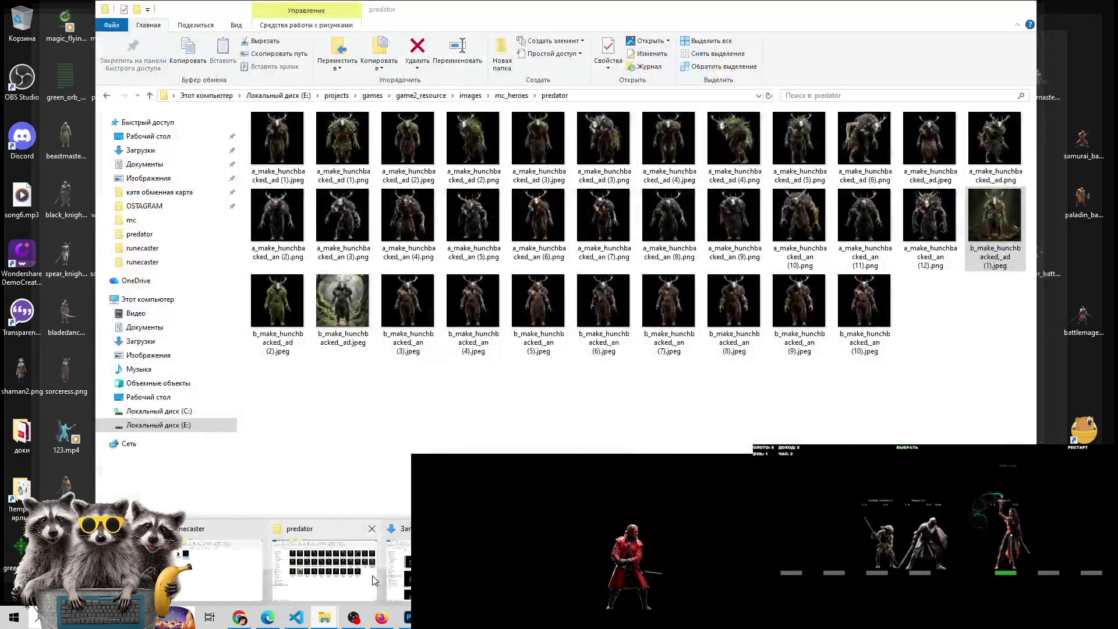
Bring the predator image folder forward with nothing selected and move the chat window lower
click(373, 581)
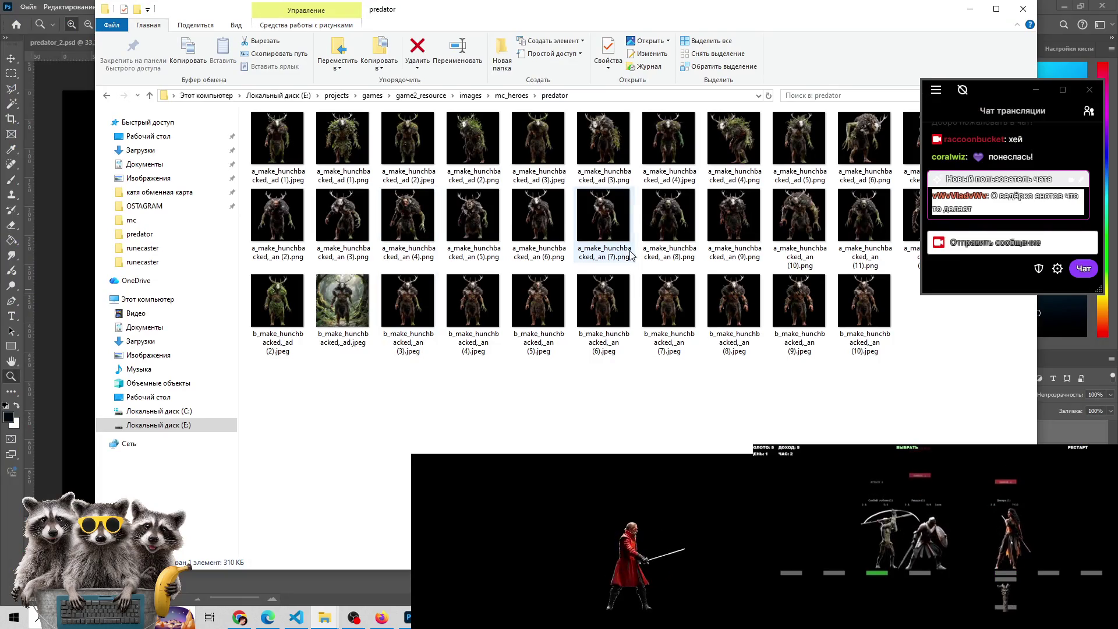
click(592, 410)
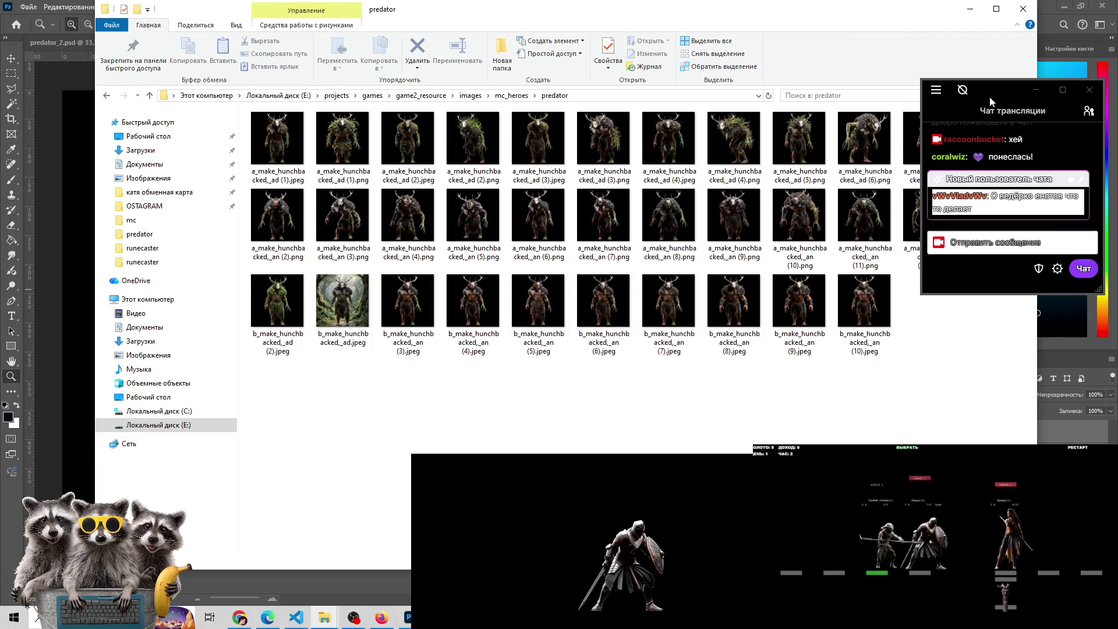
drag(990, 97, 979, 382)
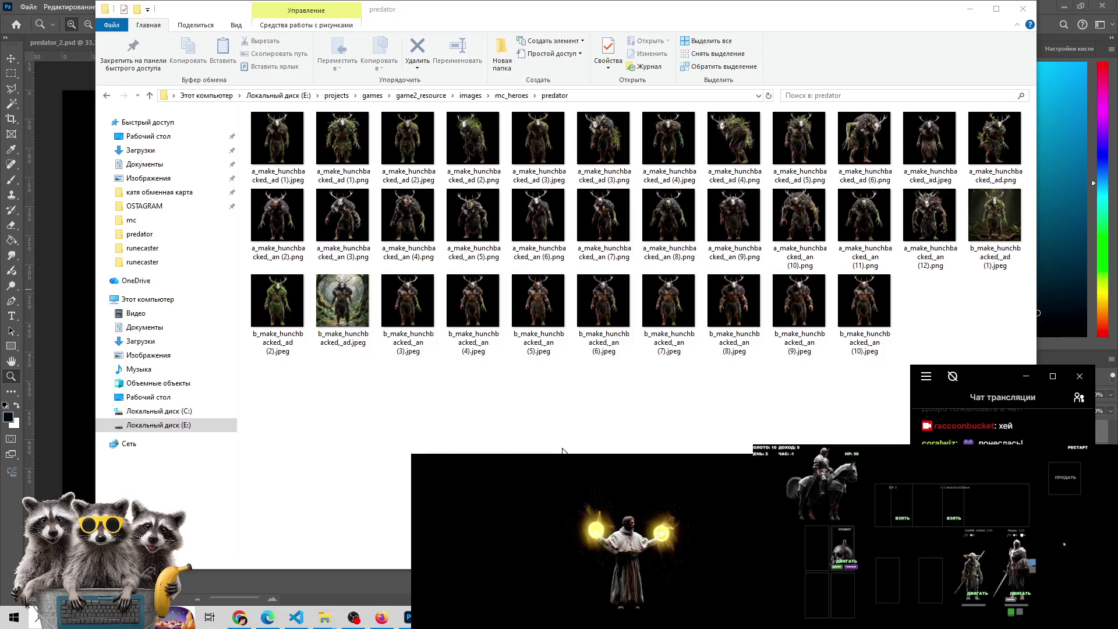
Switch to Chrome and open a new Google tab
mouse_move(237, 621)
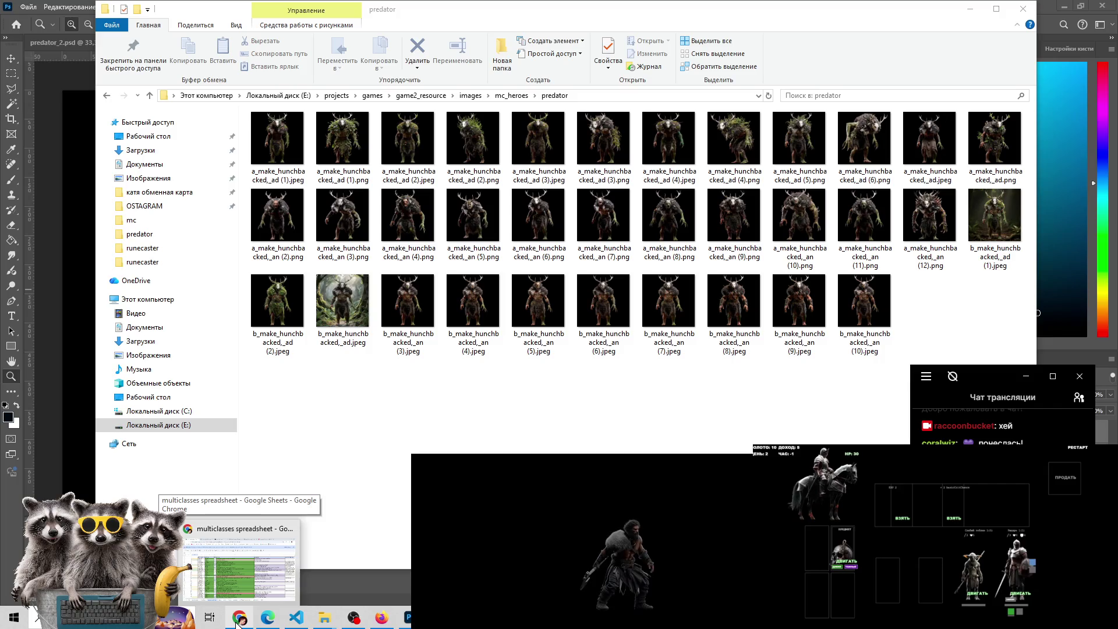
click(237, 622)
click(865, 13)
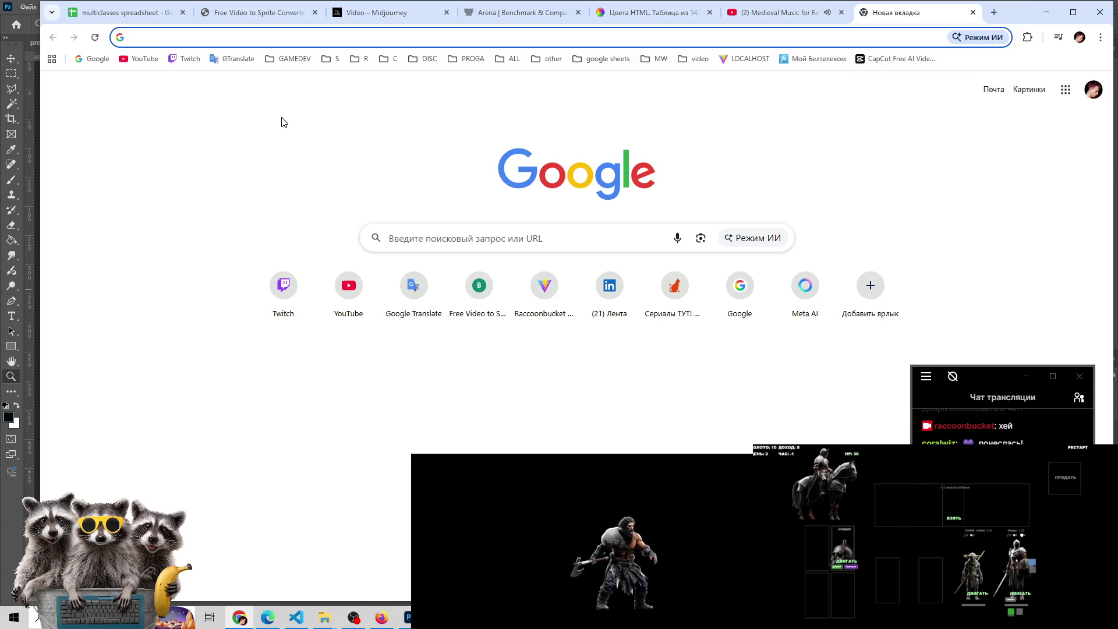
Search Google for 'legend hero' and scroll through the results
text(дупутle)
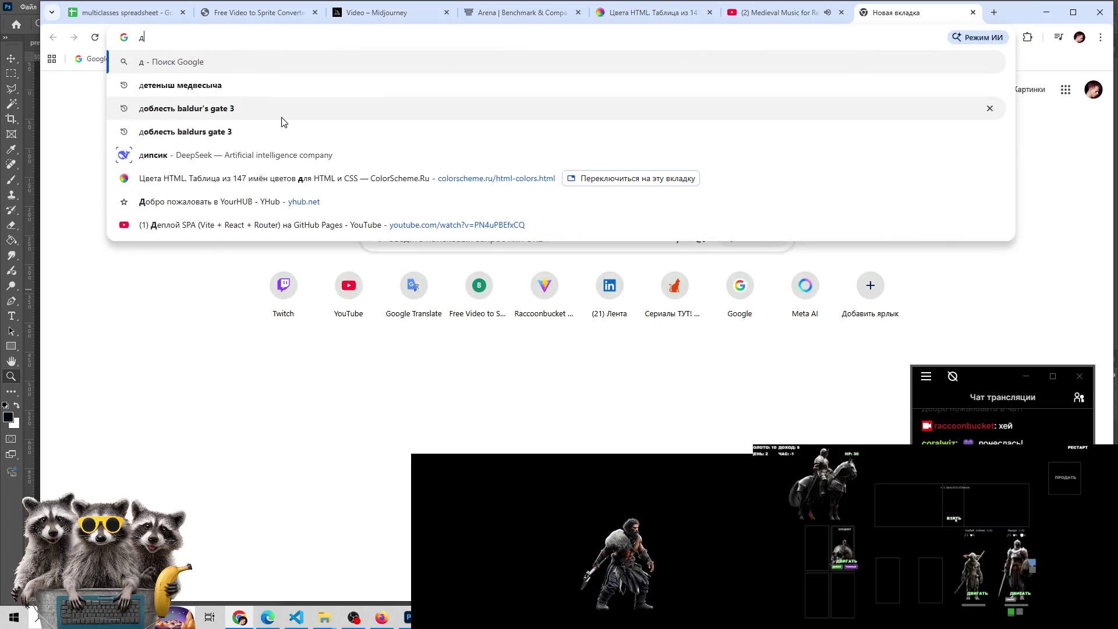
text(gend)
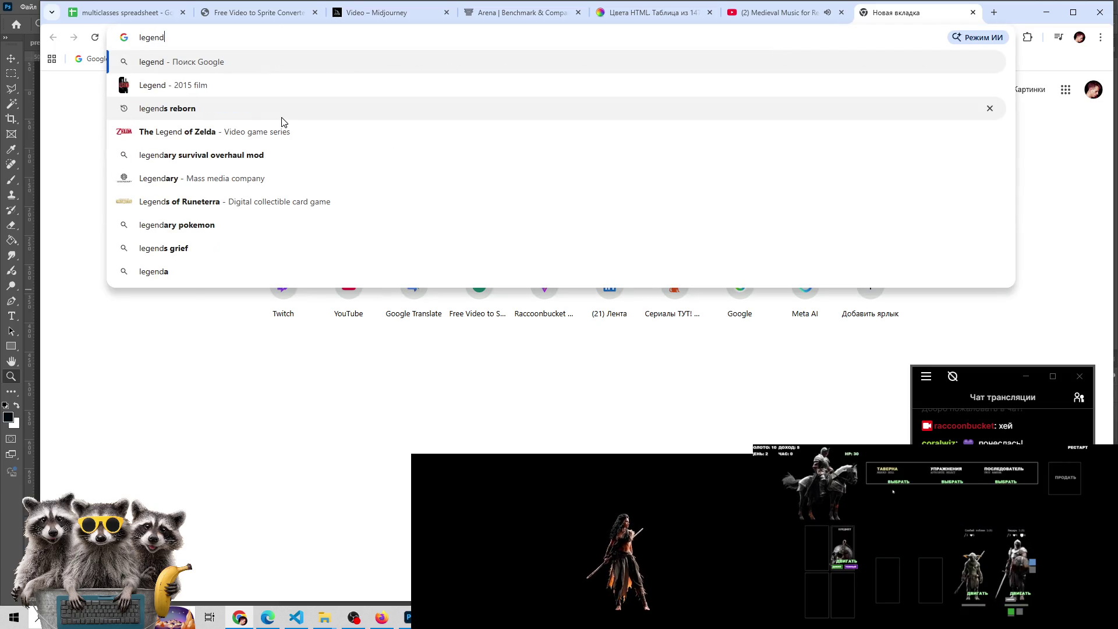
text( h)
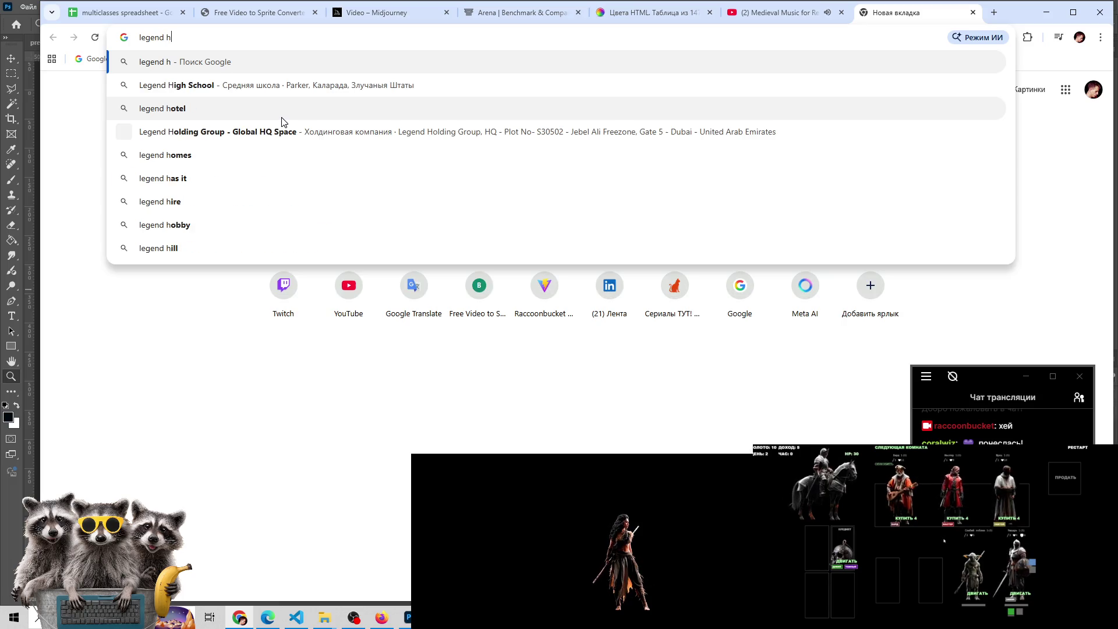
text(ero)
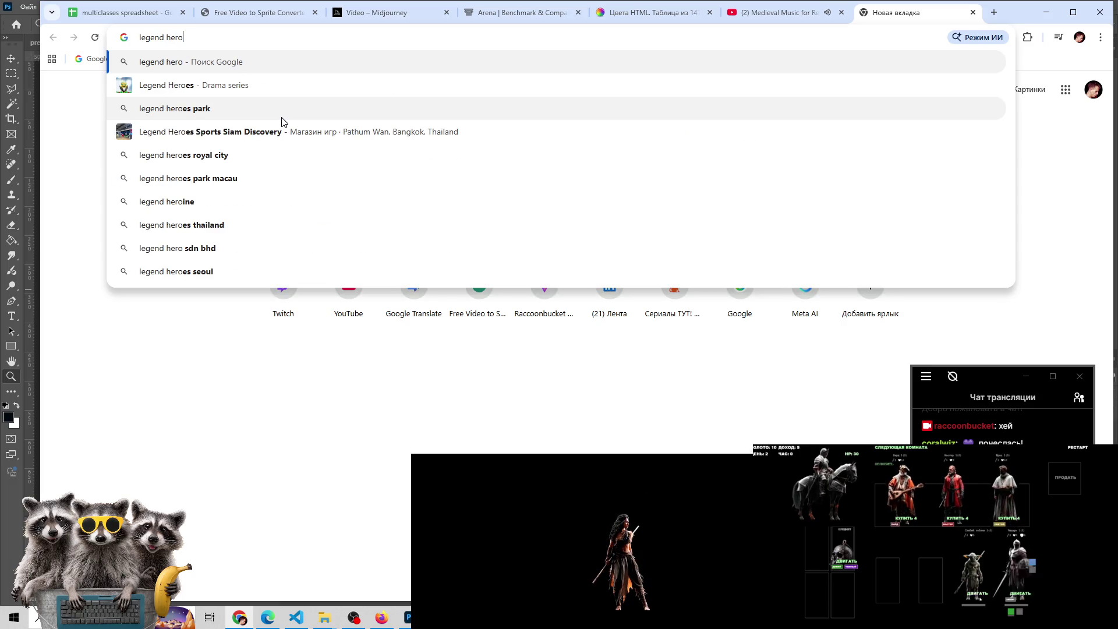
key(Return)
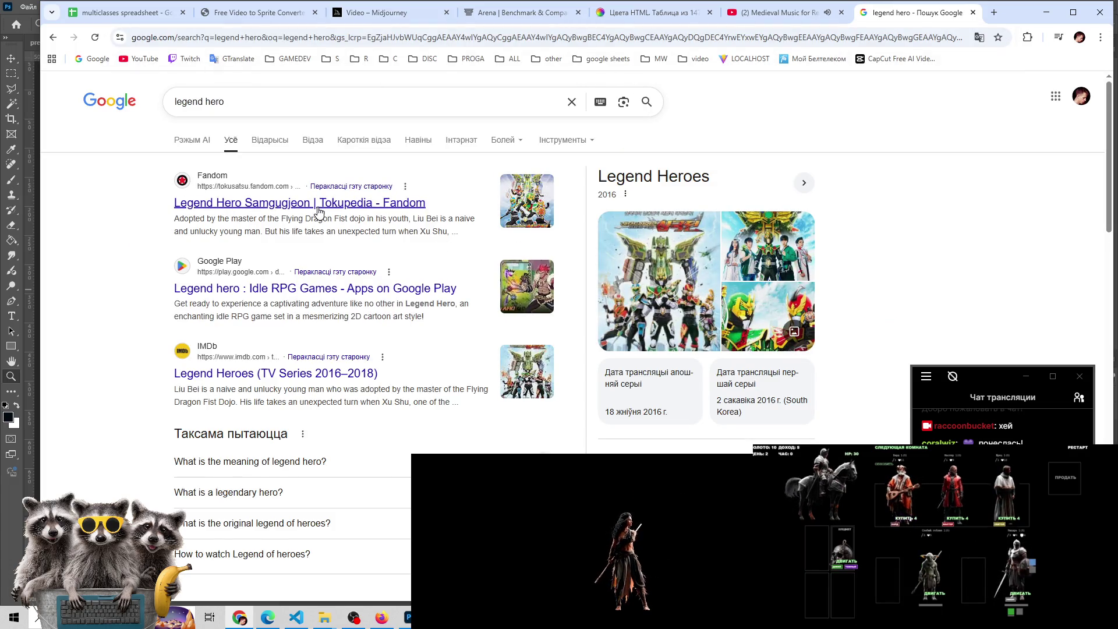
scroll(318, 220, down, 2)
scroll(313, 222, down, 5)
scroll(313, 222, down, 2)
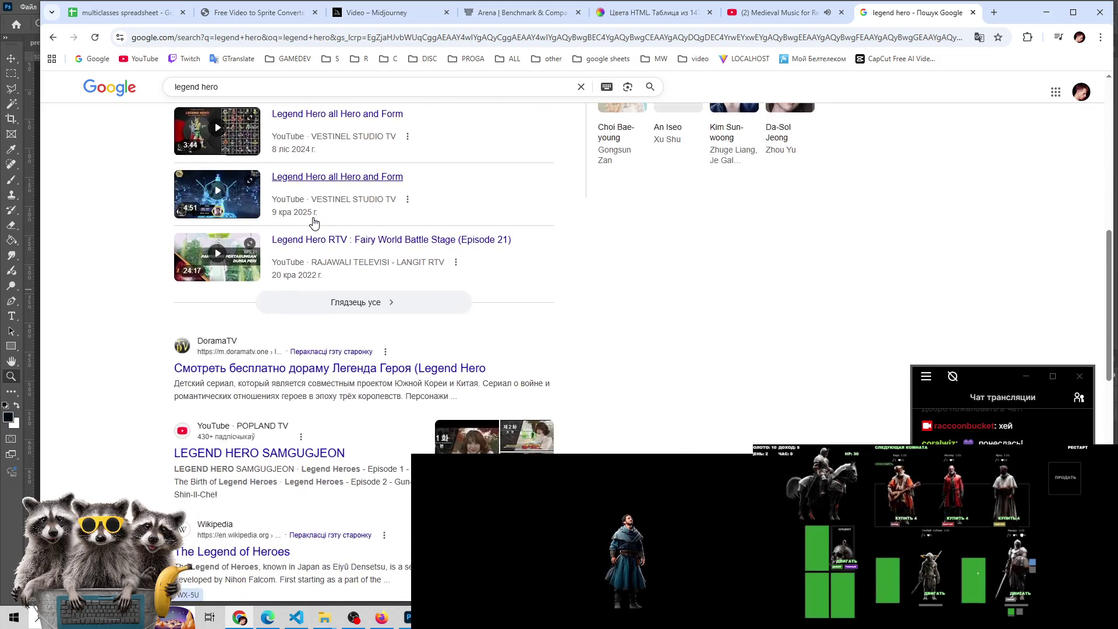
scroll(312, 220, down, 2)
scroll(312, 220, down, 3)
scroll(313, 222, up, 7)
scroll(315, 211, up, 4)
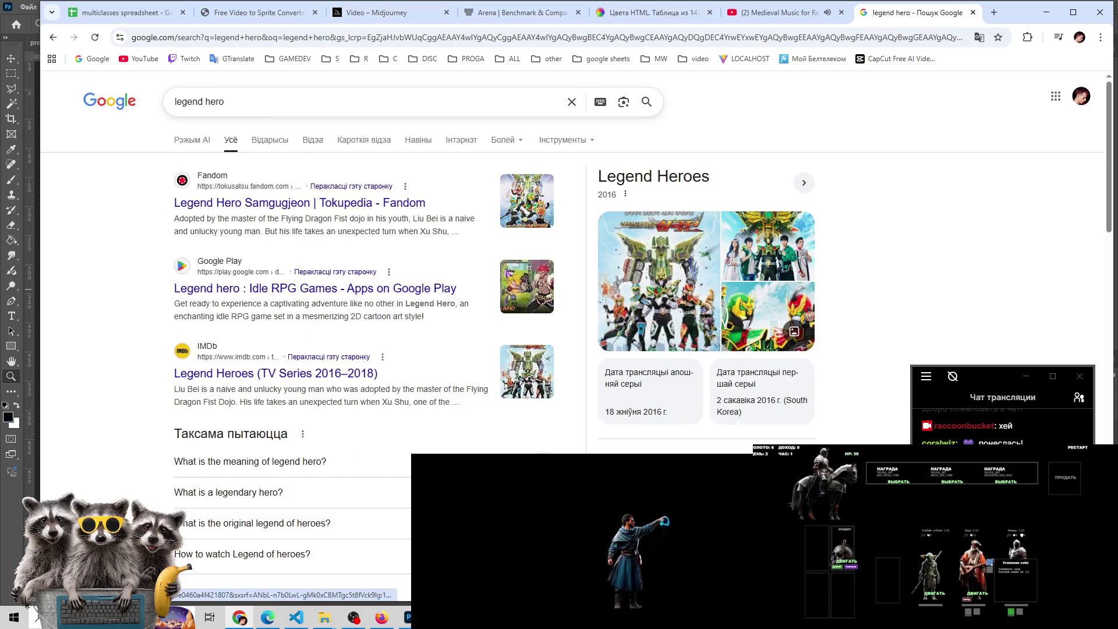
Delete ' hero' so the search box reads 'legend'
click(303, 102)
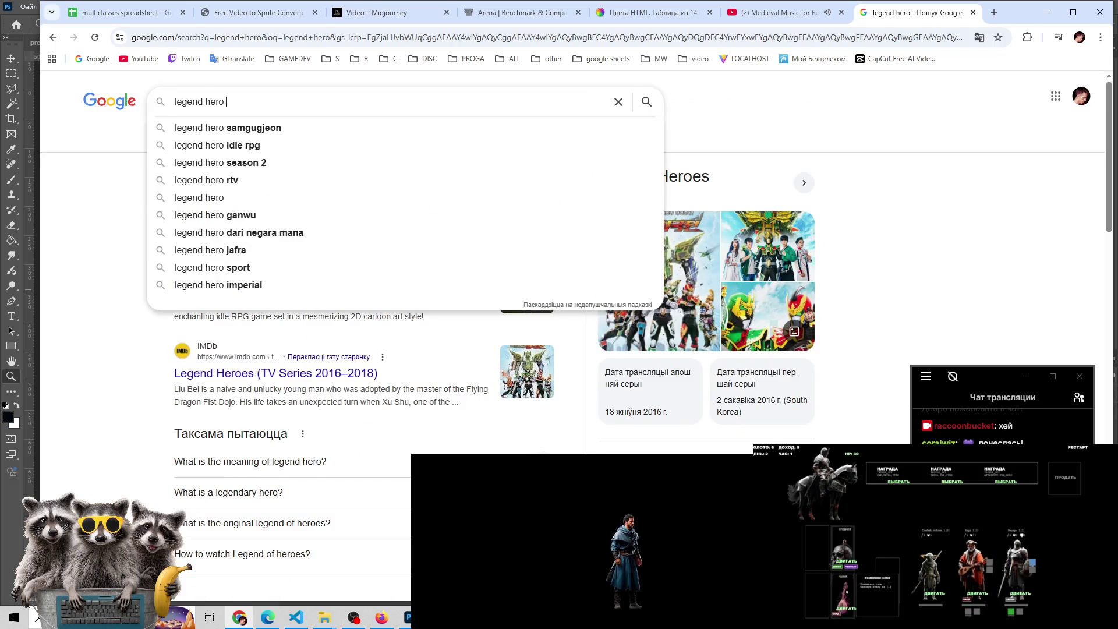
click(85, 175)
click(234, 100)
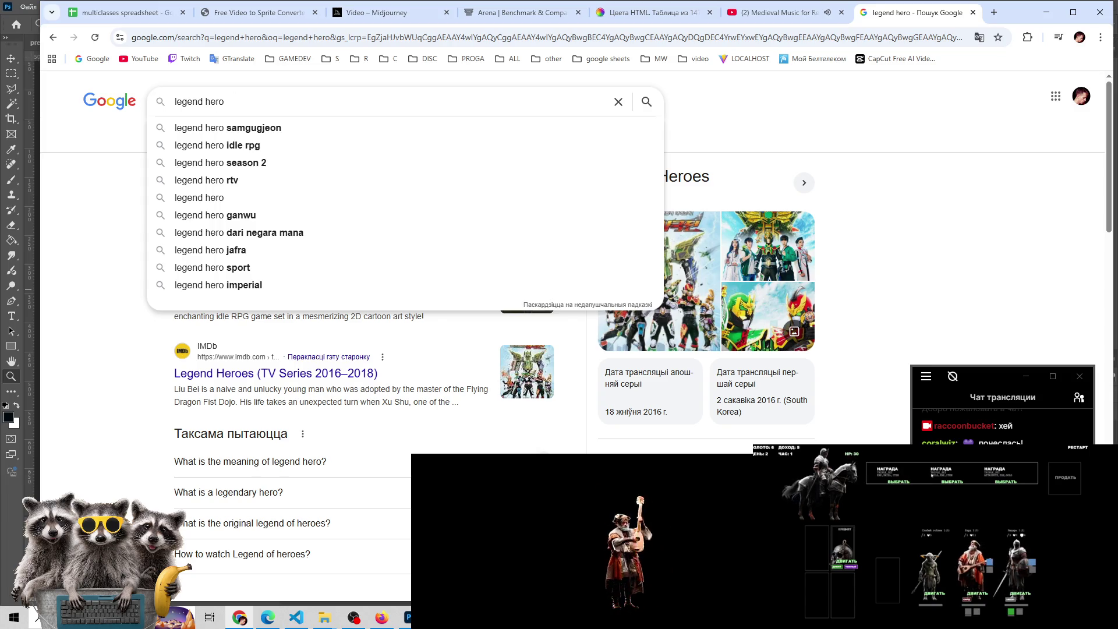
click(227, 102)
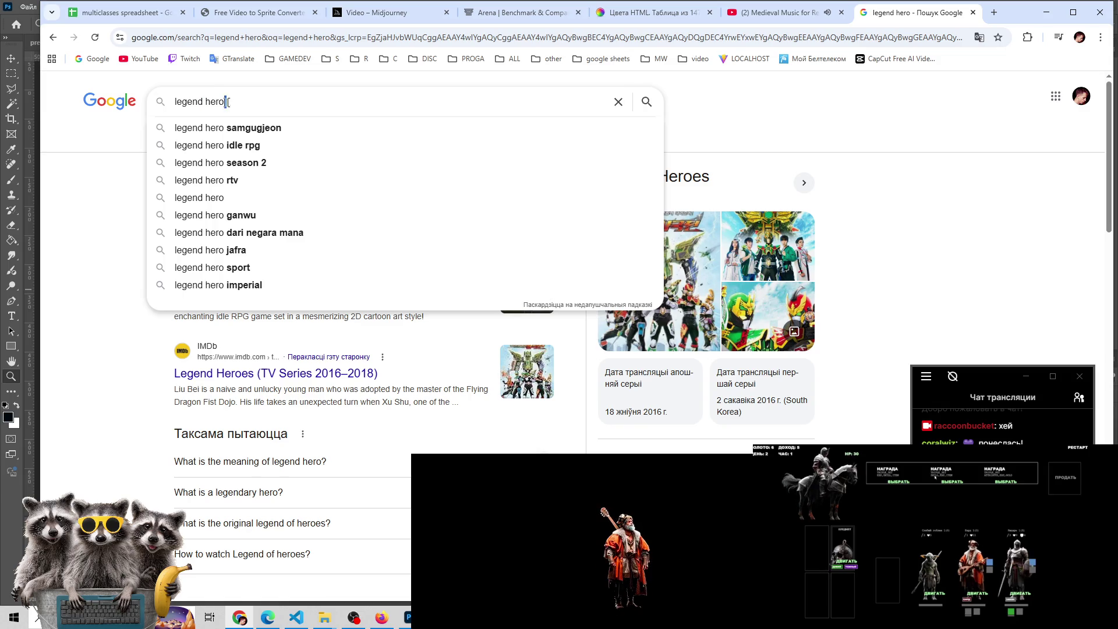
key(BackSpace)
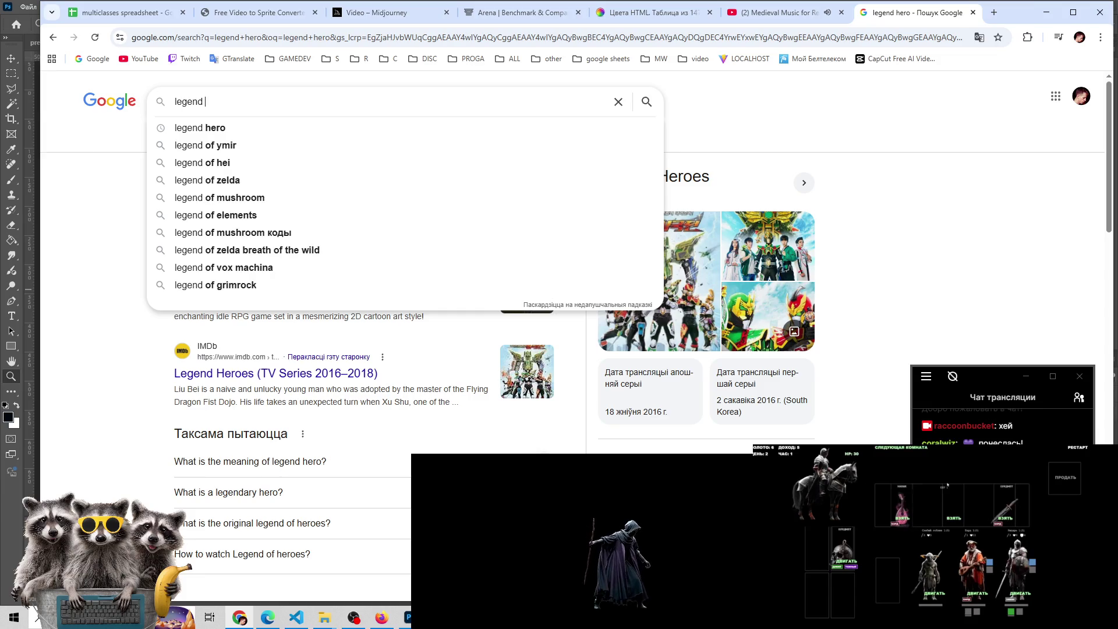
click(86, 187)
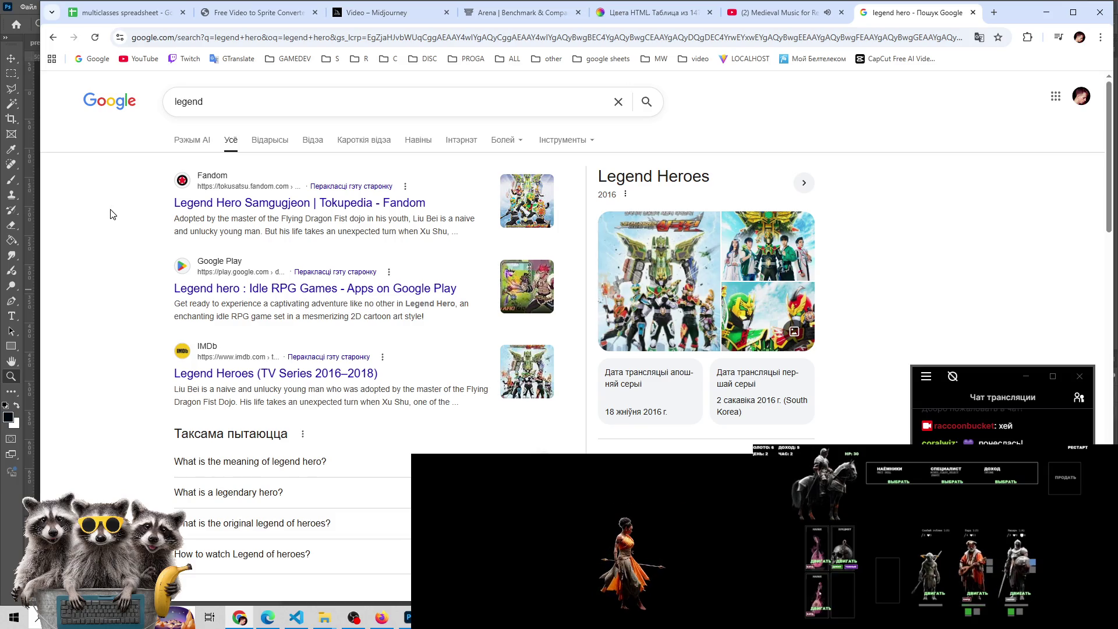
click(192, 102)
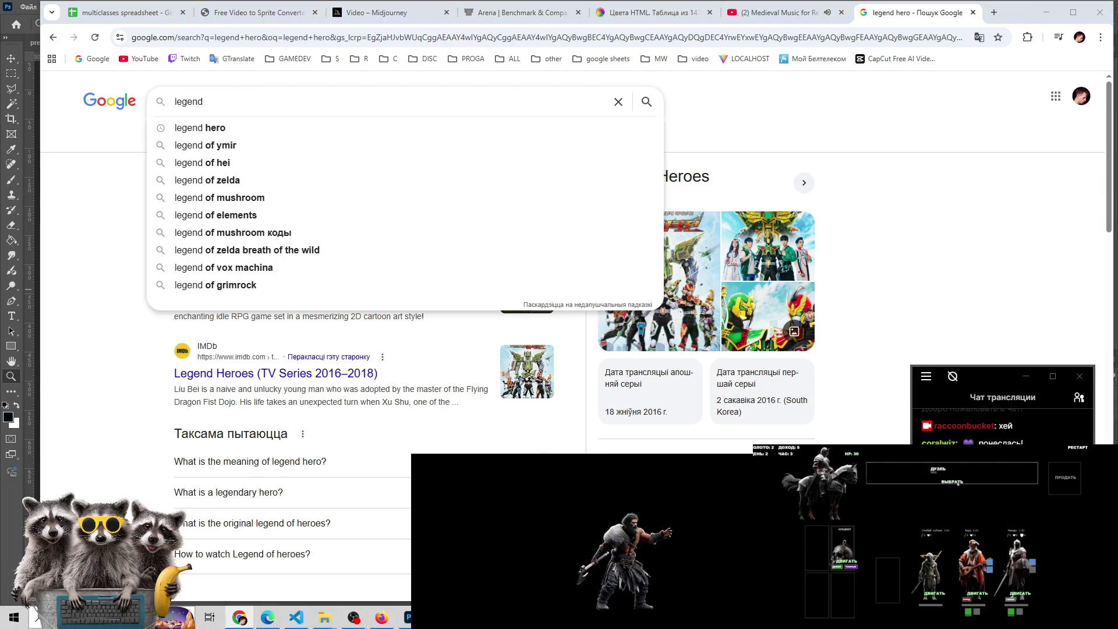
Clear the 'legend' query and close the legend hero search tab
click(23, 622)
click(23, 622)
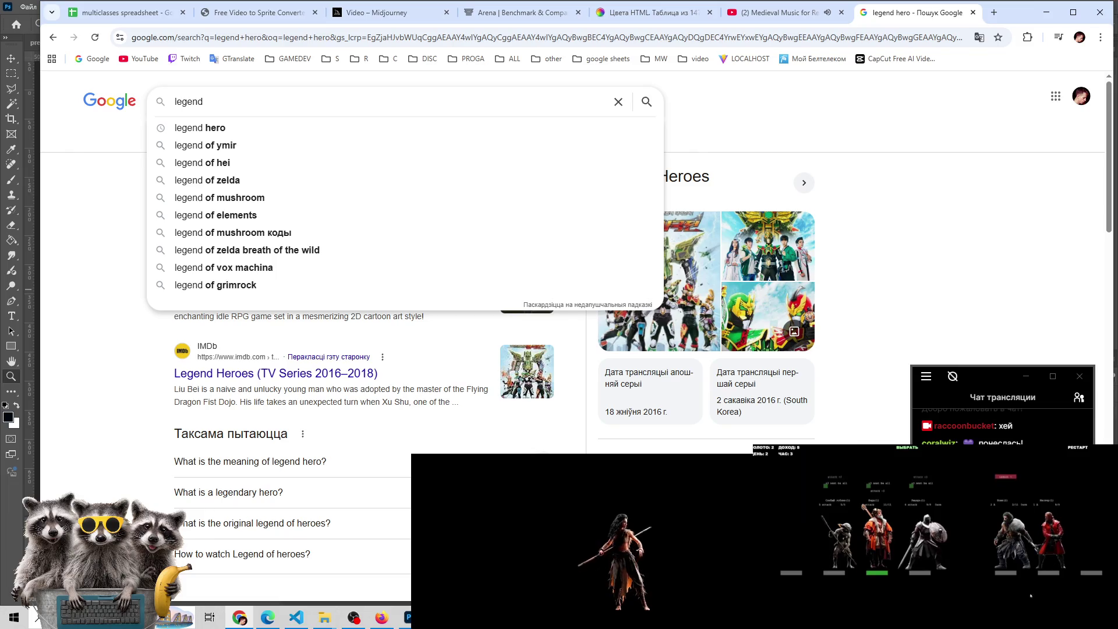
double_click(189, 101)
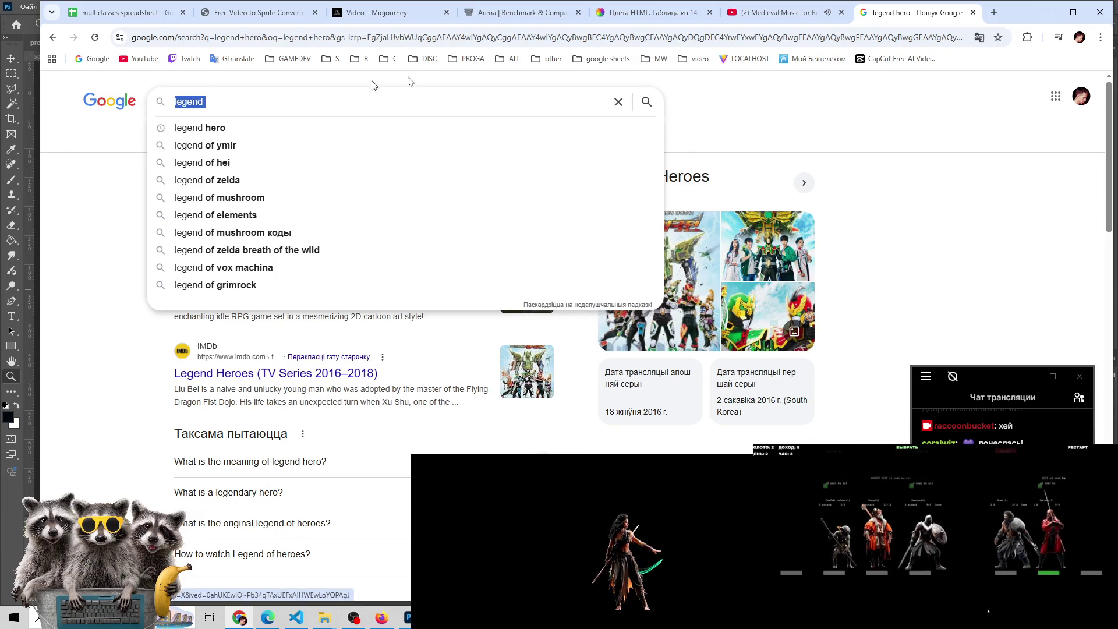
click(620, 101)
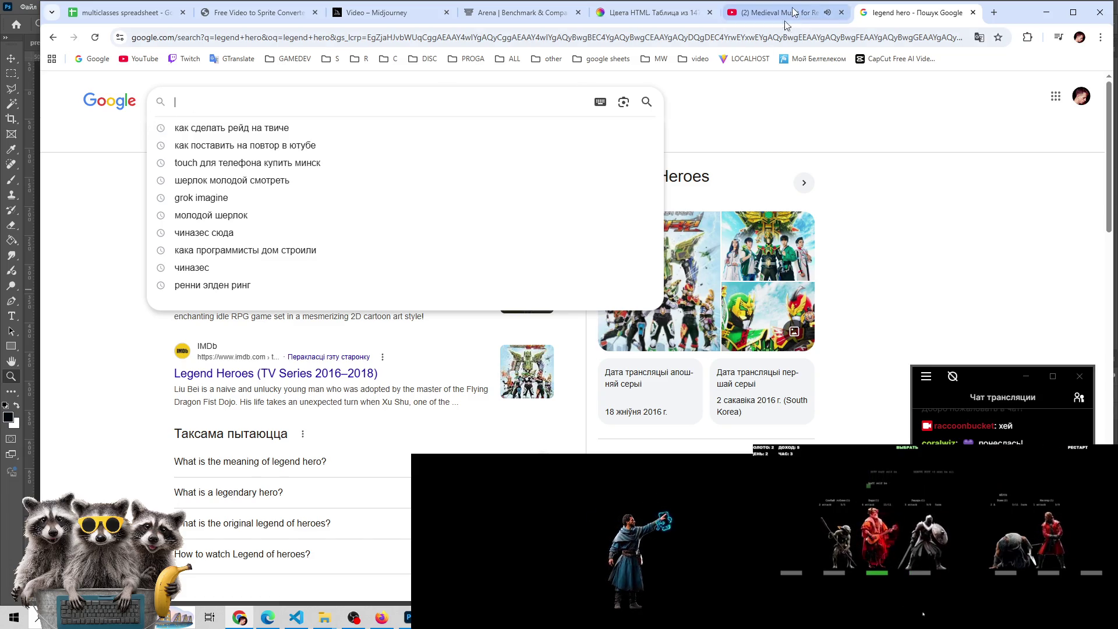
click(973, 12)
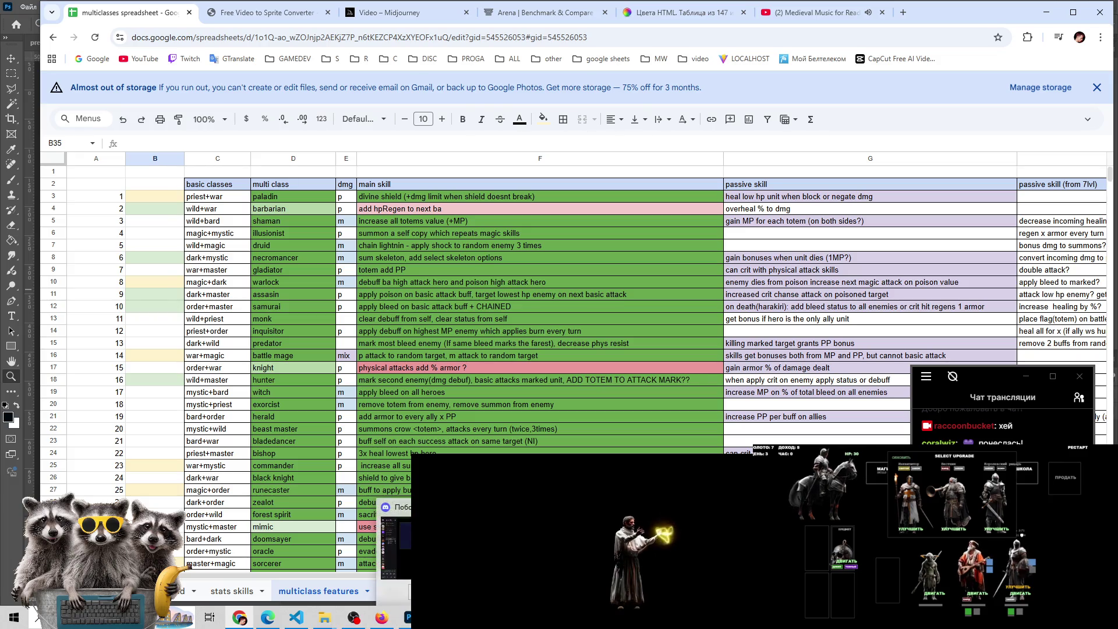
Switch to Photoshop showing the white-masked antlered creature with its green clawed arm
mouse_move(355, 621)
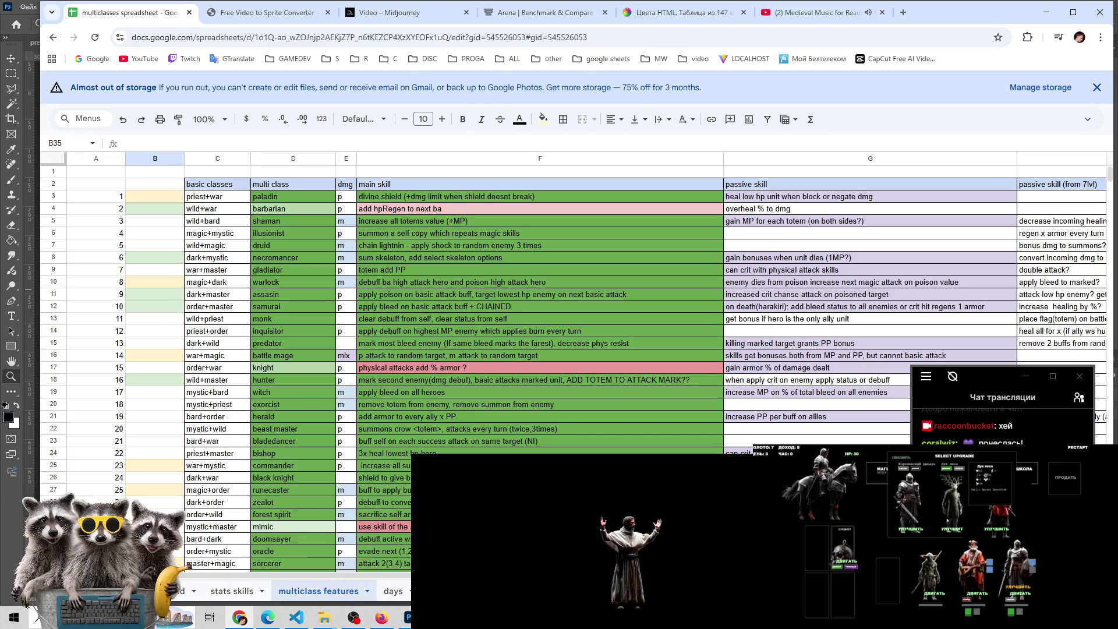
click(402, 617)
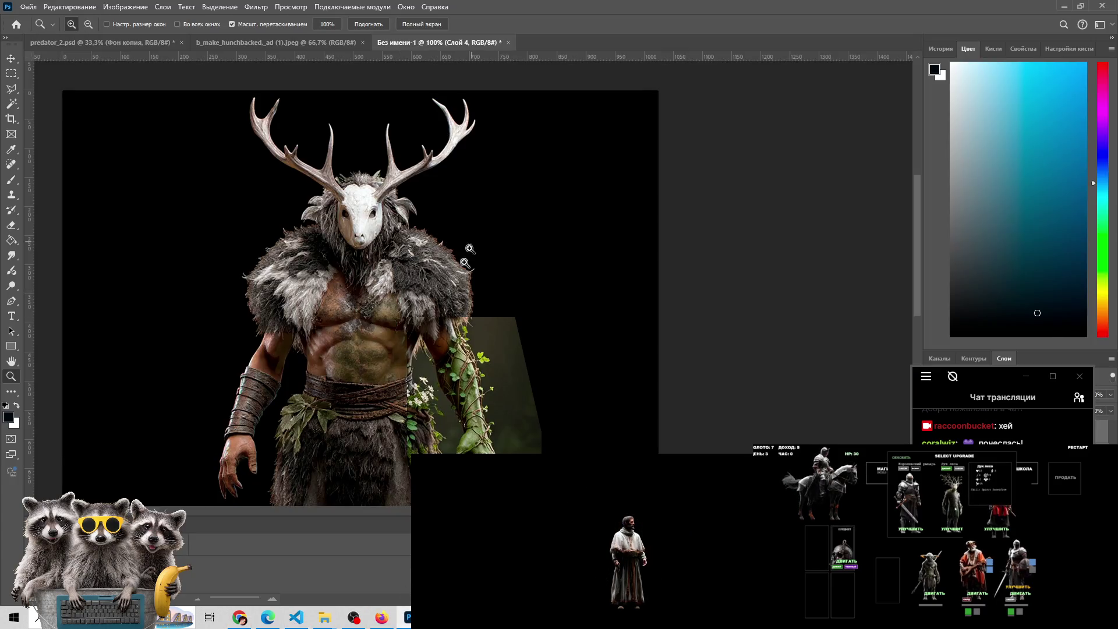
scroll(466, 366, down, 5)
scroll(466, 367, down, 1)
scroll(477, 349, up, 1)
scroll(491, 330, up, 1)
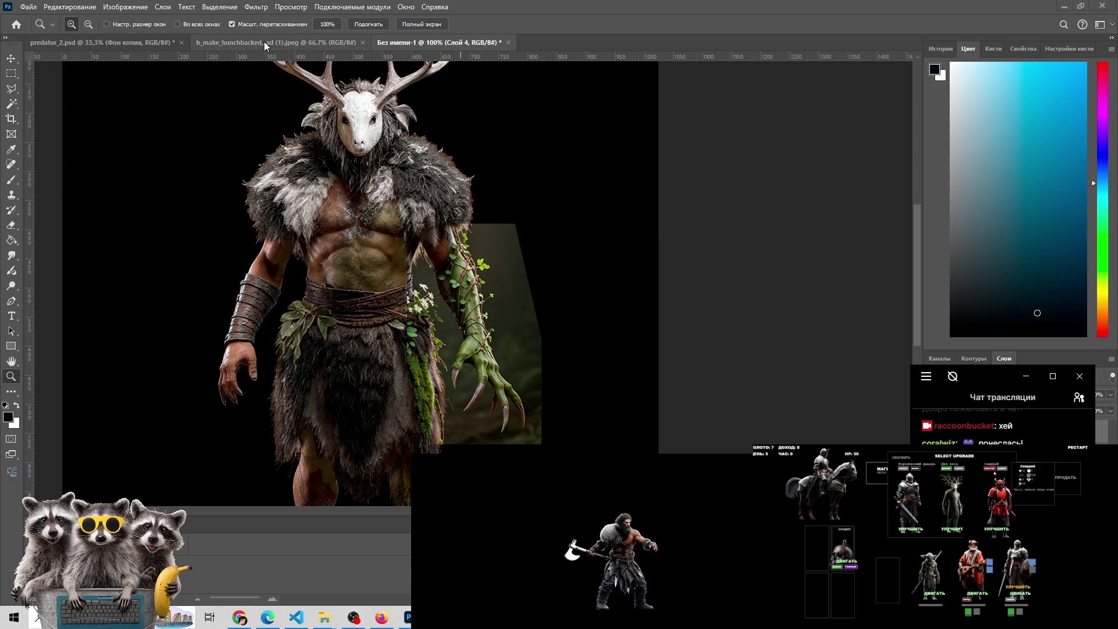
click(352, 615)
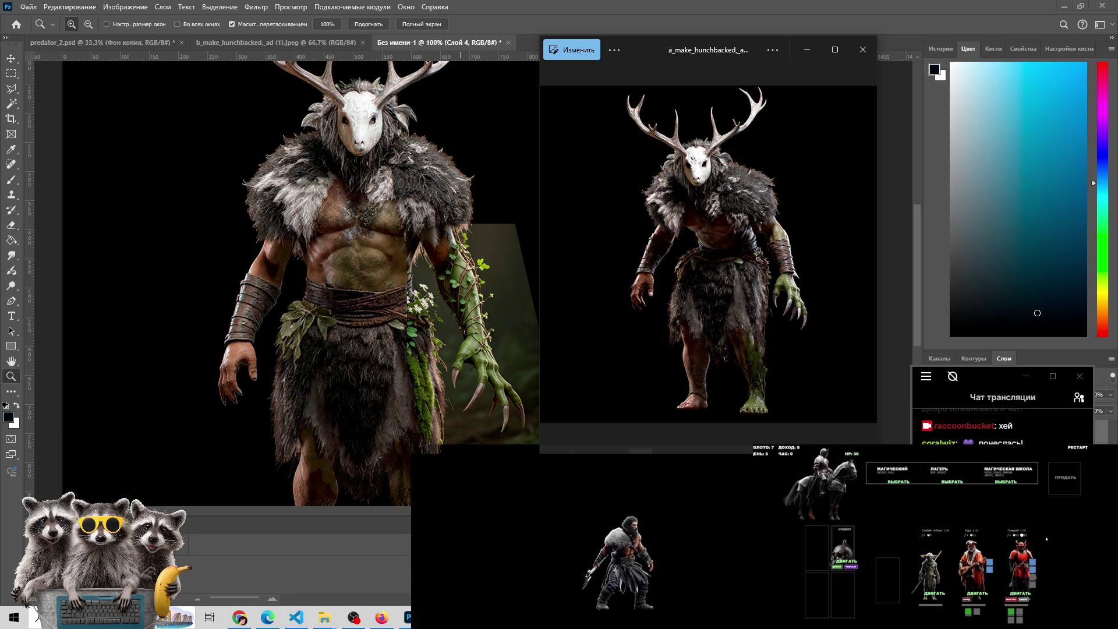
Flip forward two variants, then back to the deer-skull creature in a cloth skirt
click(858, 254)
click(858, 254)
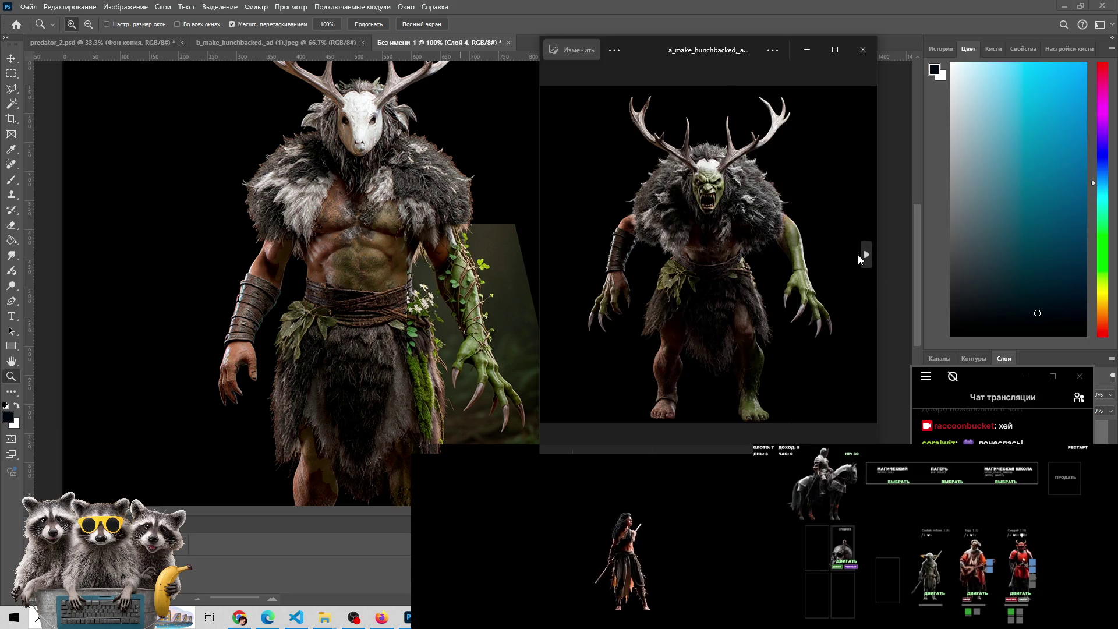
click(550, 263)
click(550, 263)
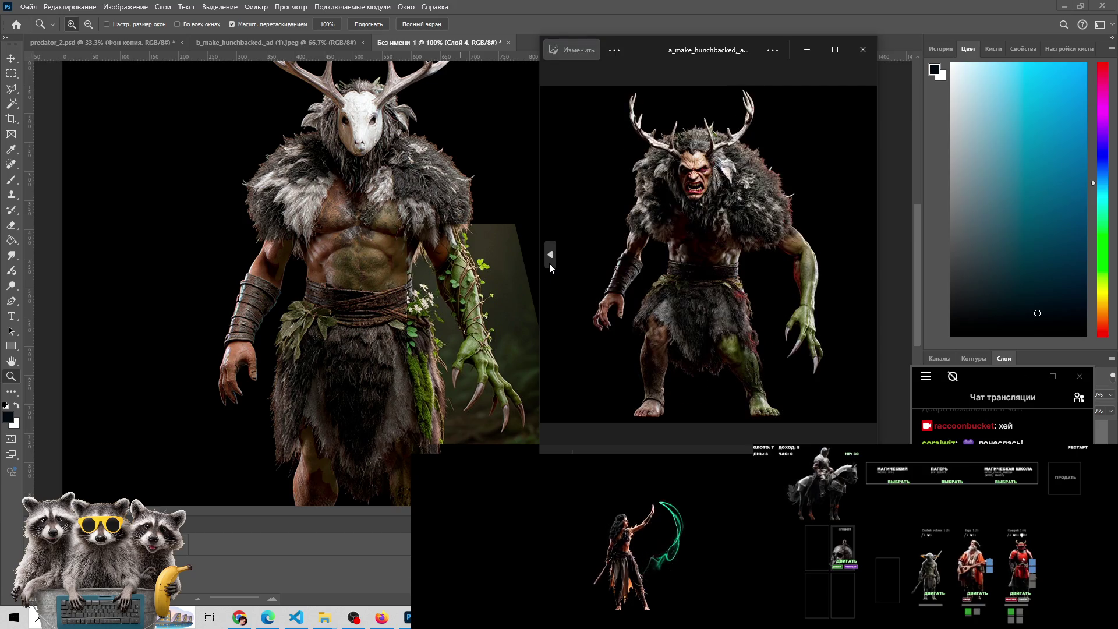
click(550, 263)
click(550, 263)
click(550, 263)
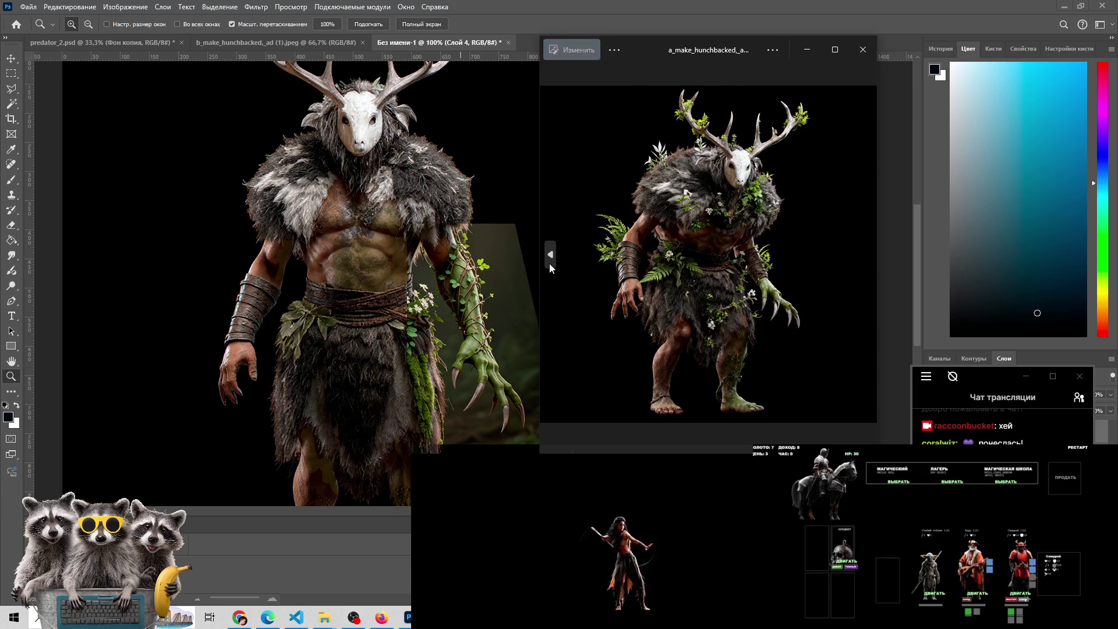
click(549, 263)
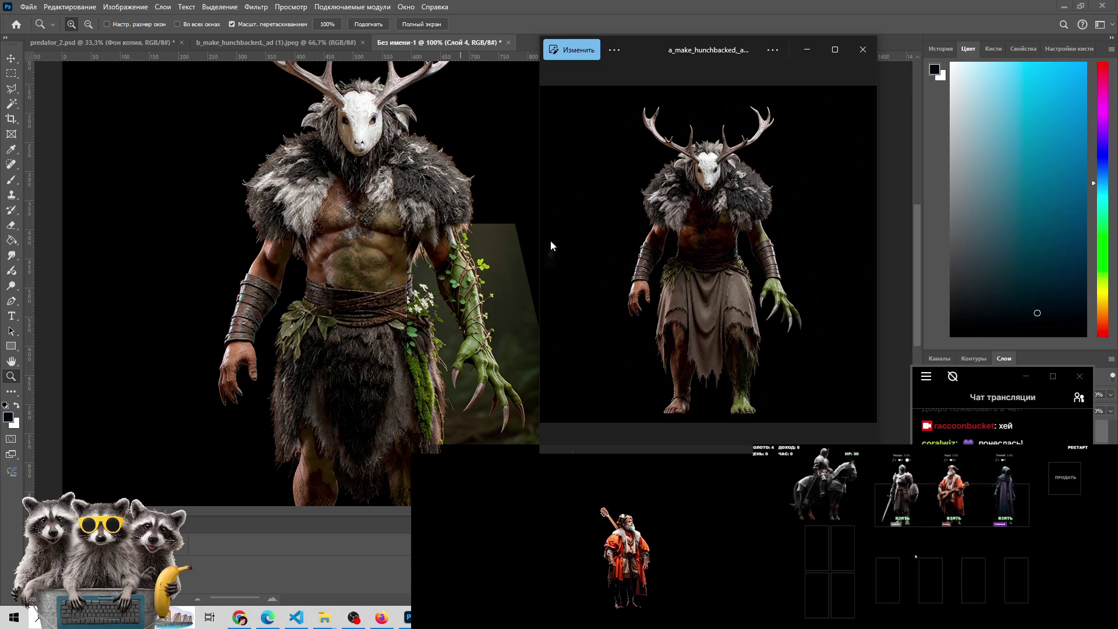
Step back through the hunched deer-masked variants, then flip forward and back among them
click(551, 255)
click(551, 257)
click(551, 256)
click(551, 257)
click(551, 256)
click(550, 256)
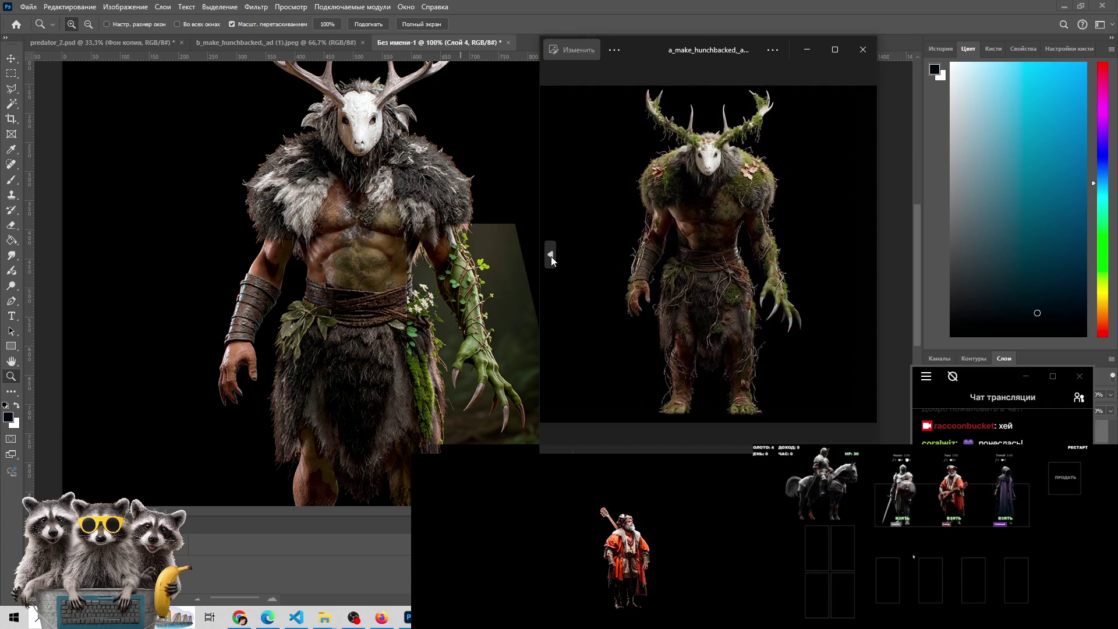
click(551, 257)
click(551, 257)
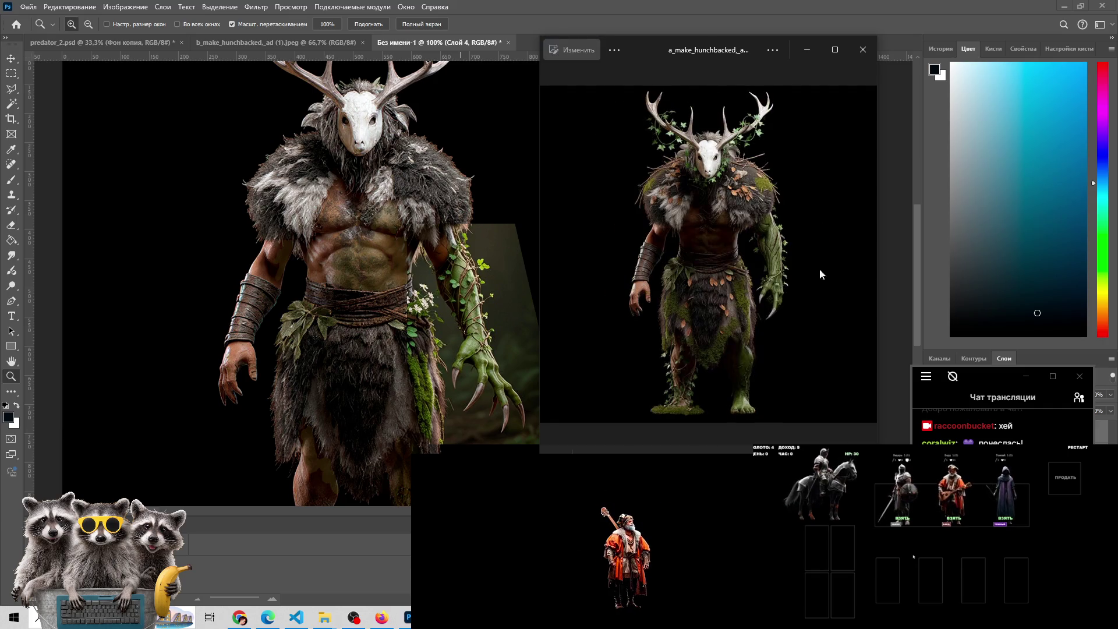
click(872, 254)
click(872, 255)
click(872, 255)
click(873, 256)
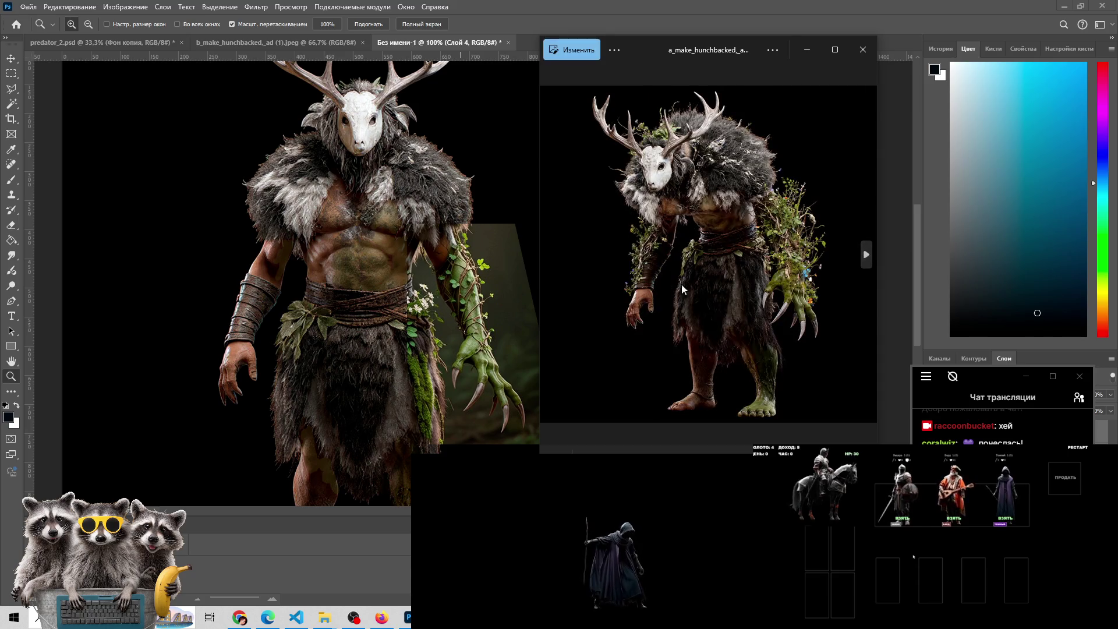
click(551, 256)
click(550, 256)
click(551, 257)
click(552, 261)
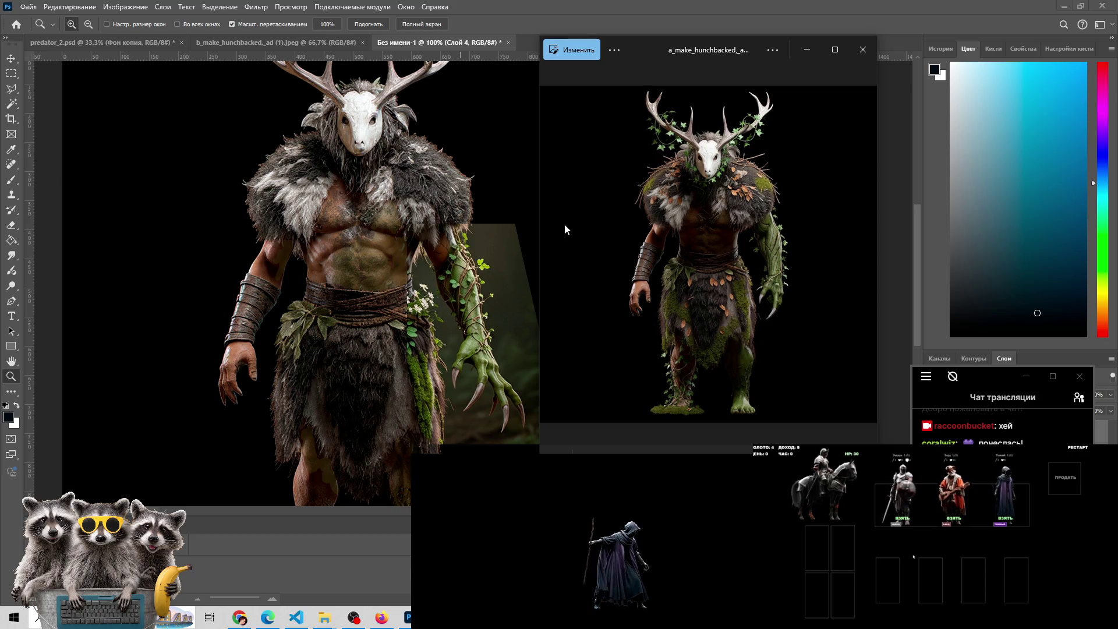
Compare the mossy antlered creature variants, ending on the skull-masked one in a fur skirt
click(866, 255)
click(867, 255)
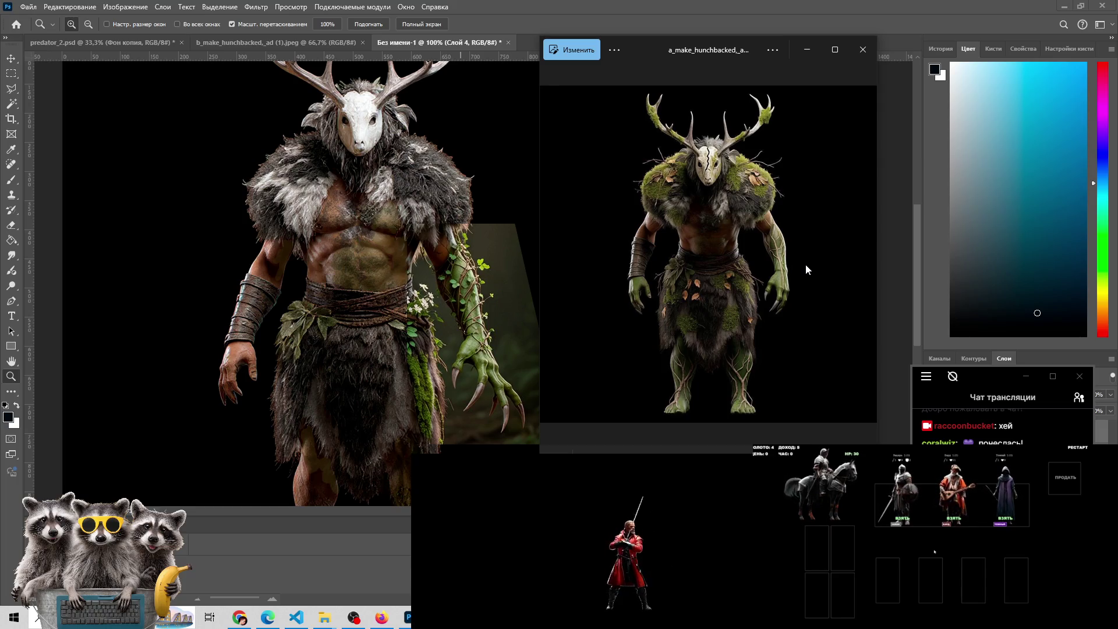
click(870, 256)
click(550, 255)
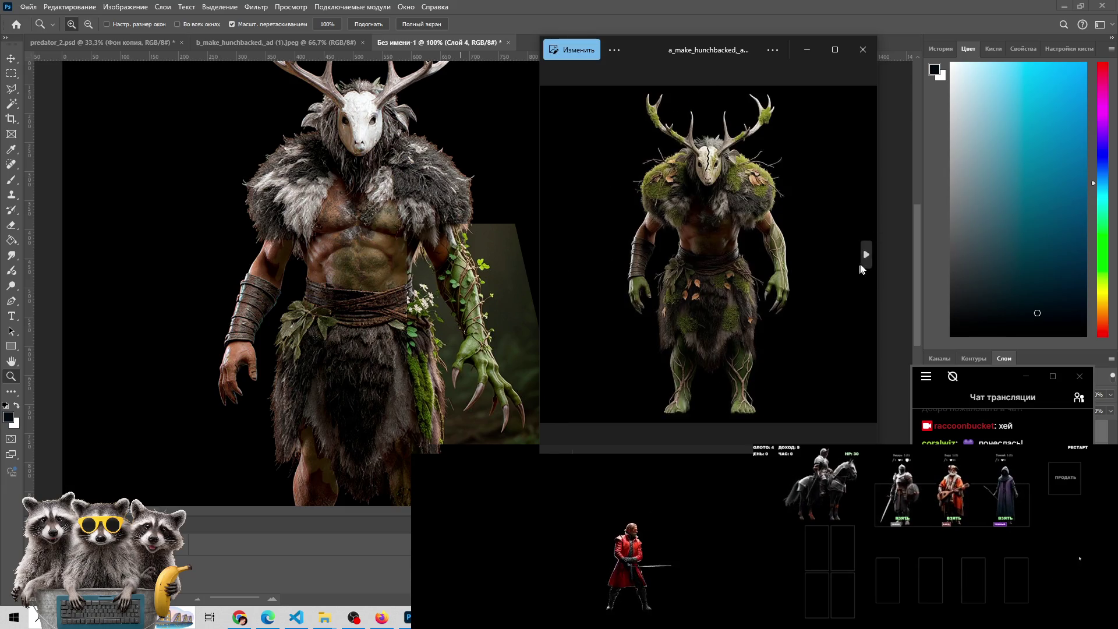
click(866, 255)
click(547, 255)
click(548, 255)
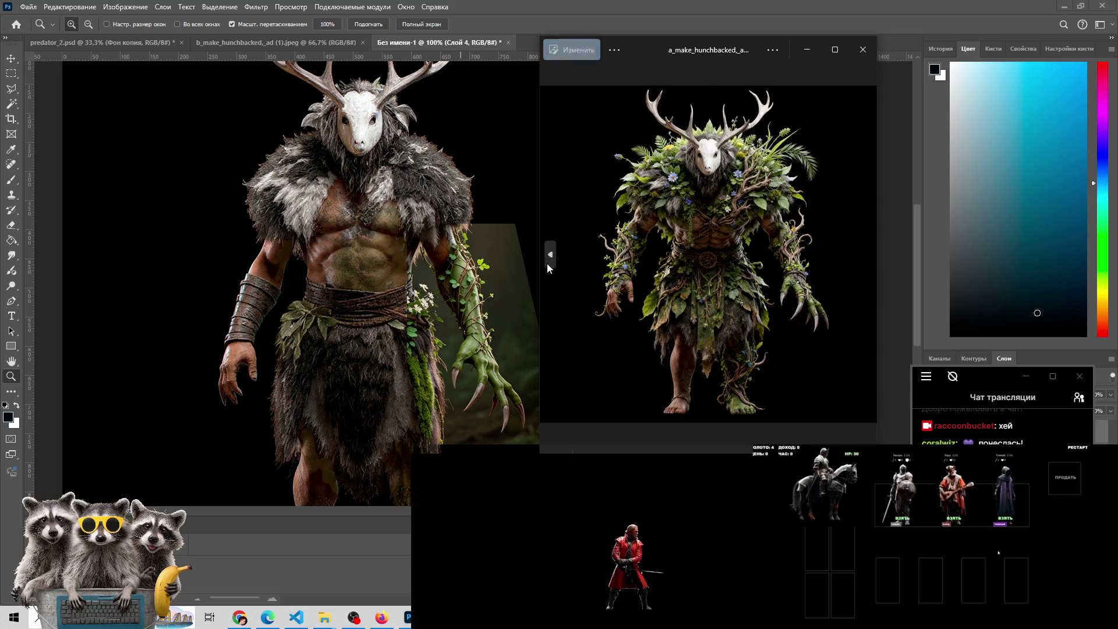
click(862, 252)
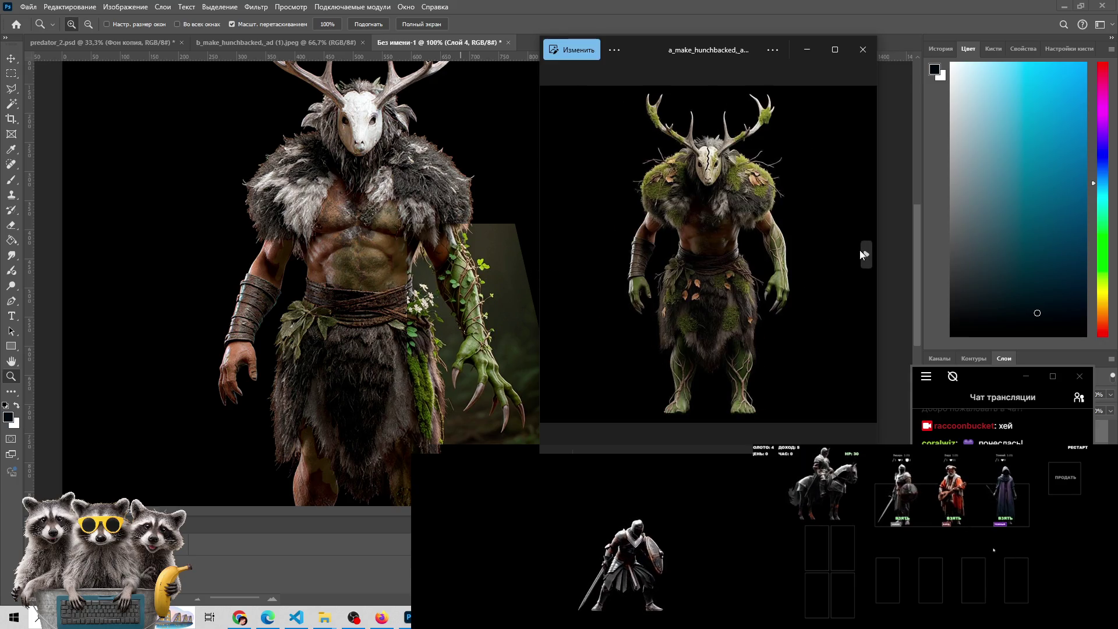
click(862, 254)
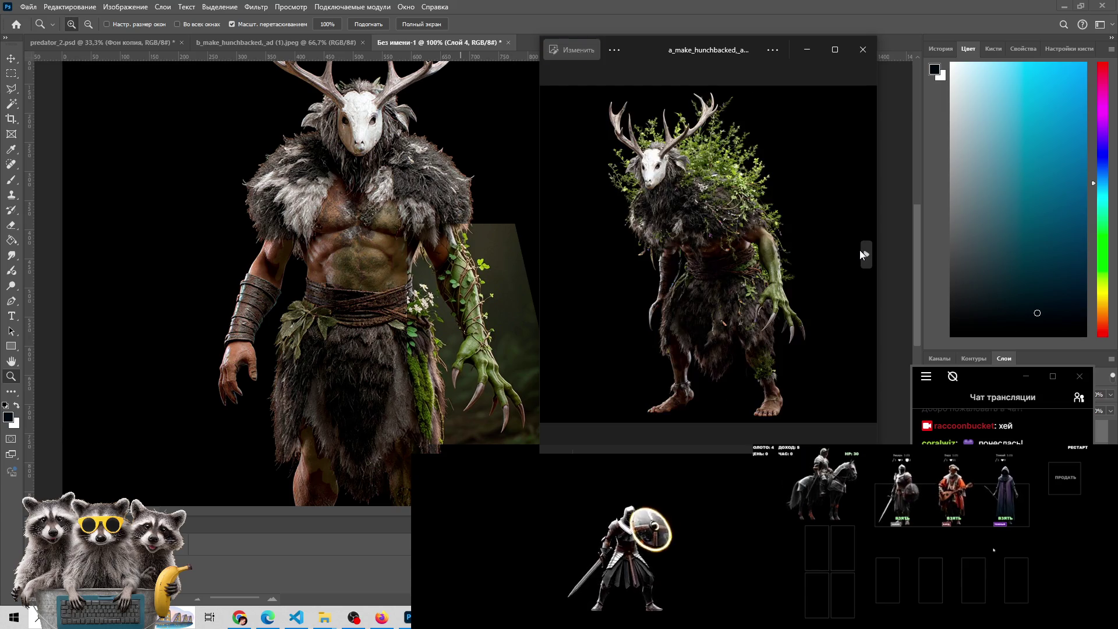
click(550, 255)
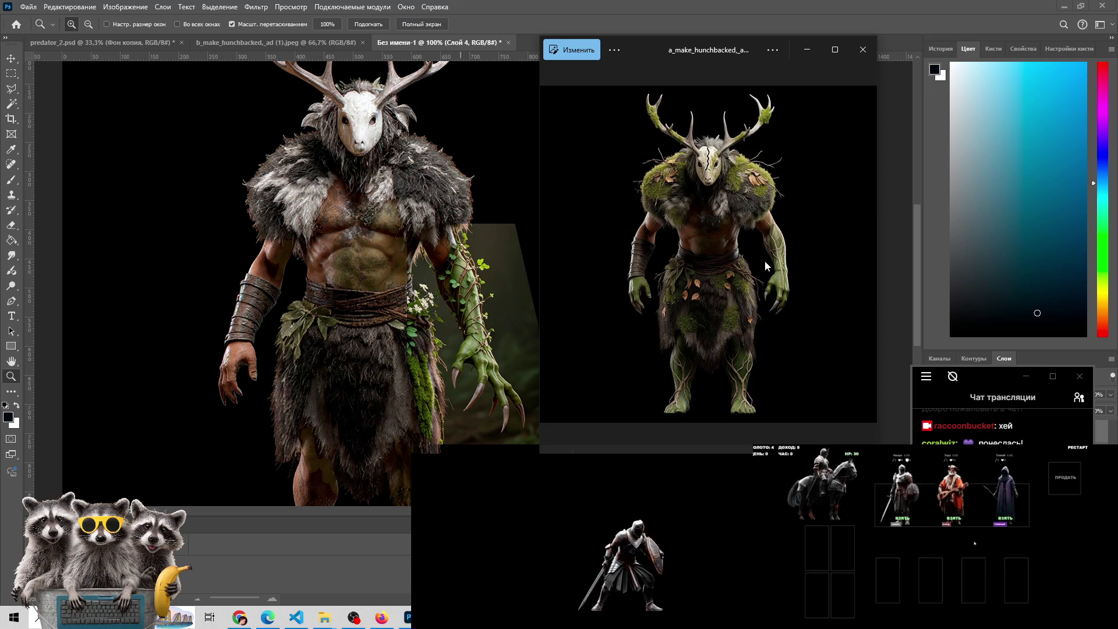
mouse_move(862, 237)
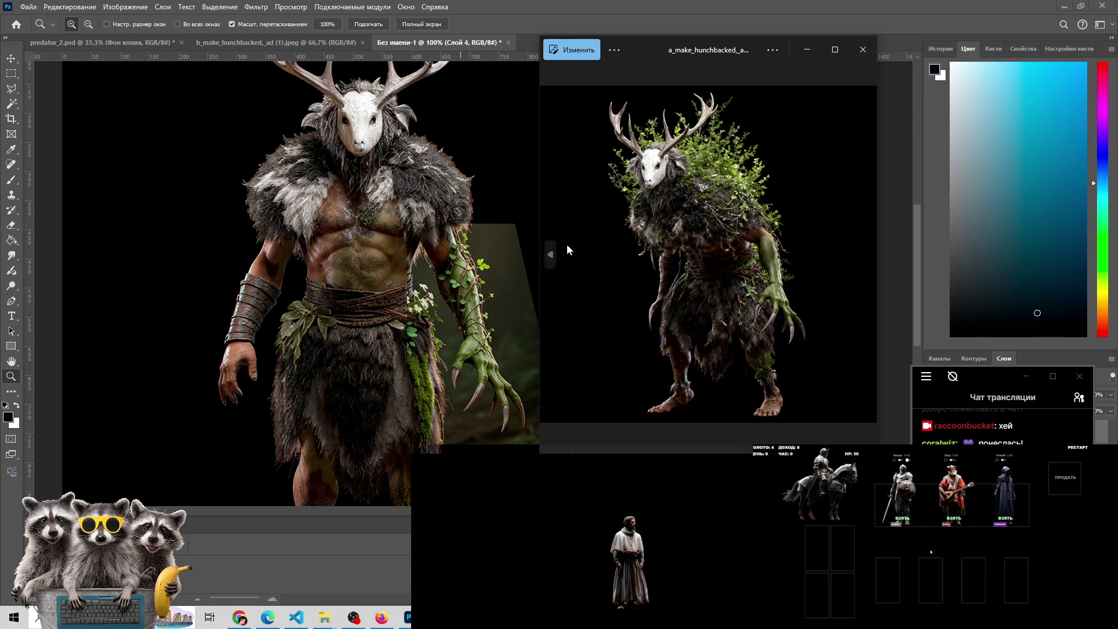
click(866, 254)
key(Left)
click(864, 268)
click(551, 255)
click(551, 256)
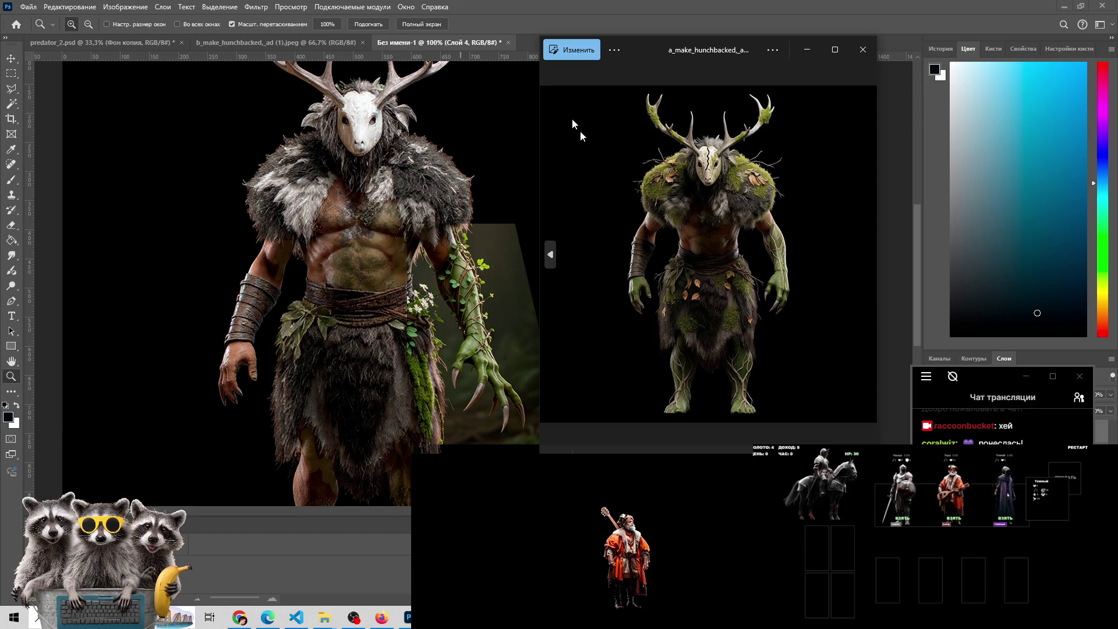
Step back two variants in Photos, then forward past the mossy ones to the hunched, plant-overgrown antlered creature
click(551, 253)
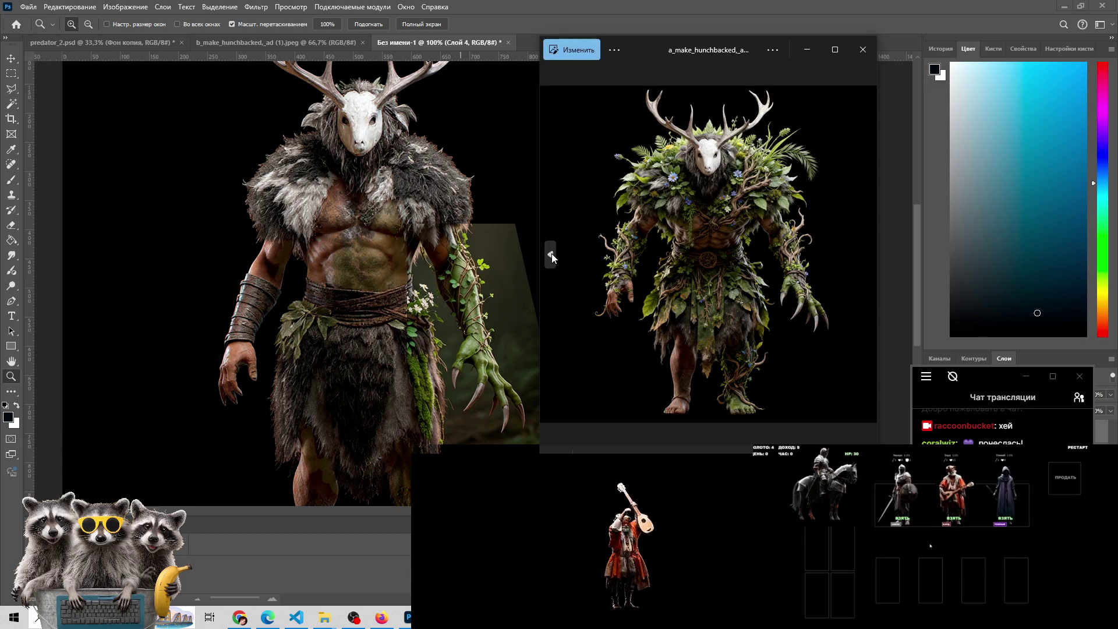
click(551, 253)
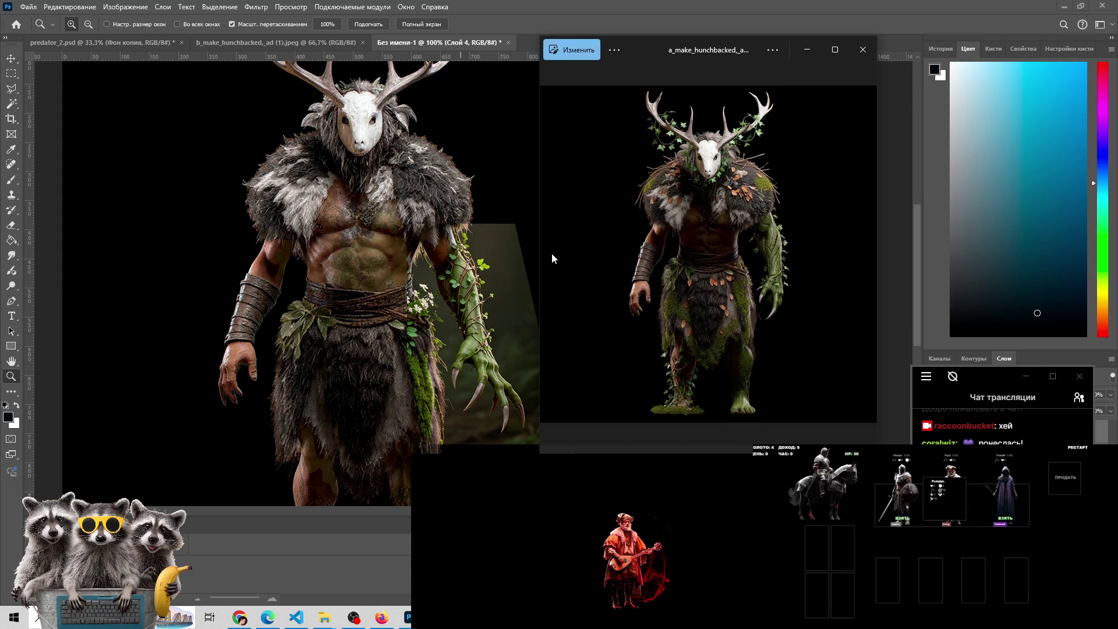
click(866, 257)
click(866, 257)
click(866, 257)
click(866, 257)
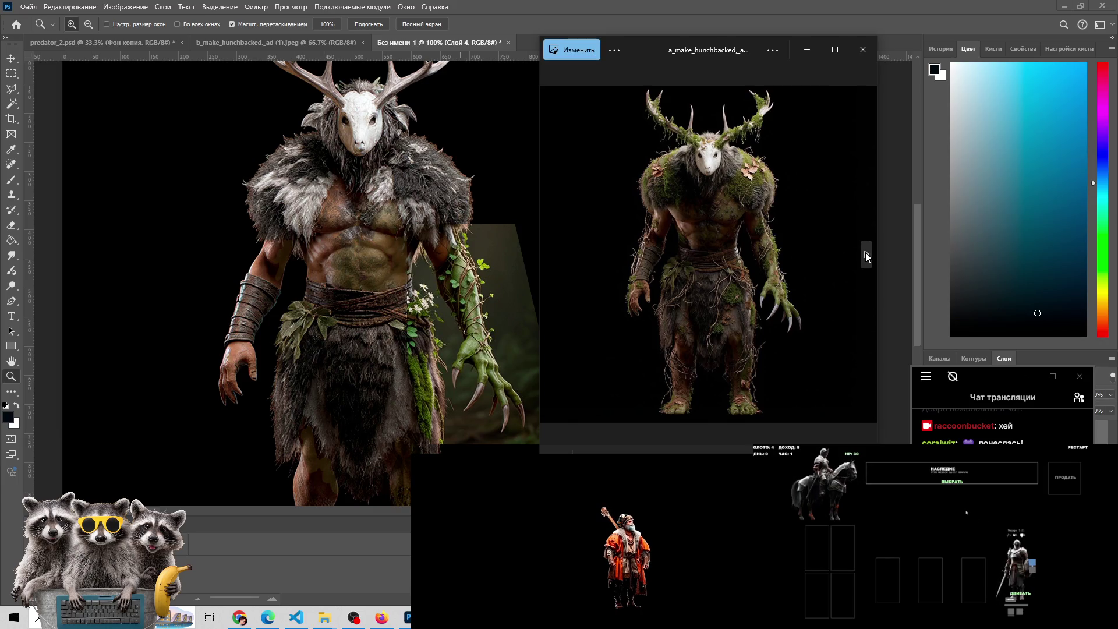
click(868, 257)
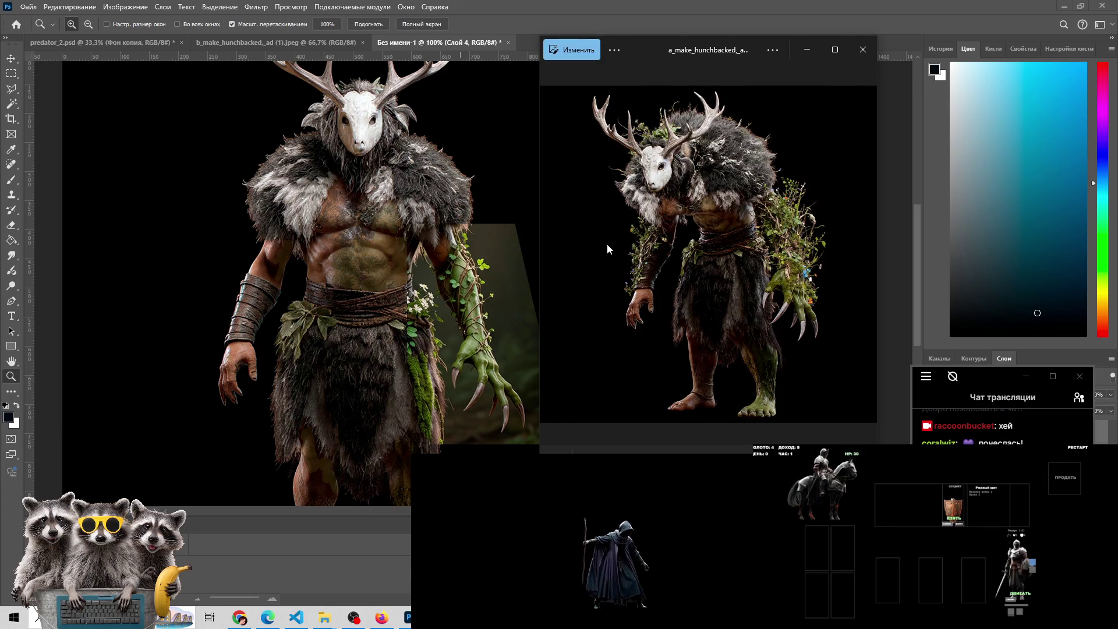
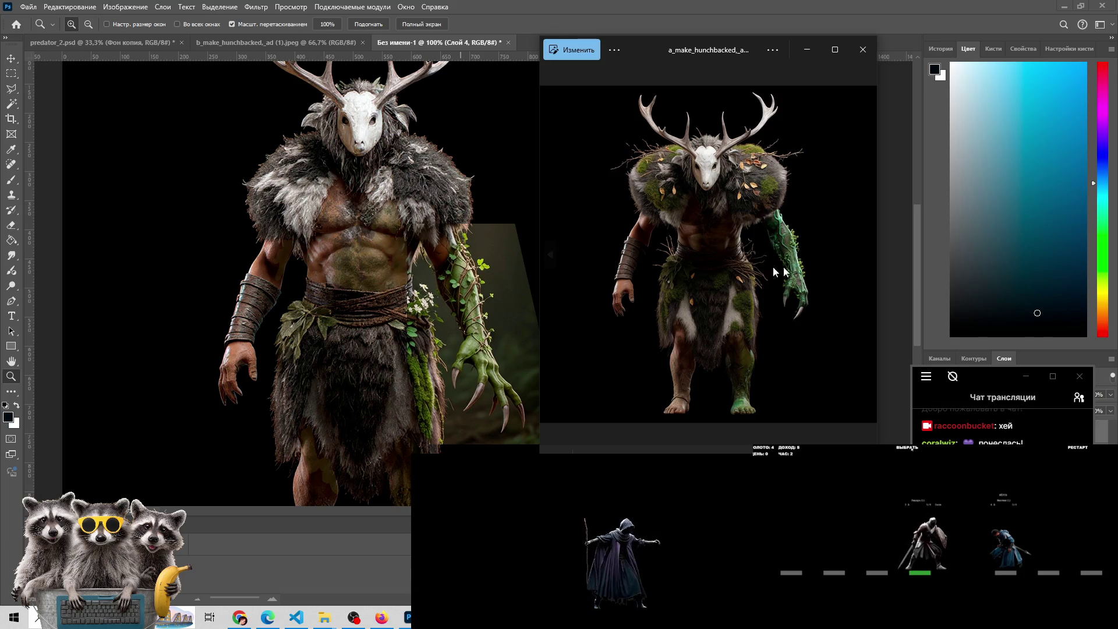
Step through the a_ series hunchbacked antlered creature renders, backtracking briefly twice
click(867, 256)
click(554, 262)
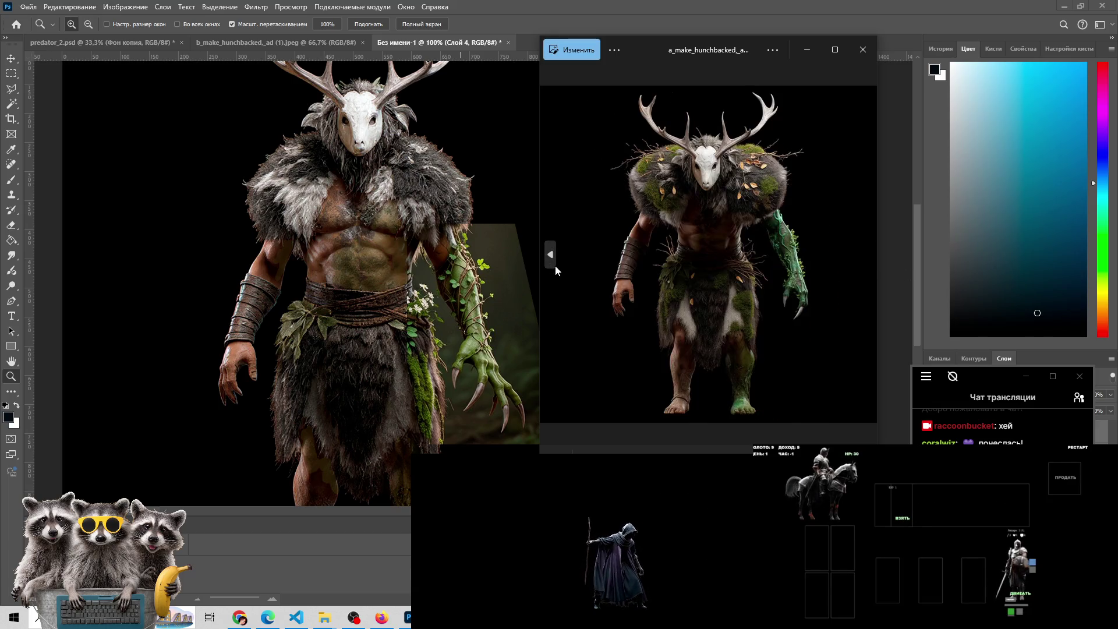
click(864, 258)
click(864, 259)
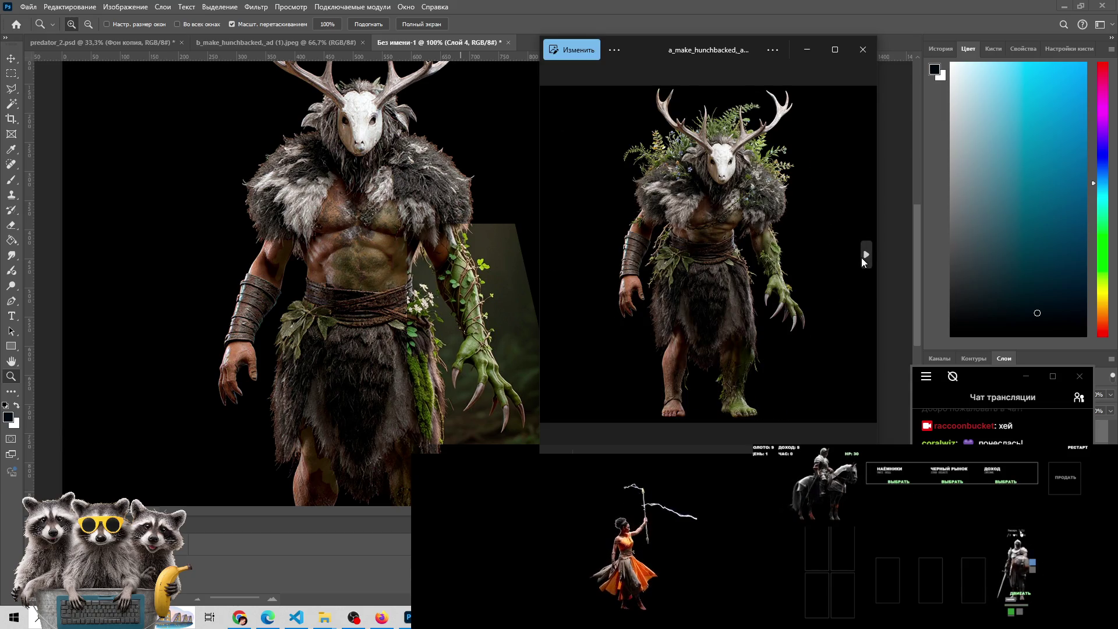
click(866, 257)
click(859, 264)
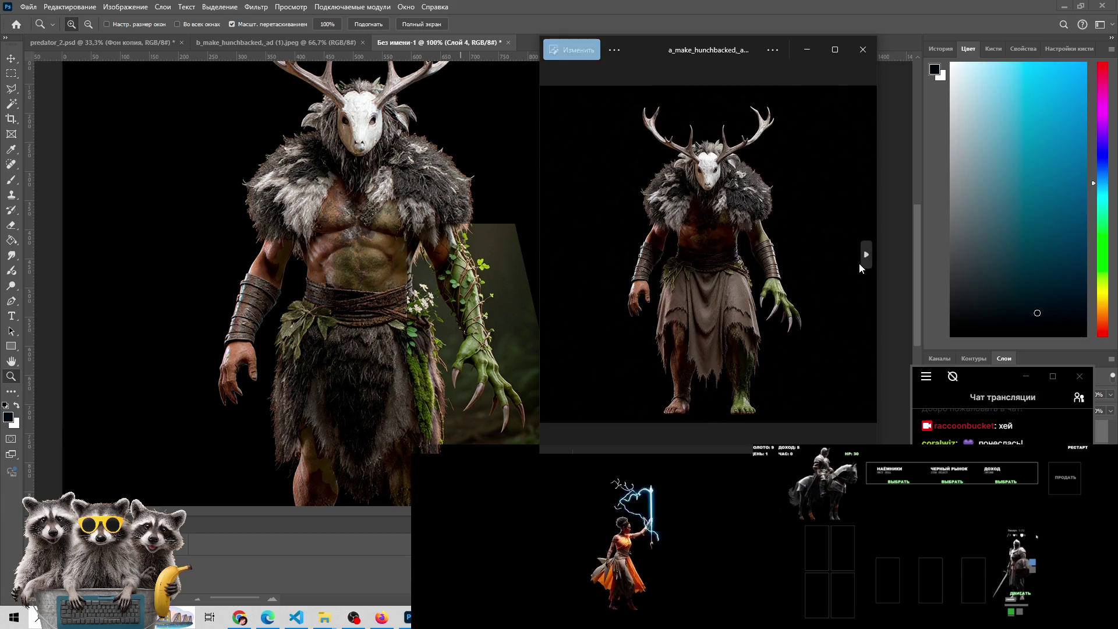
click(859, 262)
click(545, 249)
click(551, 251)
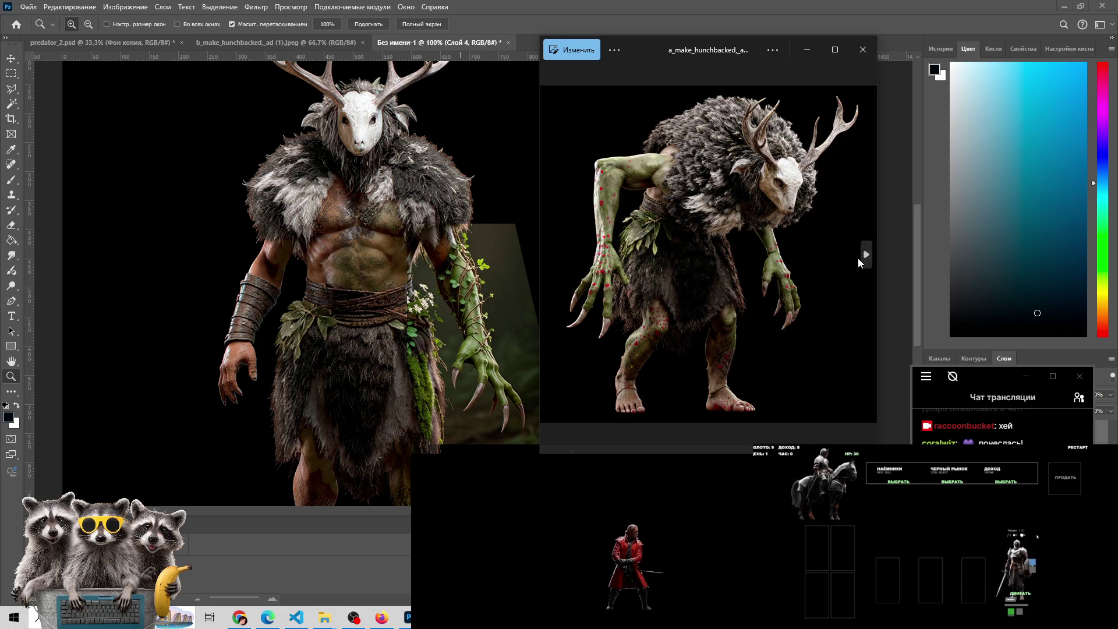
click(864, 256)
click(864, 257)
click(863, 259)
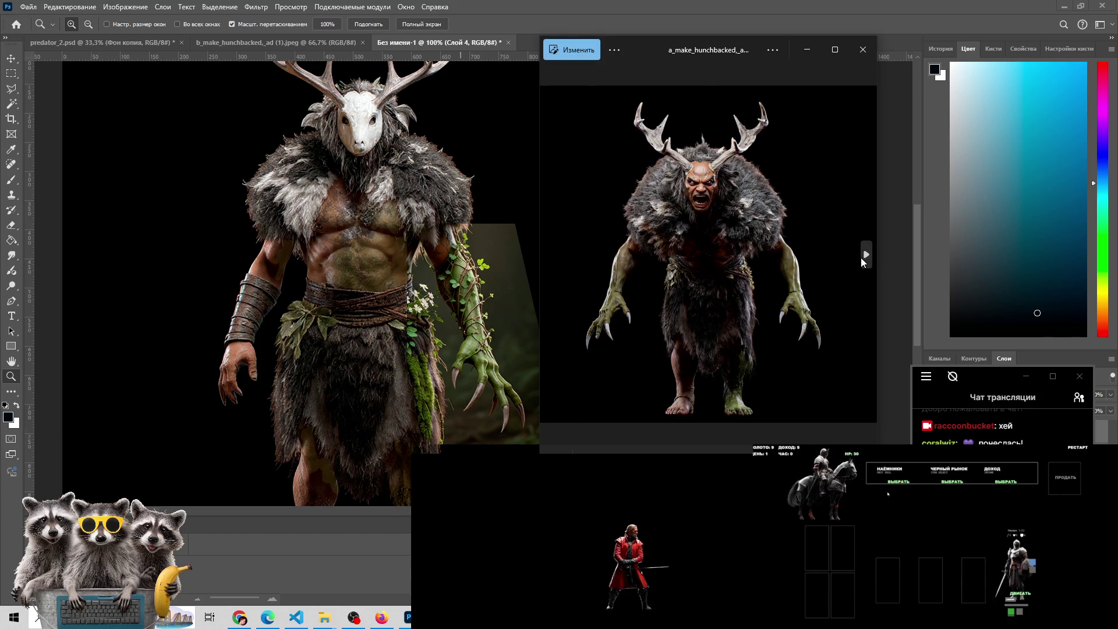
click(864, 259)
click(864, 259)
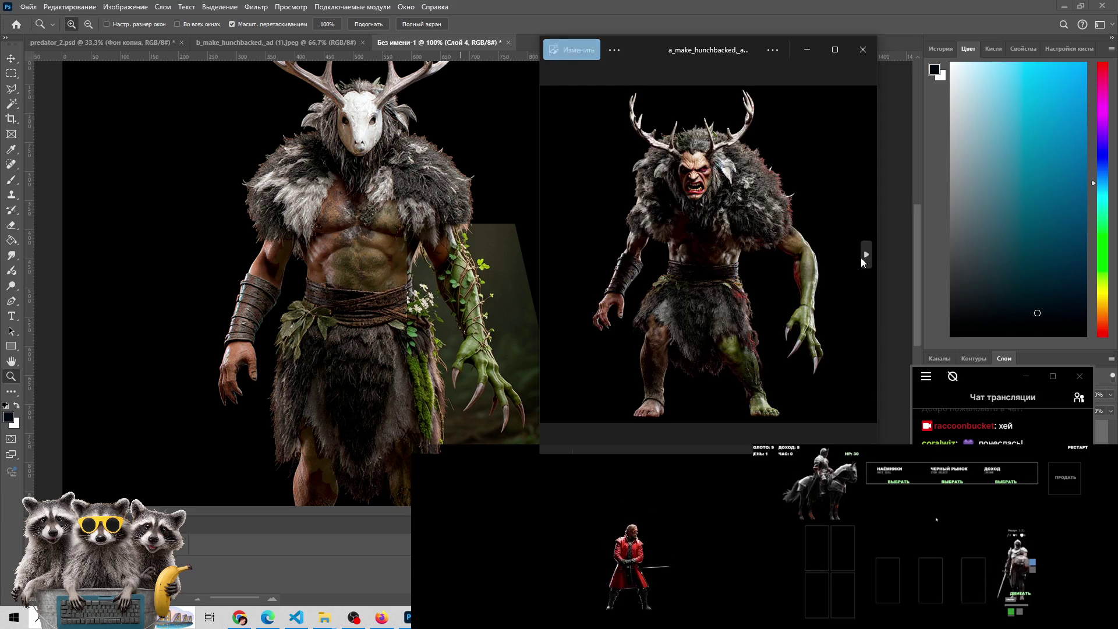
click(864, 259)
click(865, 260)
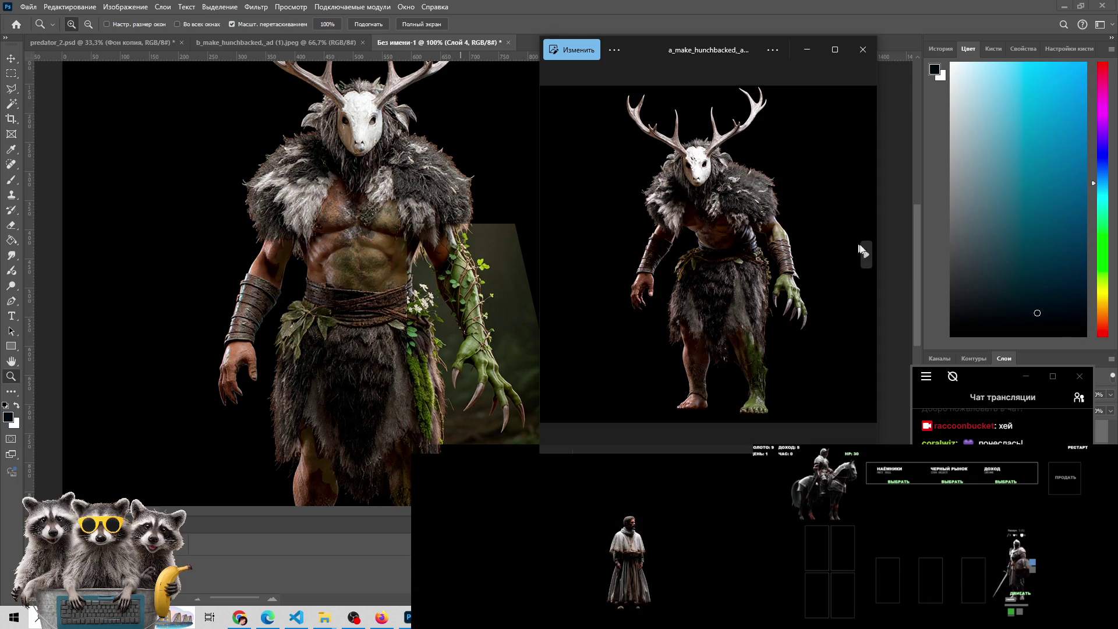
Continue forward through the remaining renders until the b_make_hunchbacked orc-faced variant appears
click(866, 253)
click(866, 251)
click(866, 251)
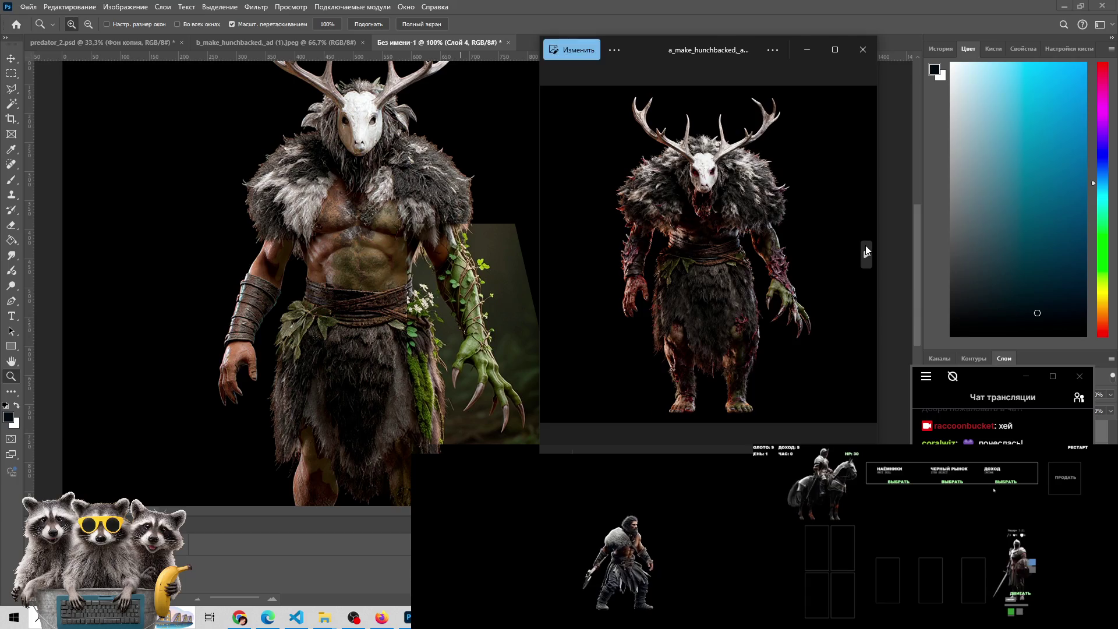
click(866, 251)
click(867, 252)
click(866, 252)
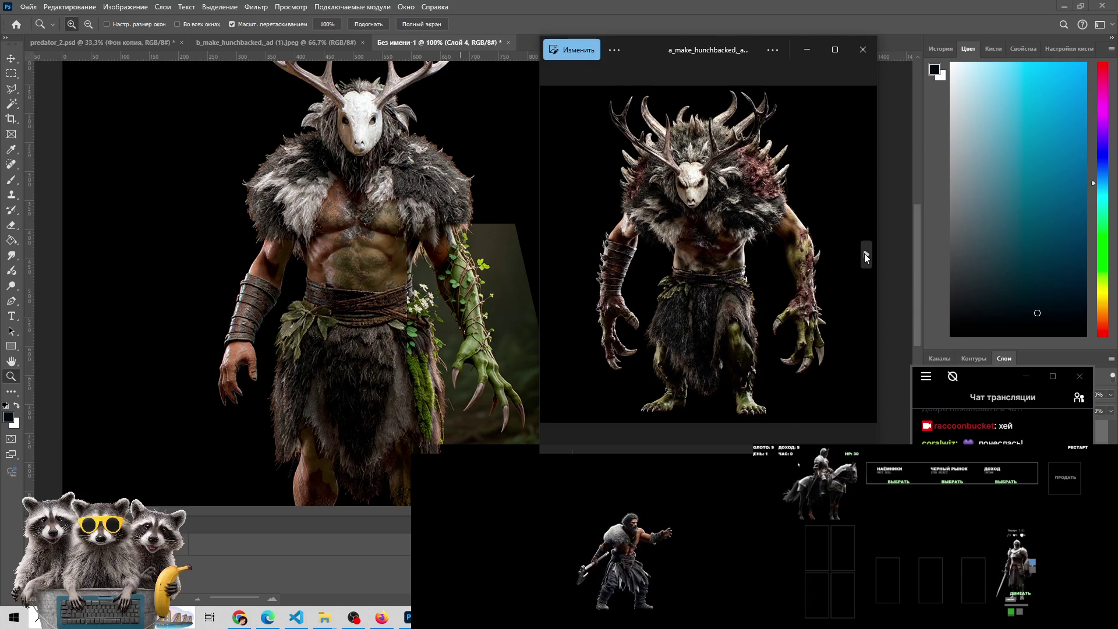
click(866, 255)
click(866, 256)
click(866, 257)
click(866, 257)
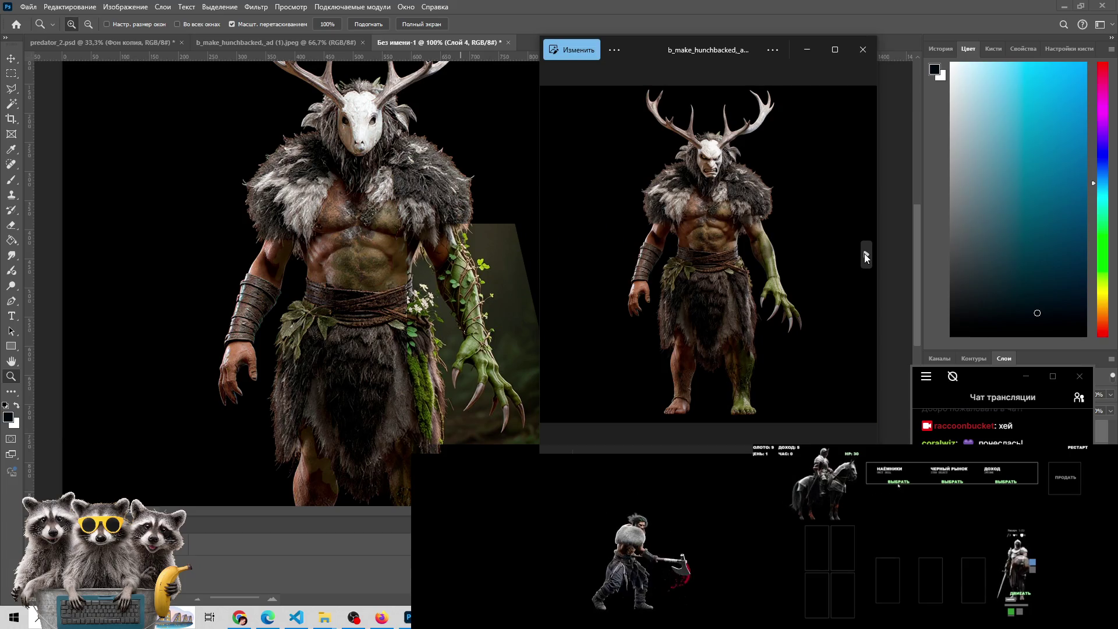
Advance through three more antlered creature variants
click(866, 257)
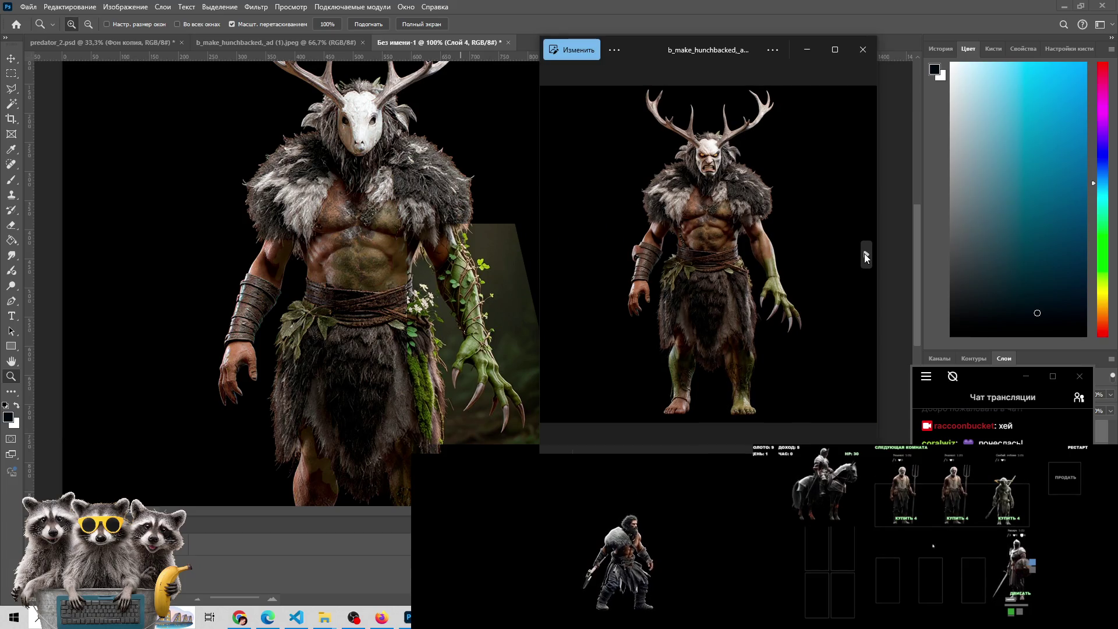
click(866, 257)
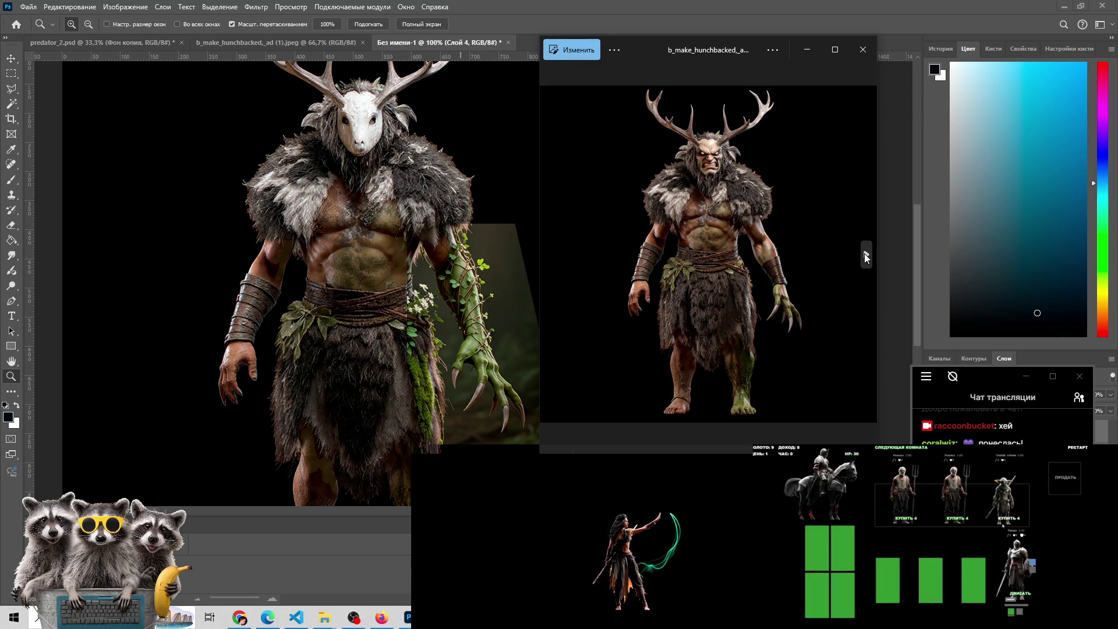
click(866, 257)
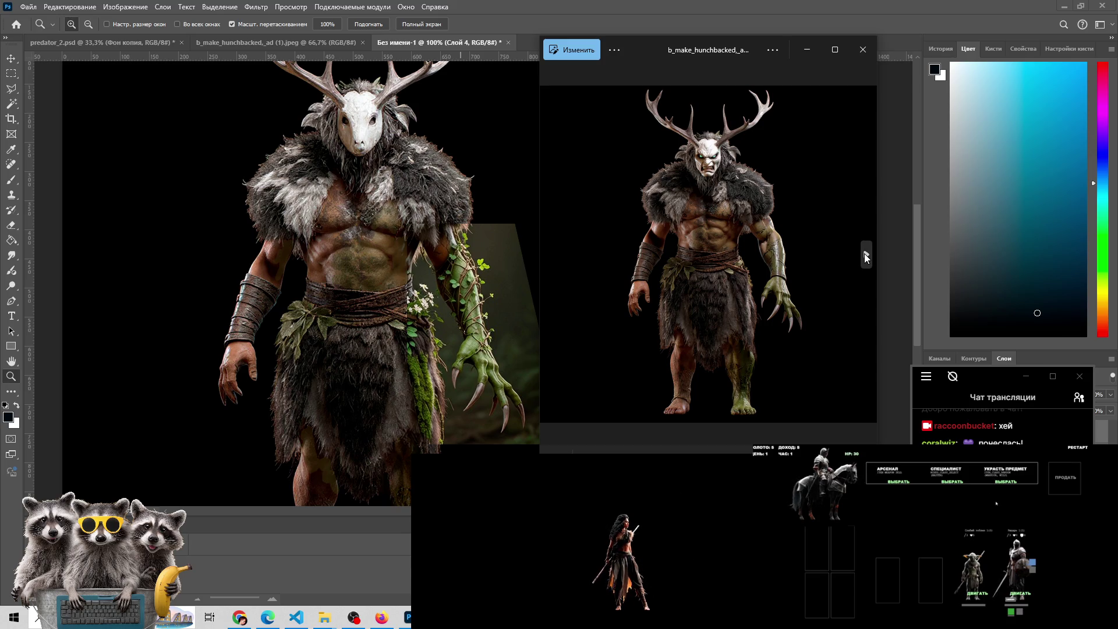
In the game, steal the skull item into the inventory and start a duel
click(1004, 482)
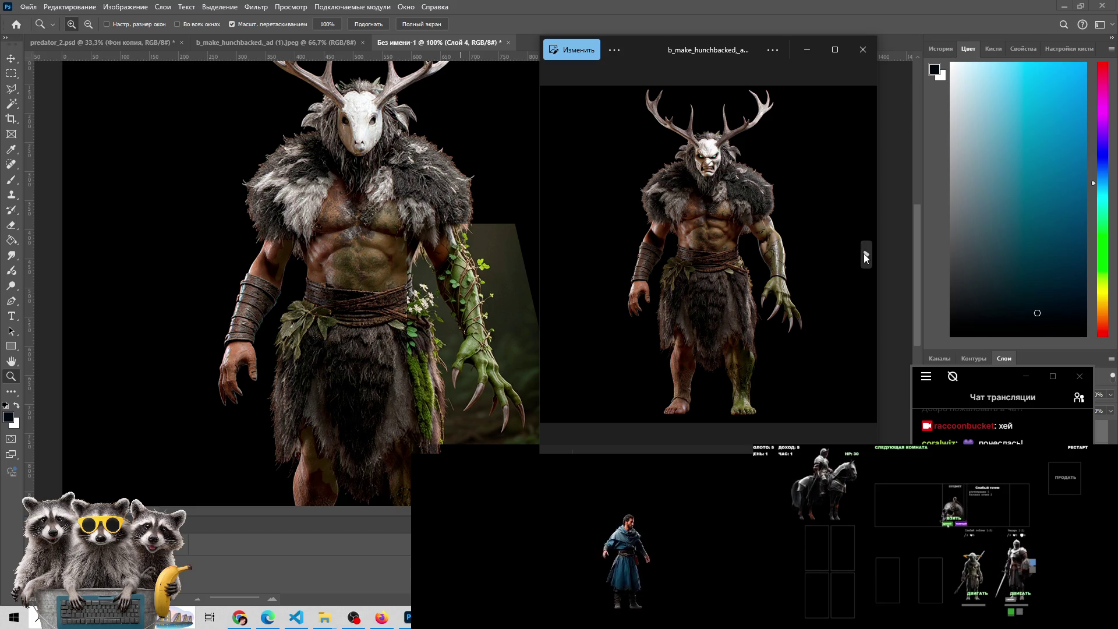
click(953, 518)
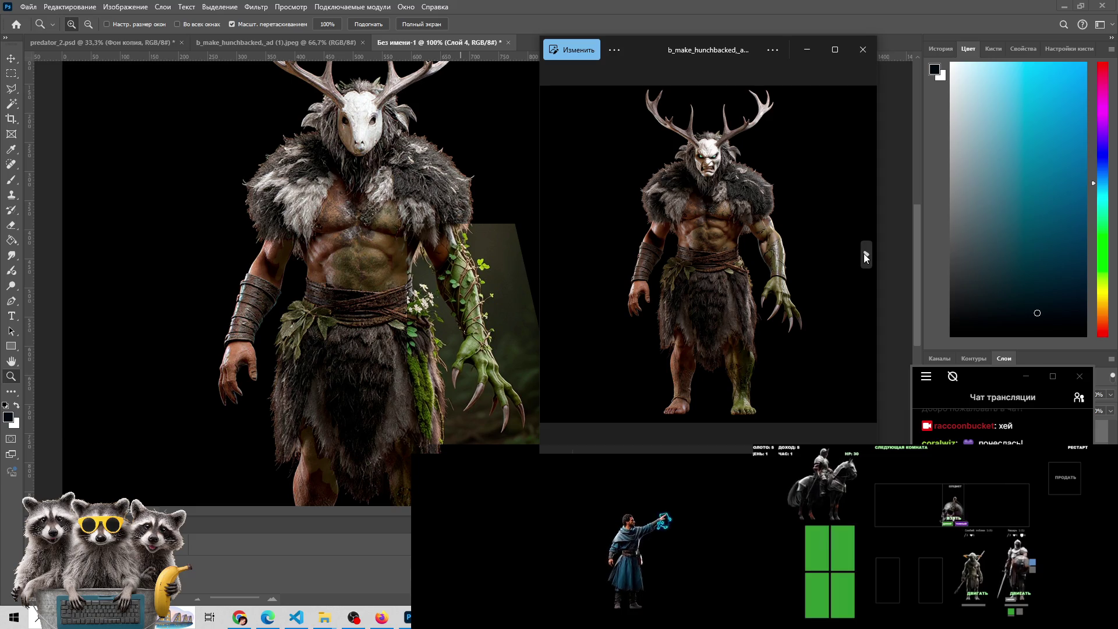
click(843, 547)
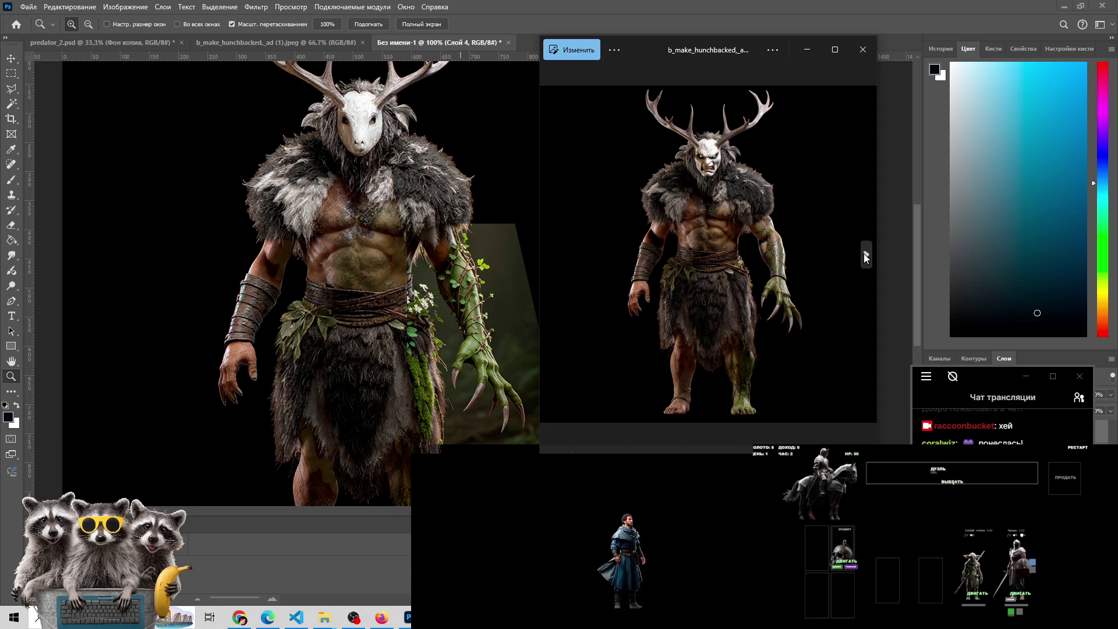
click(952, 481)
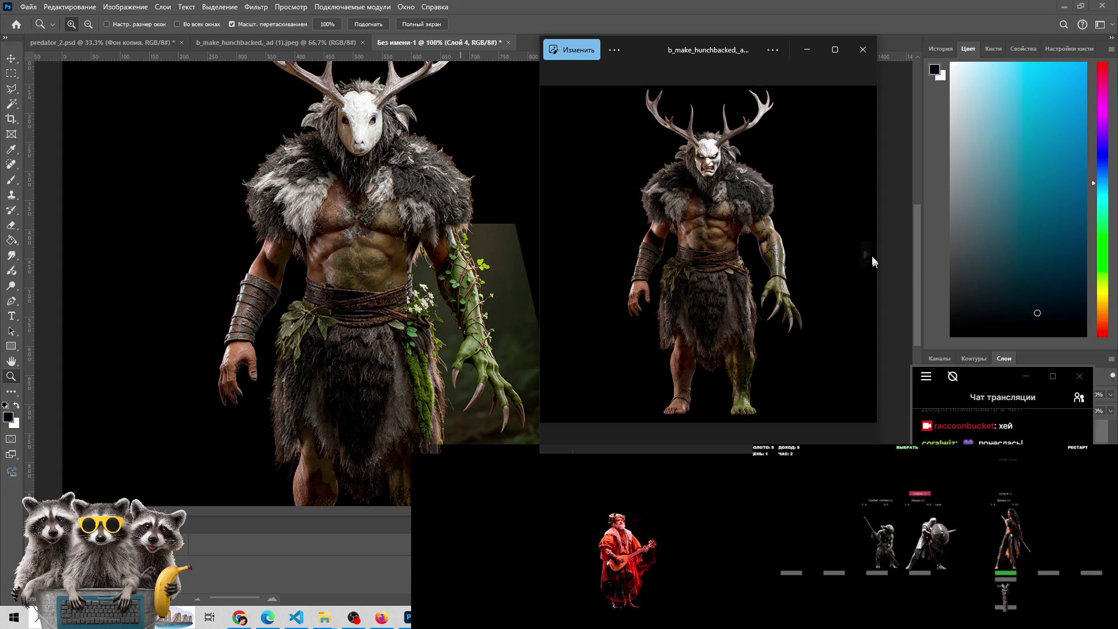
Flip back and forth between the masked-face antlered creature variants
click(867, 255)
click(550, 254)
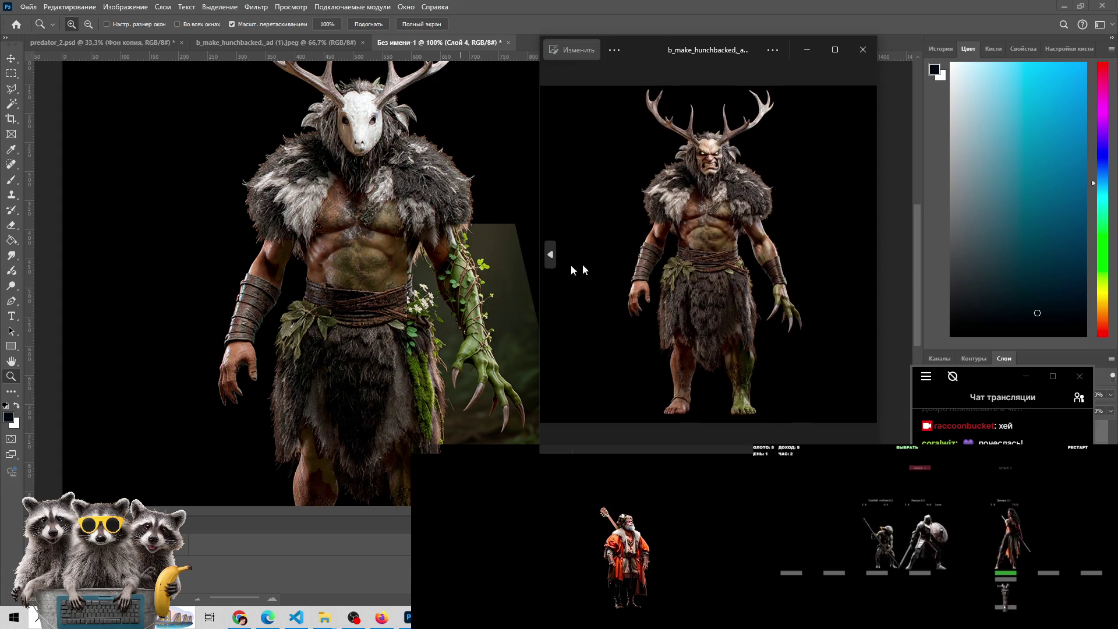
click(865, 254)
click(865, 255)
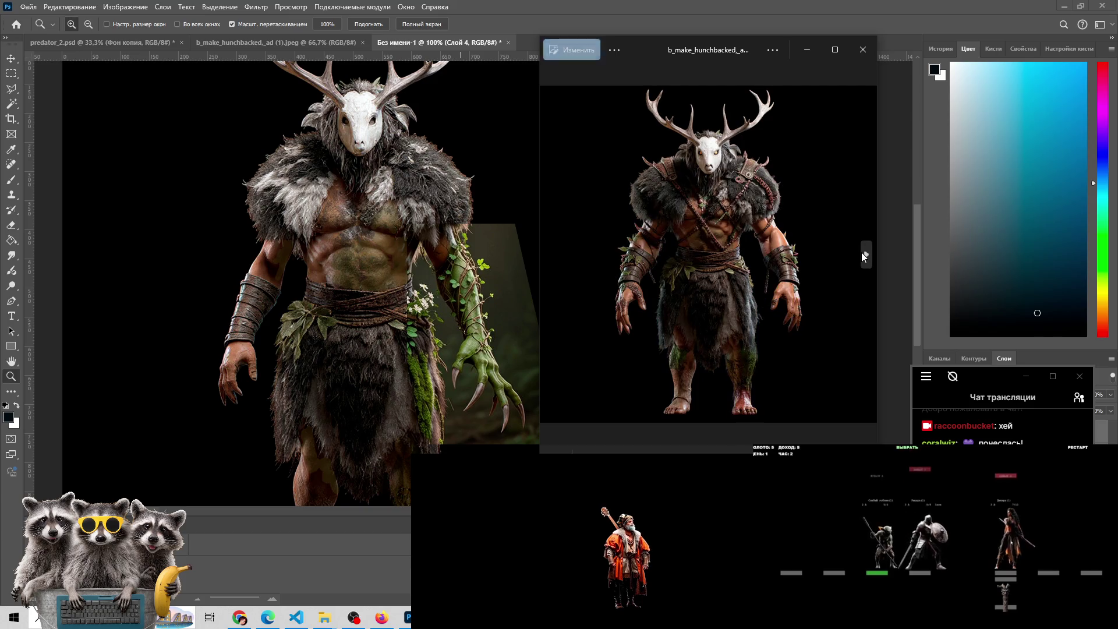
click(551, 257)
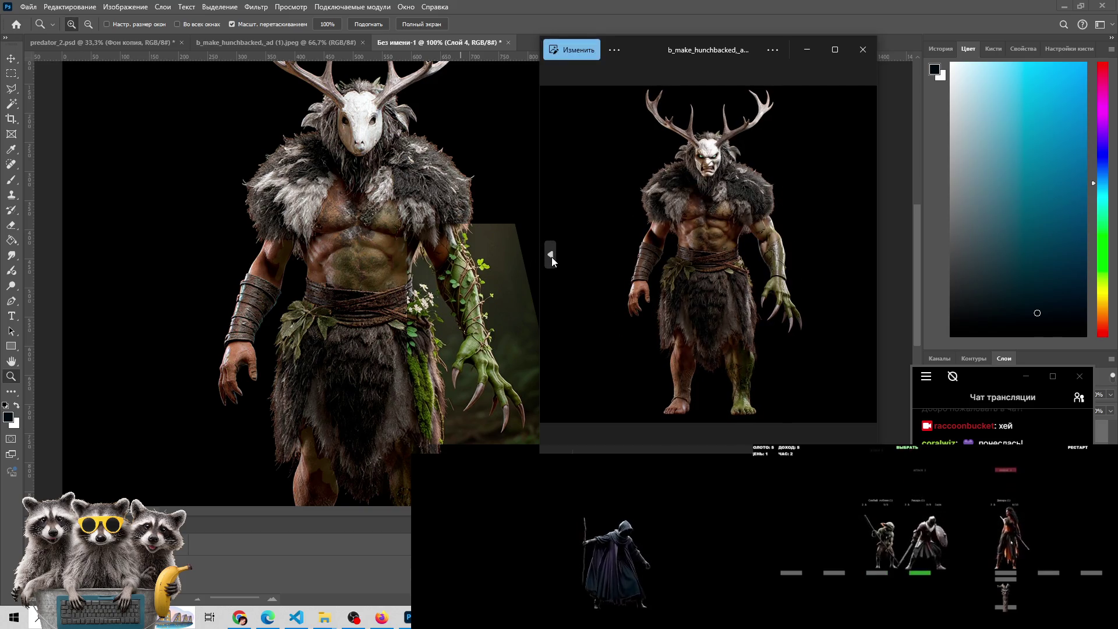
click(551, 257)
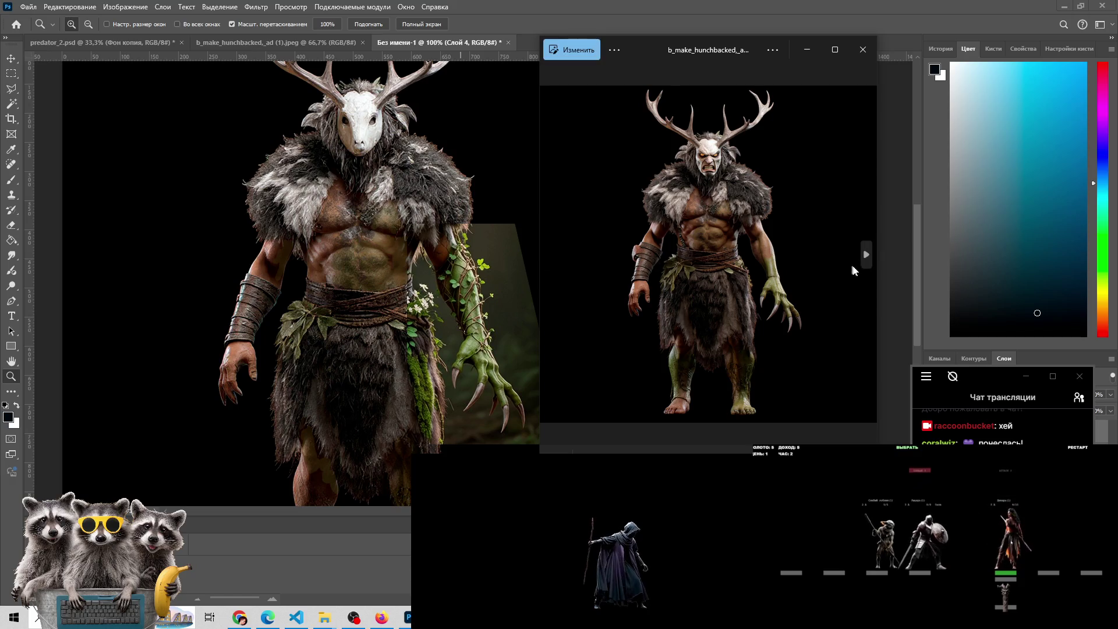
click(865, 256)
click(866, 257)
click(866, 263)
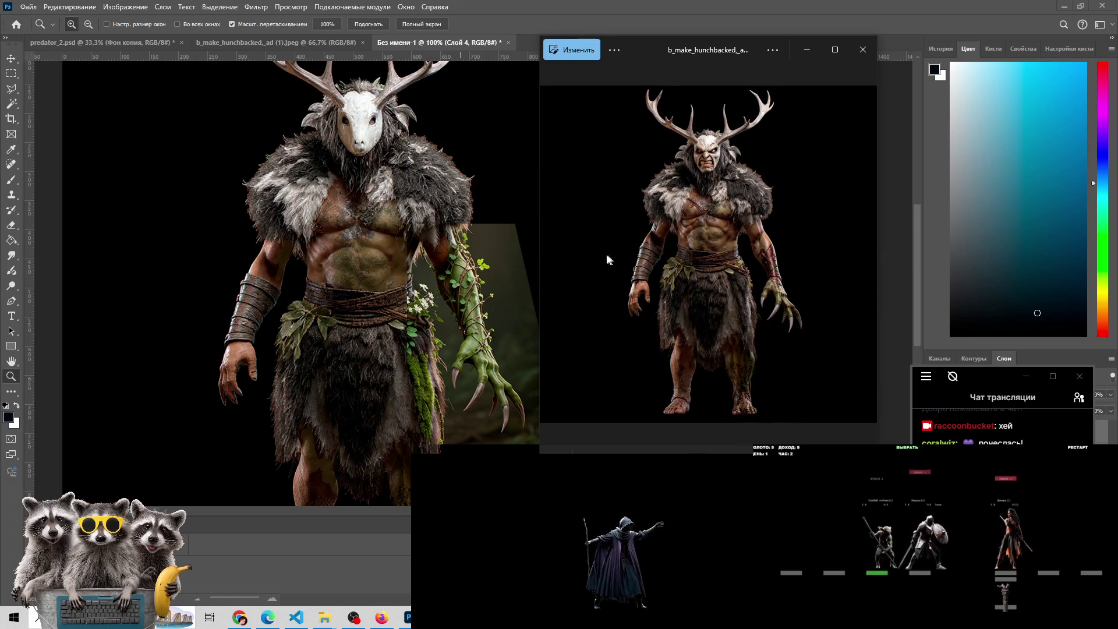
Go back past the deer-skull warrior and settle on the pale antlered orc-faced render
click(553, 255)
click(551, 256)
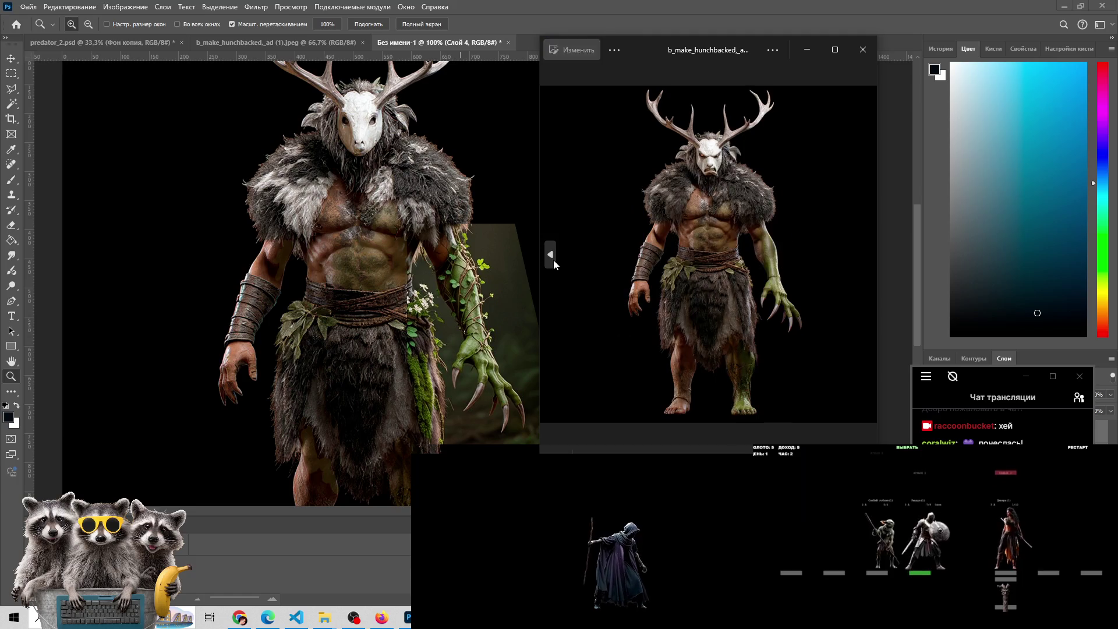
click(552, 257)
click(866, 255)
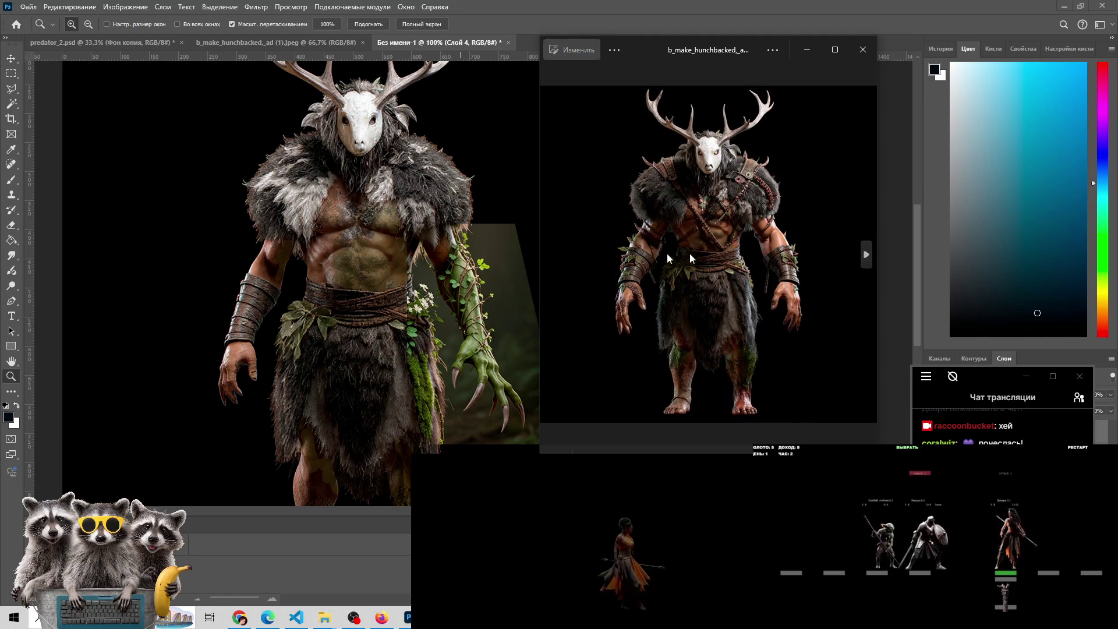
click(554, 259)
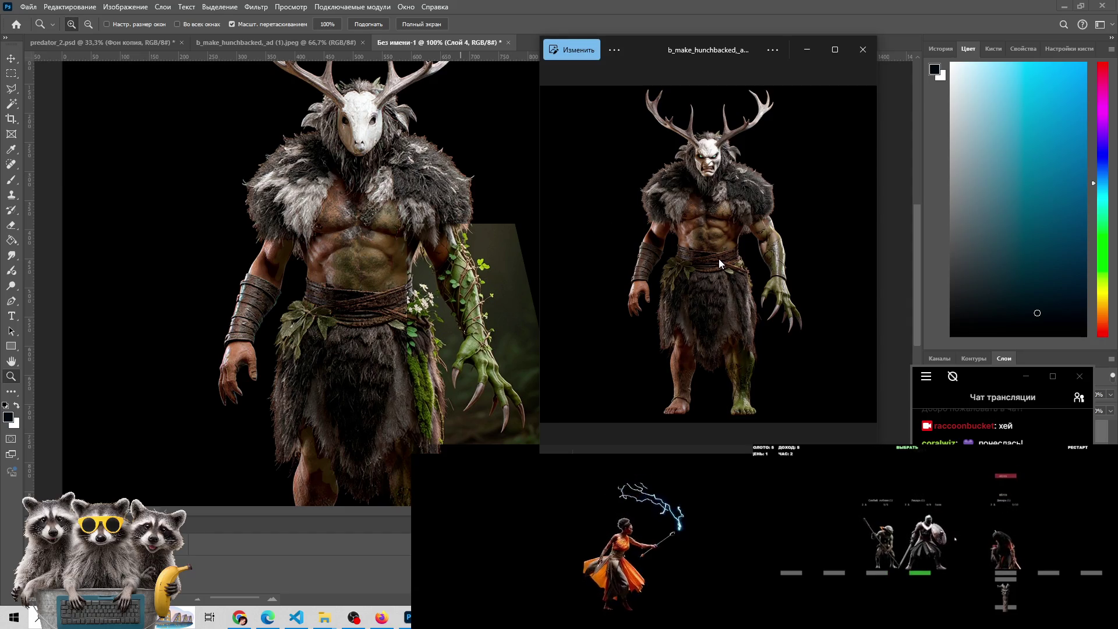
scroll(719, 259, up, 4)
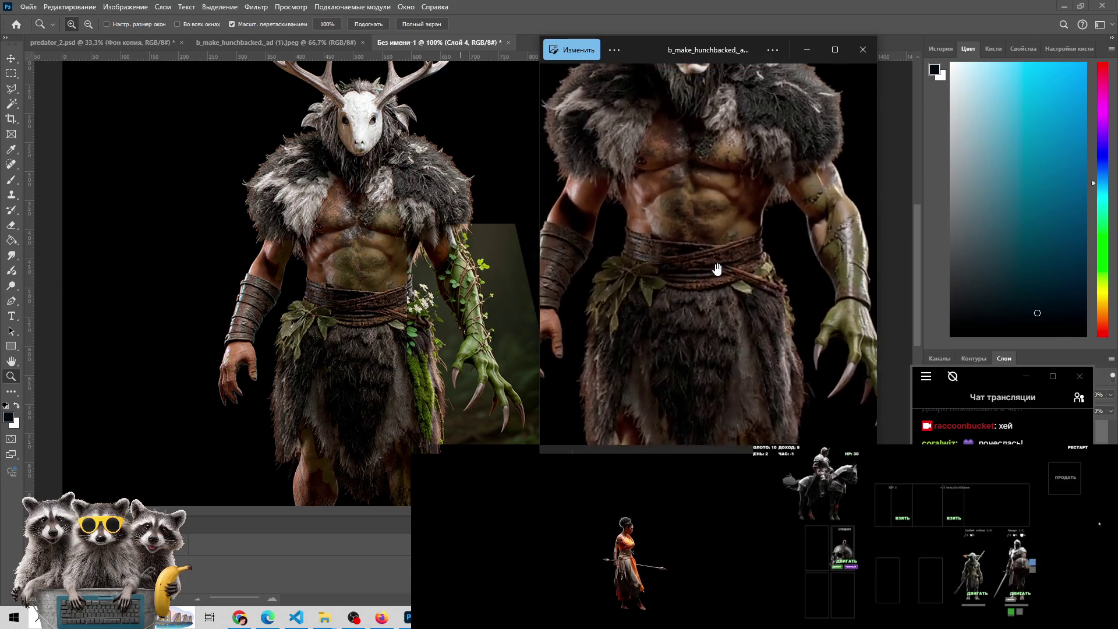
scroll(715, 263, down, 3)
scroll(715, 264, down, 2)
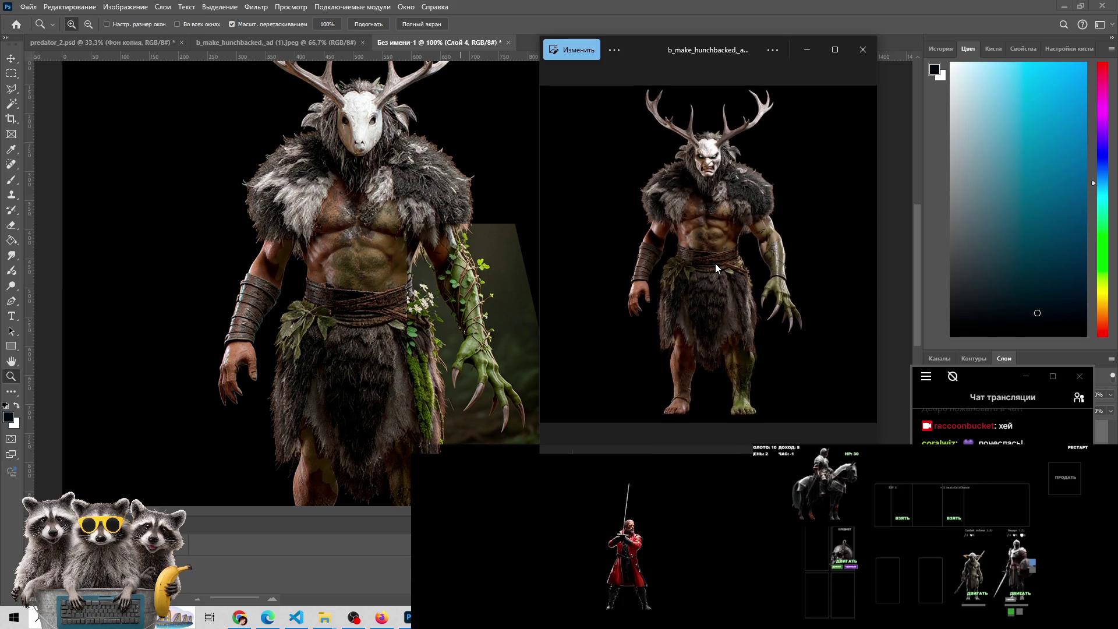
scroll(714, 263, up, 2)
scroll(715, 264, down, 2)
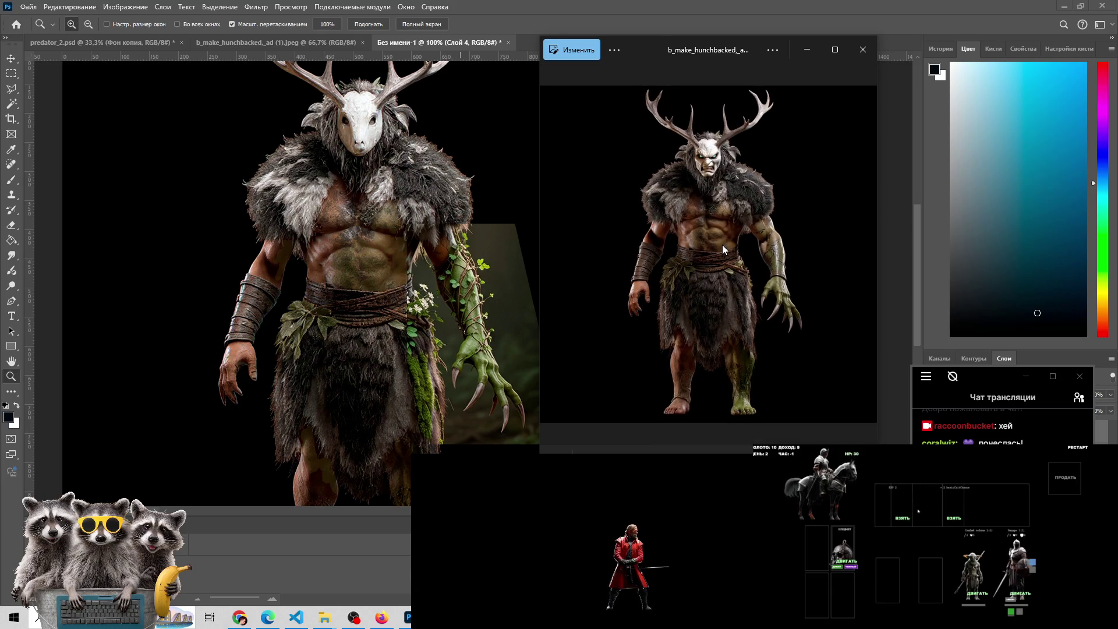
scroll(723, 246, up, 3)
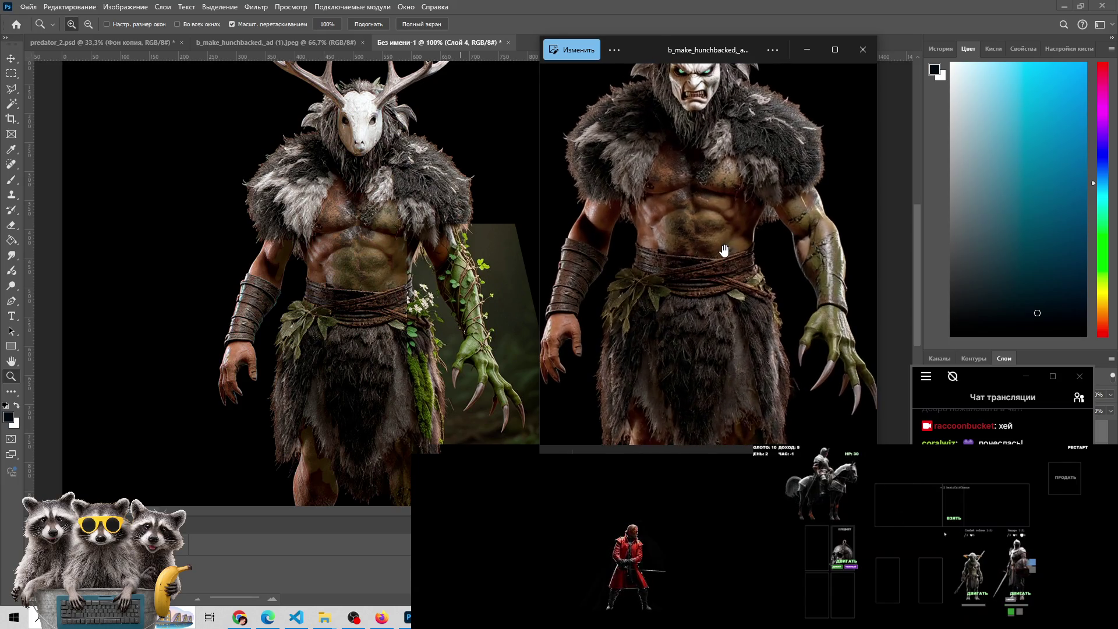
scroll(725, 251, down, 2)
scroll(724, 251, down, 2)
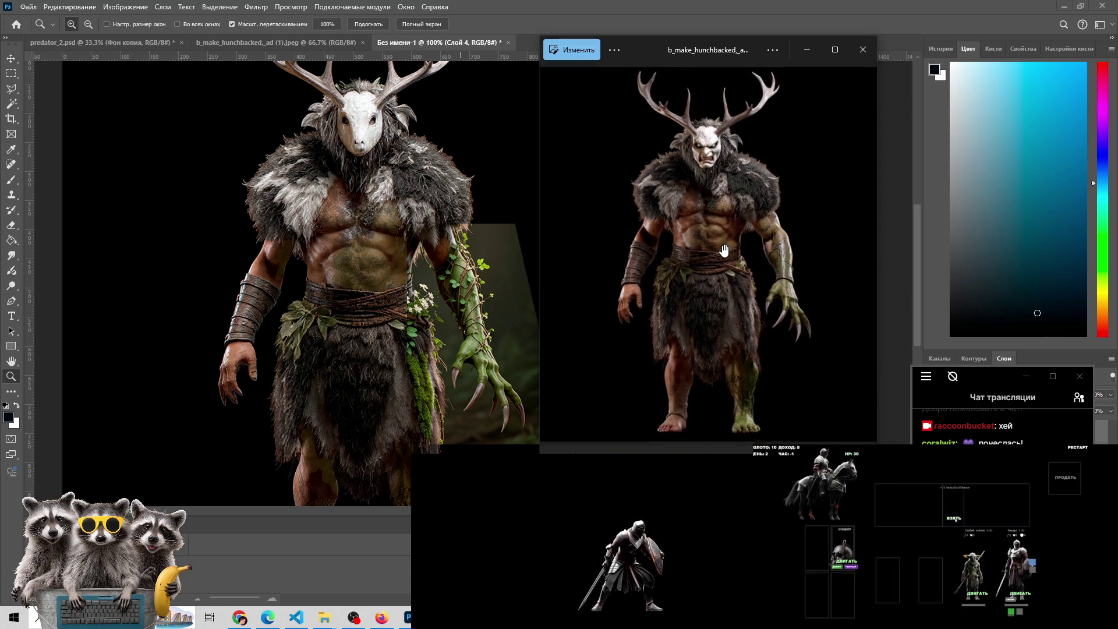
scroll(724, 251, down, 1)
scroll(724, 250, down, 1)
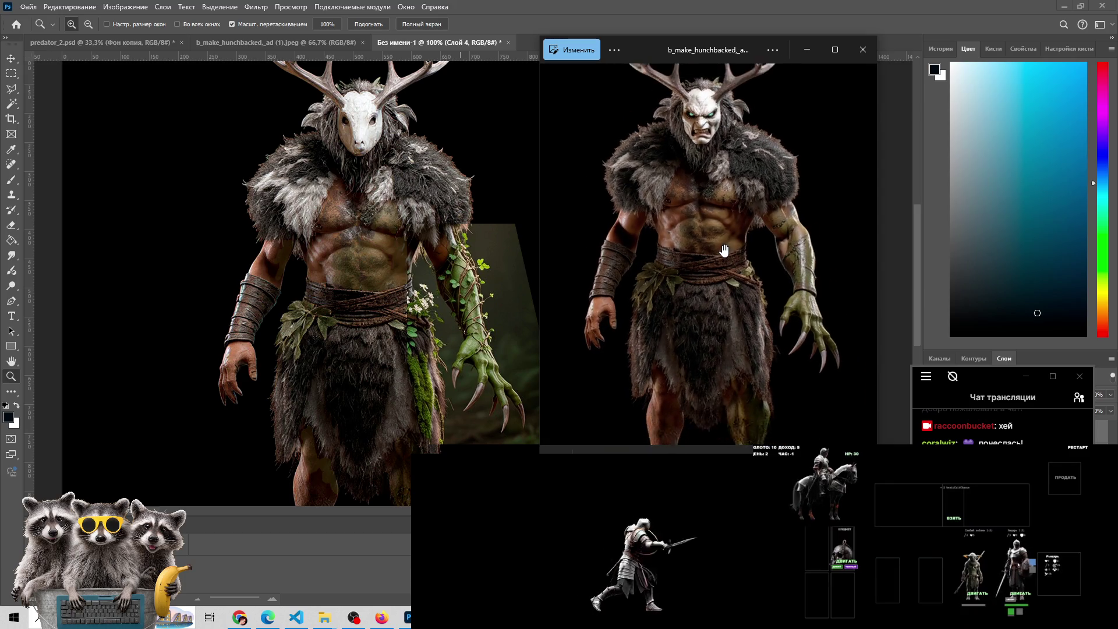
scroll(724, 249, up, 1)
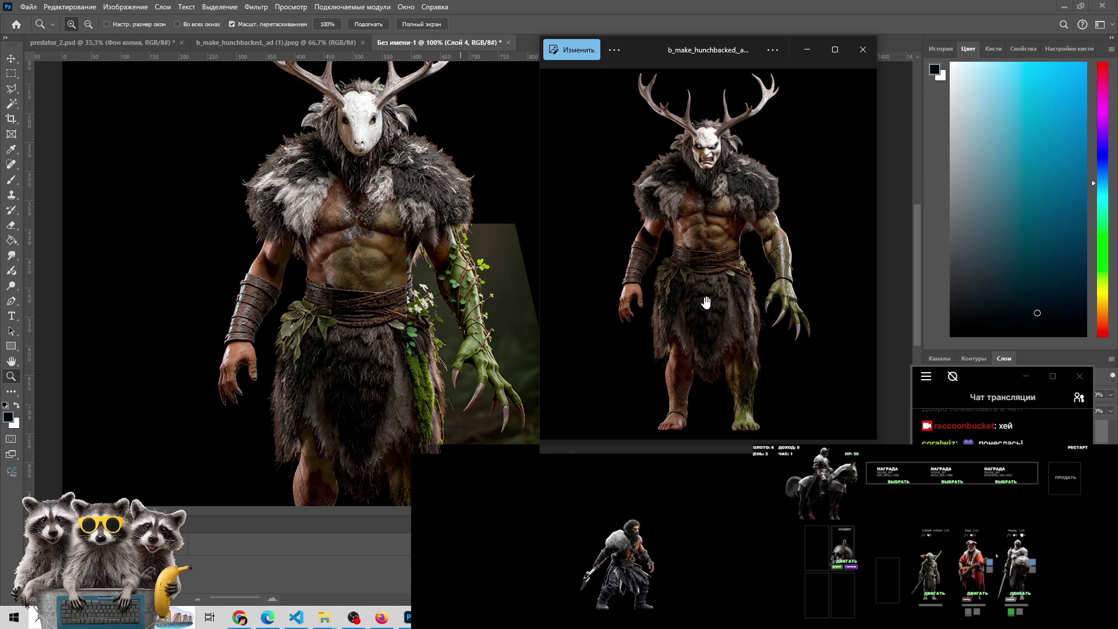
scroll(706, 302, up, 2)
scroll(705, 303, down, 3)
scroll(704, 300, up, 1)
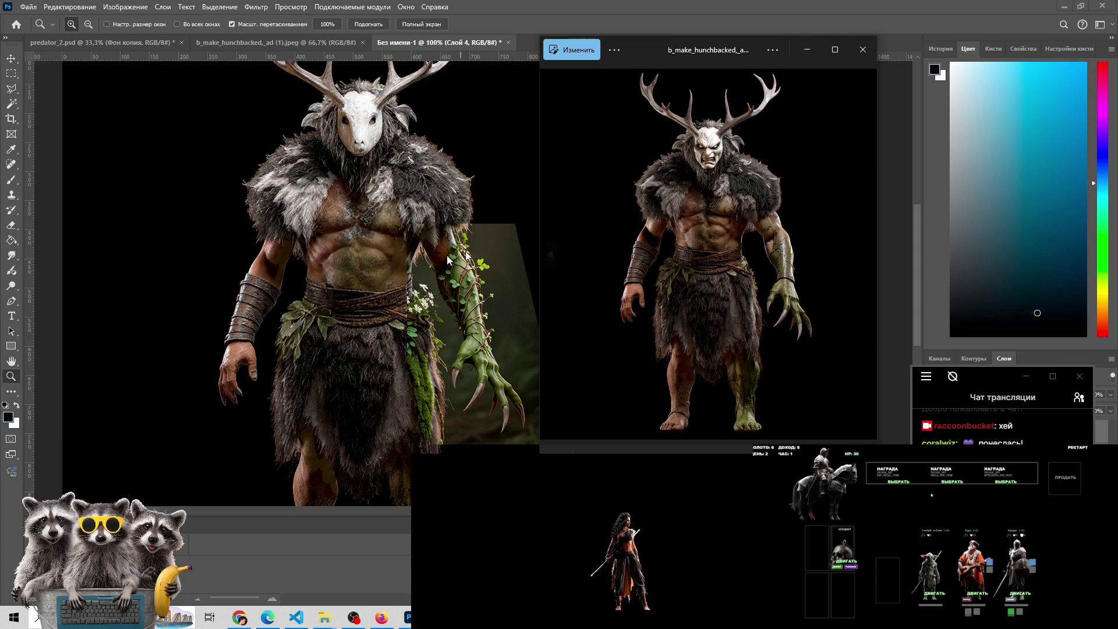
Step back through the variants, past the fur-clad orc and deer-skull warrior, to the leaf-covered creature
click(550, 257)
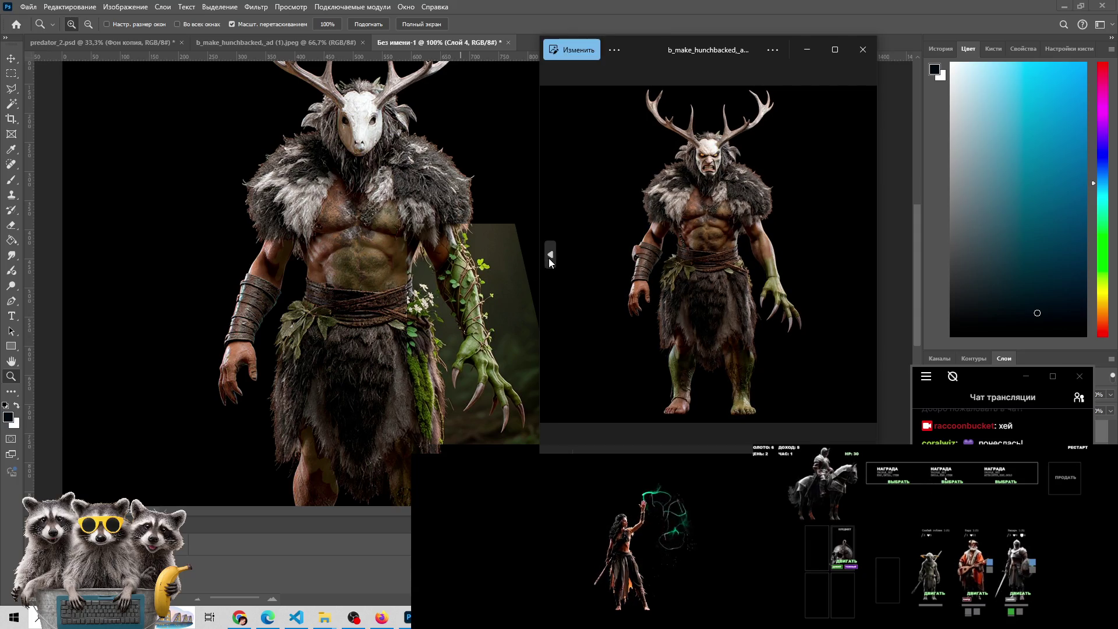
click(549, 258)
click(549, 258)
click(550, 258)
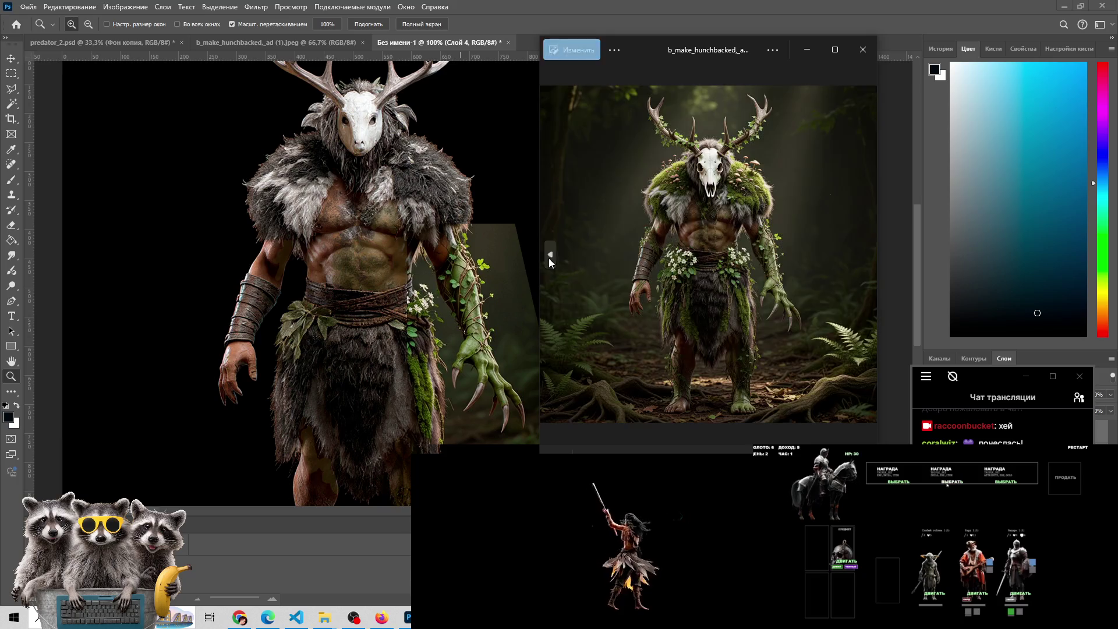
click(549, 258)
click(549, 258)
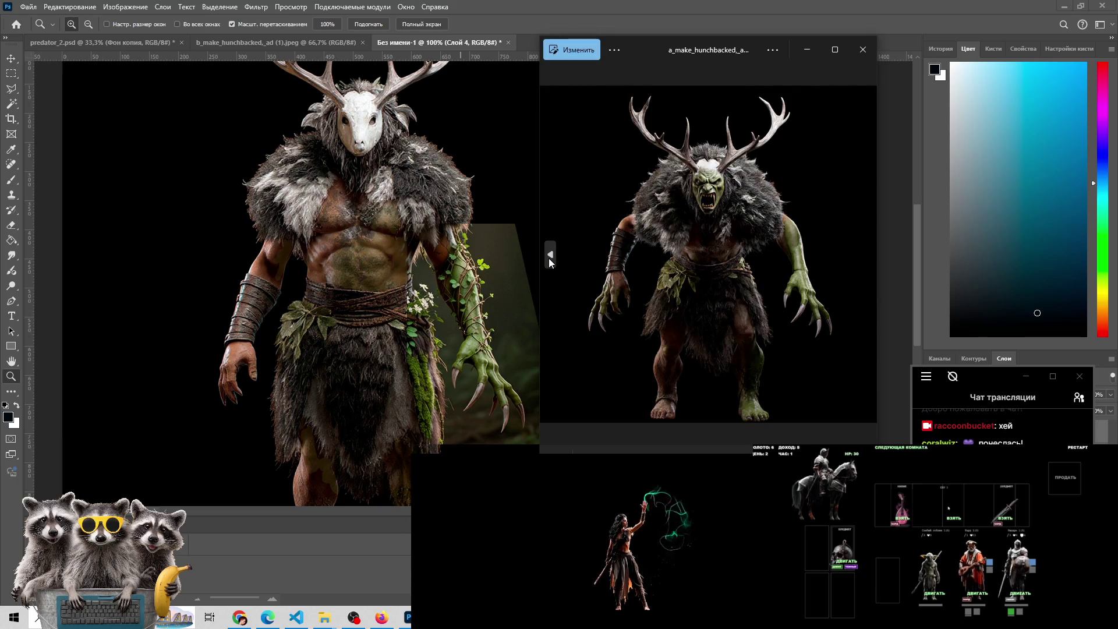
click(550, 258)
click(548, 257)
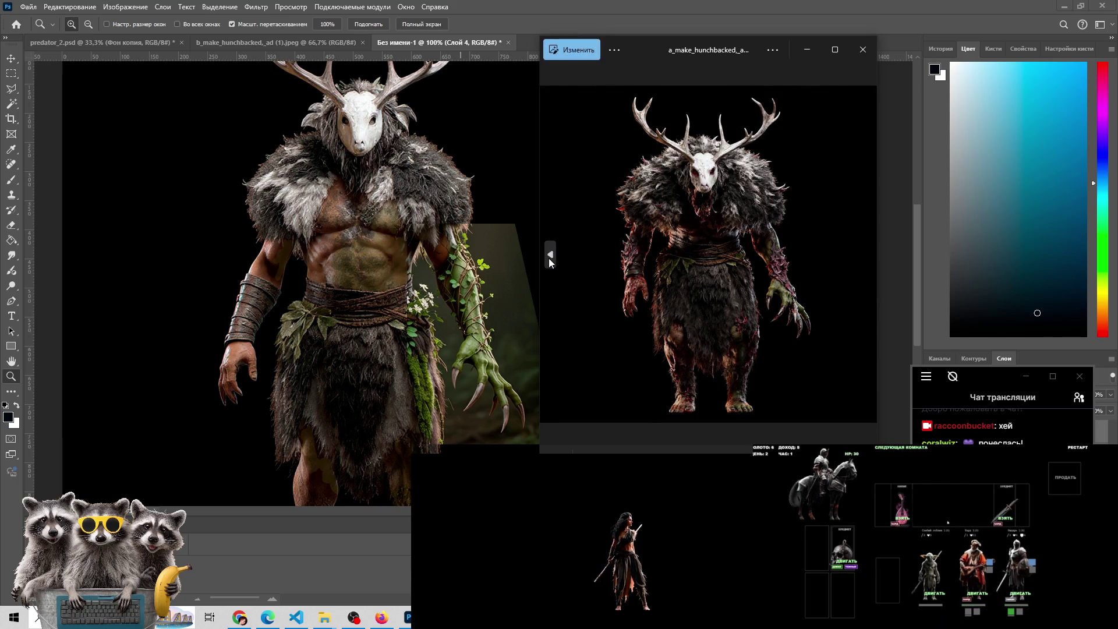
click(549, 258)
click(549, 257)
click(548, 258)
click(548, 257)
click(548, 258)
click(549, 257)
click(549, 257)
click(549, 257)
click(548, 258)
click(549, 258)
click(549, 257)
click(549, 259)
click(550, 260)
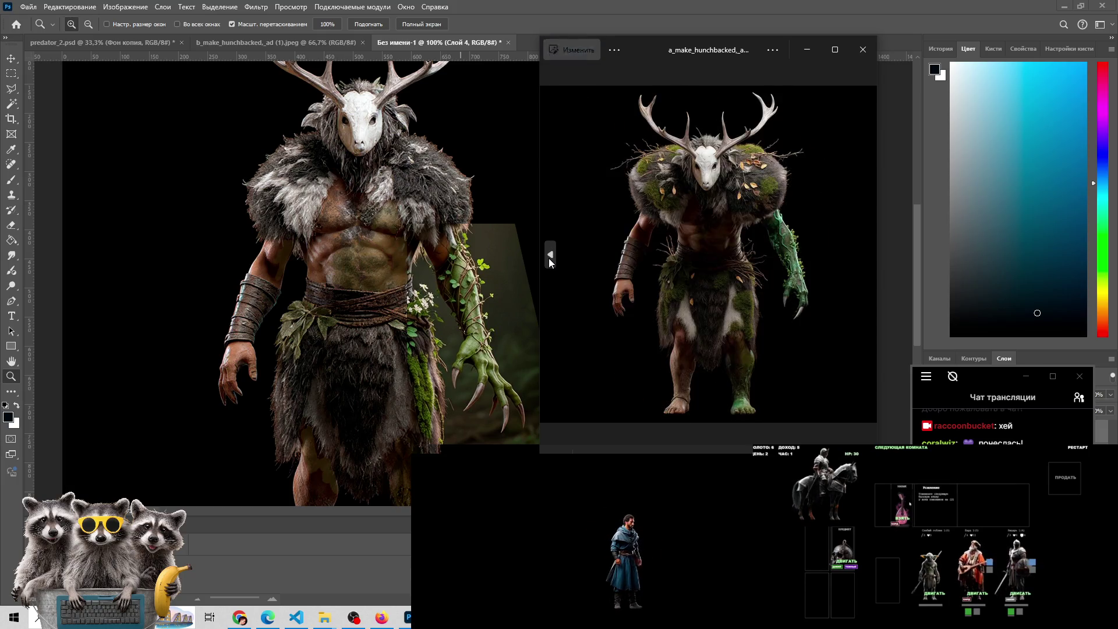
click(549, 260)
click(549, 260)
click(550, 260)
click(550, 260)
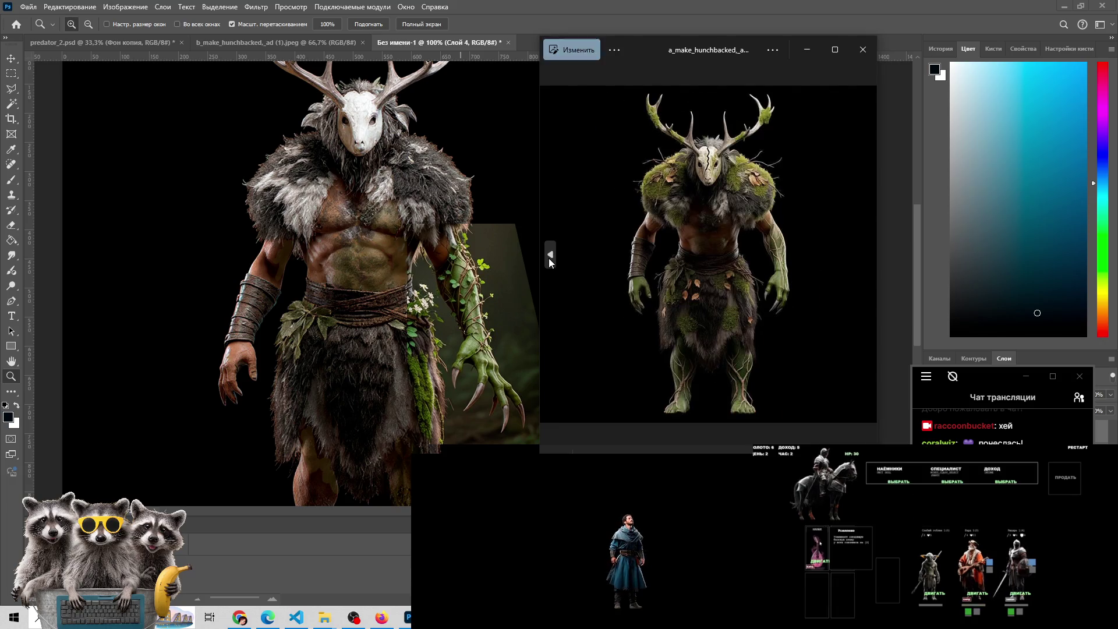
click(549, 260)
click(549, 260)
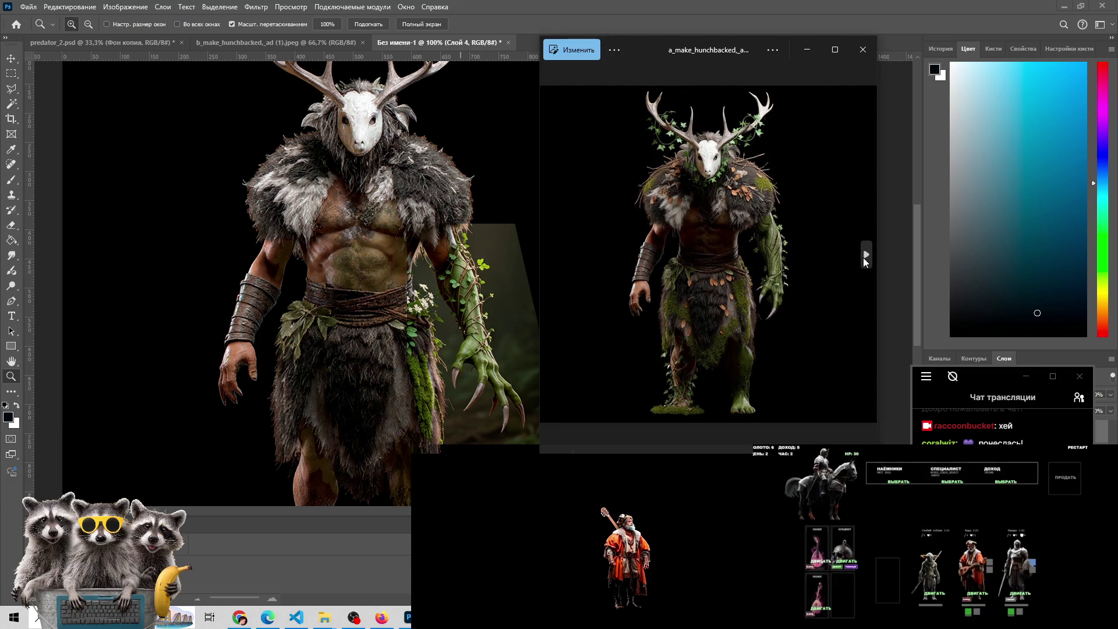
Step forward and back around it to settle on the moss-covered cracked-mask creature
click(864, 257)
click(864, 257)
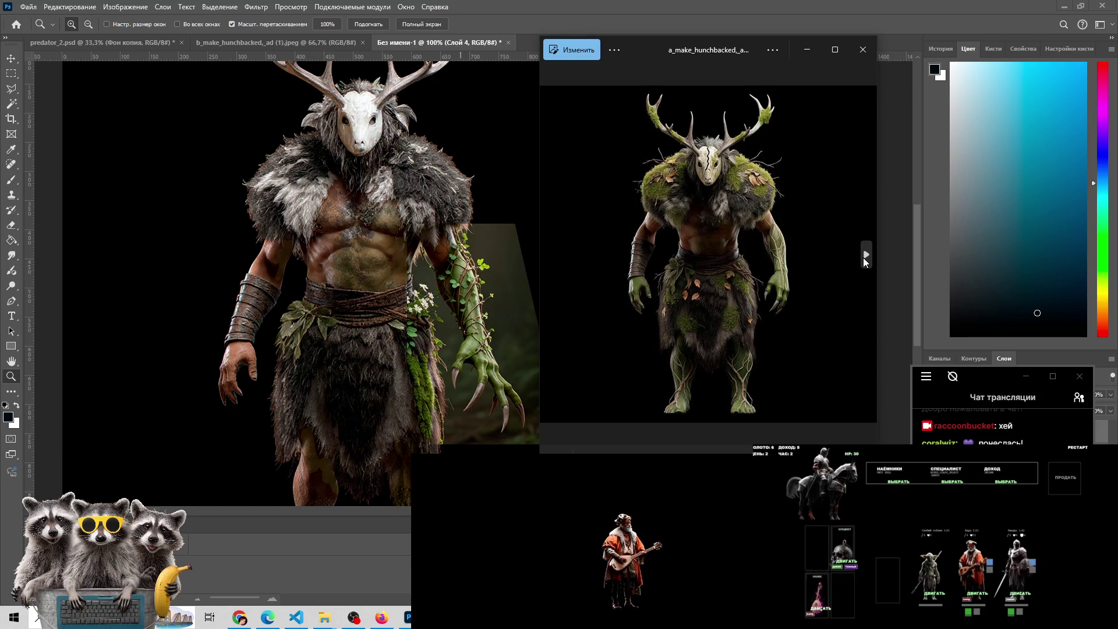
click(865, 257)
click(550, 257)
click(550, 257)
click(550, 256)
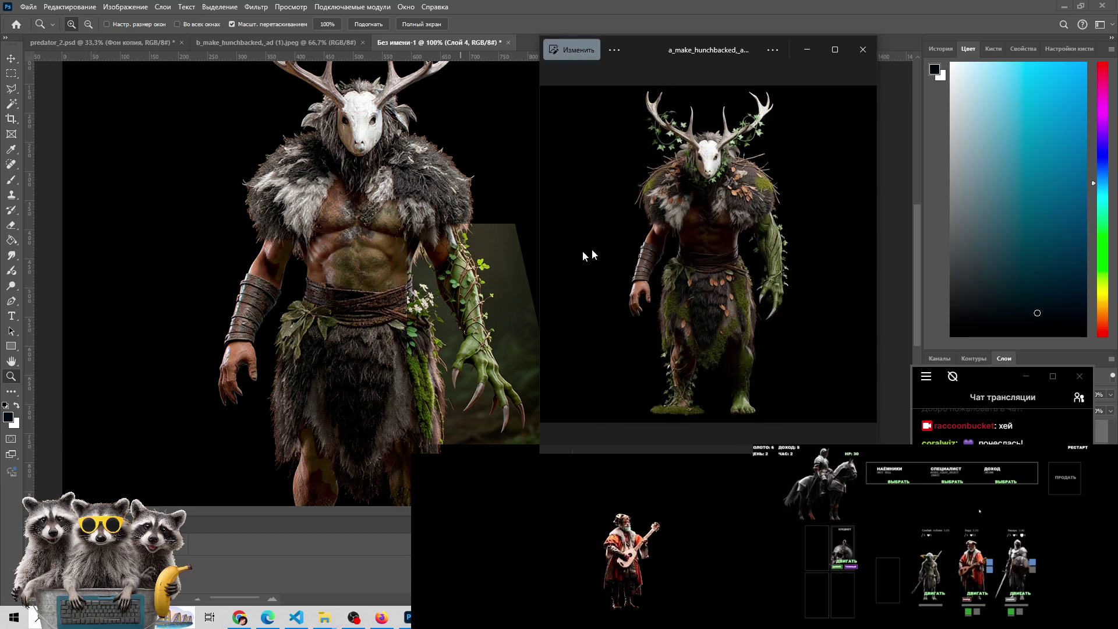
click(866, 254)
click(867, 254)
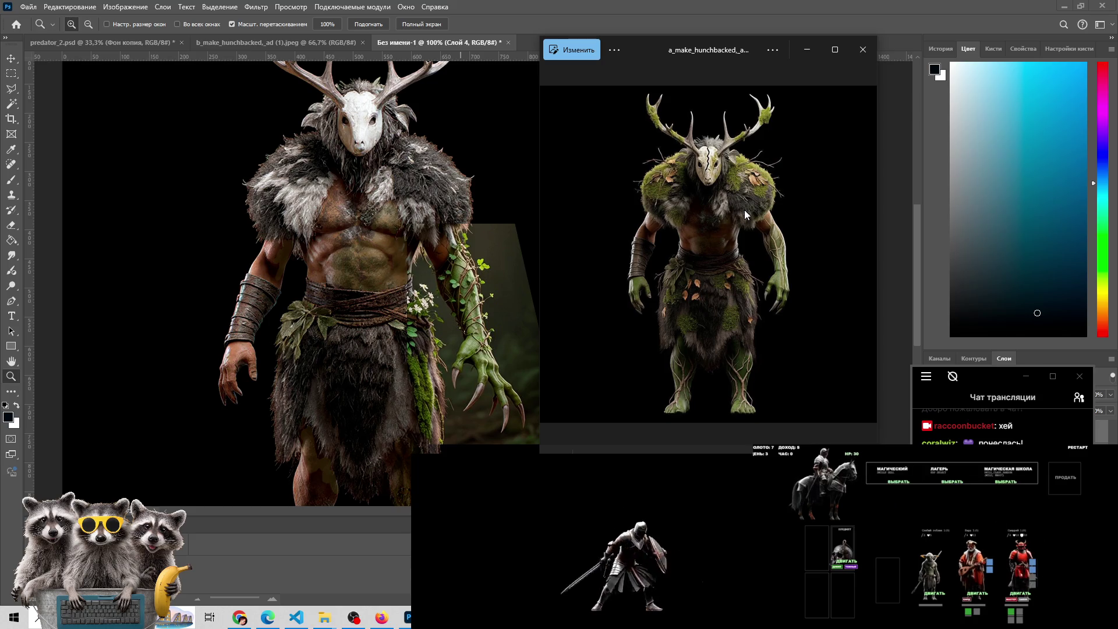
click(861, 258)
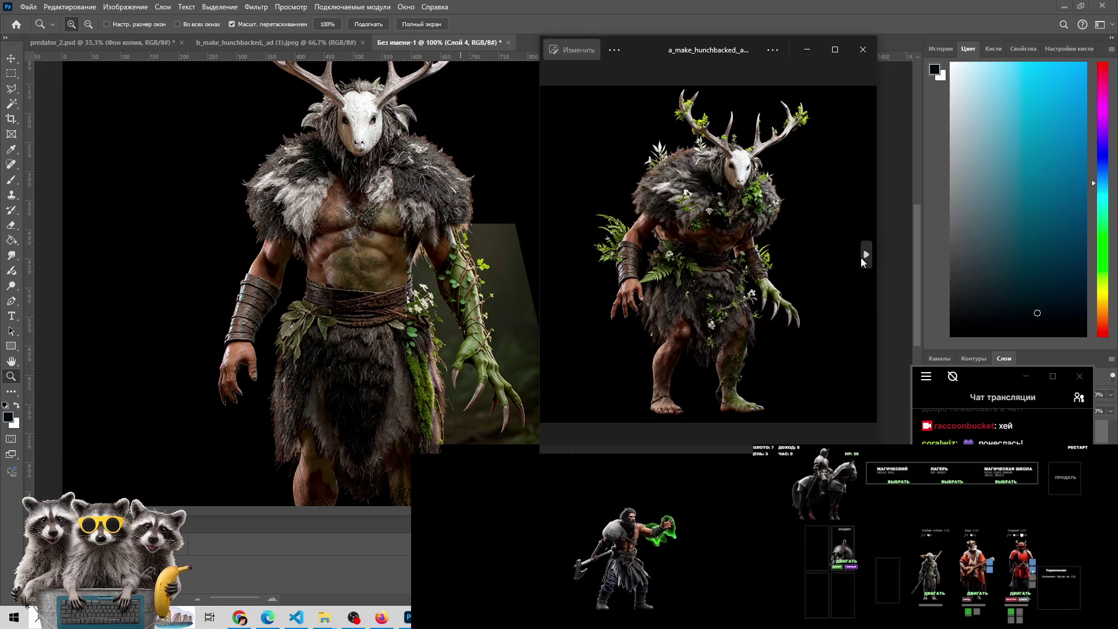
click(860, 258)
click(866, 257)
click(865, 256)
click(865, 256)
click(865, 256)
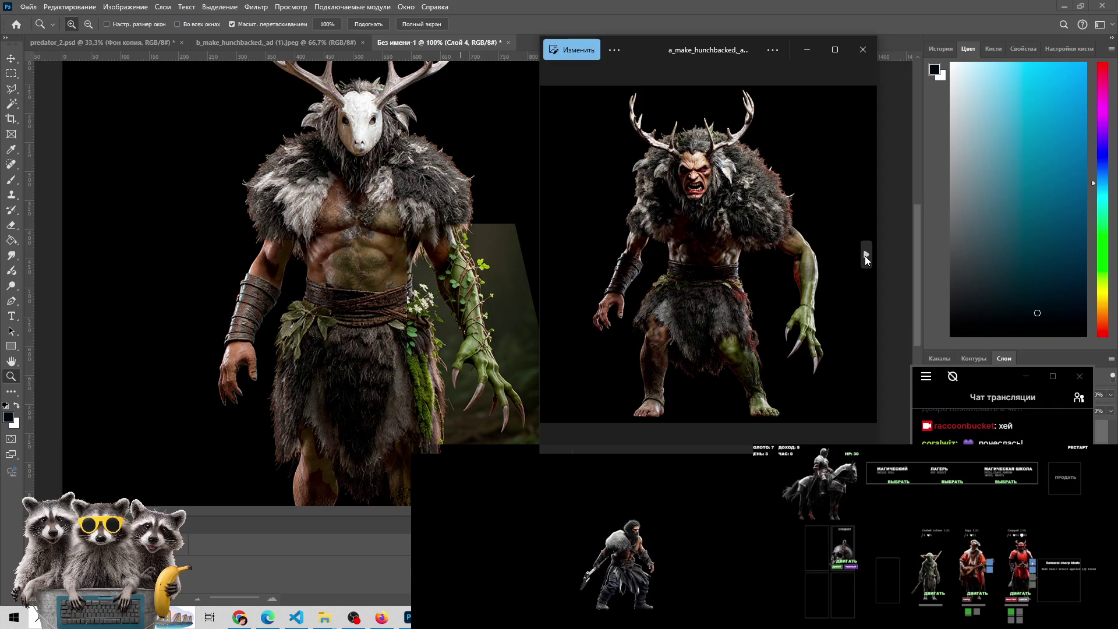
click(864, 256)
click(558, 251)
click(558, 251)
click(559, 252)
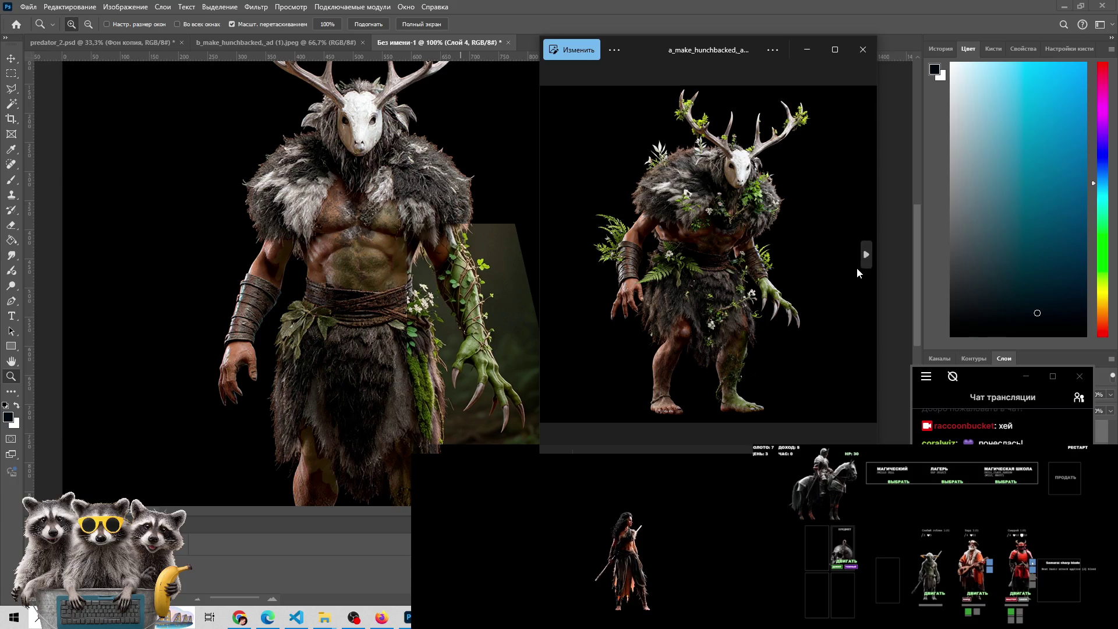
click(860, 266)
click(860, 266)
click(858, 265)
click(859, 265)
click(858, 265)
click(858, 264)
click(858, 265)
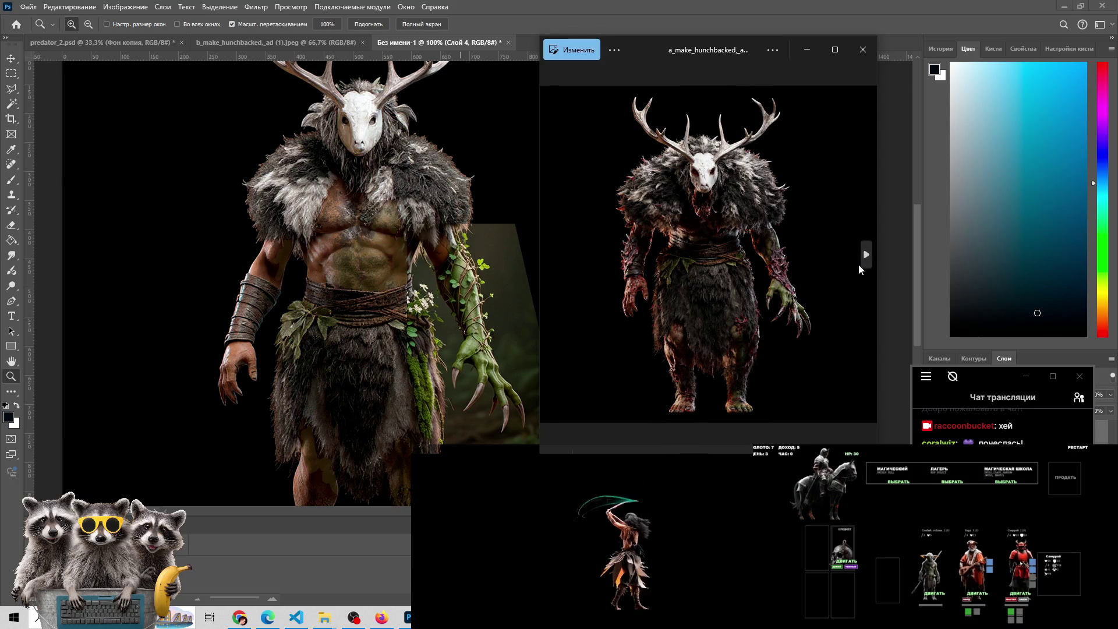
click(553, 255)
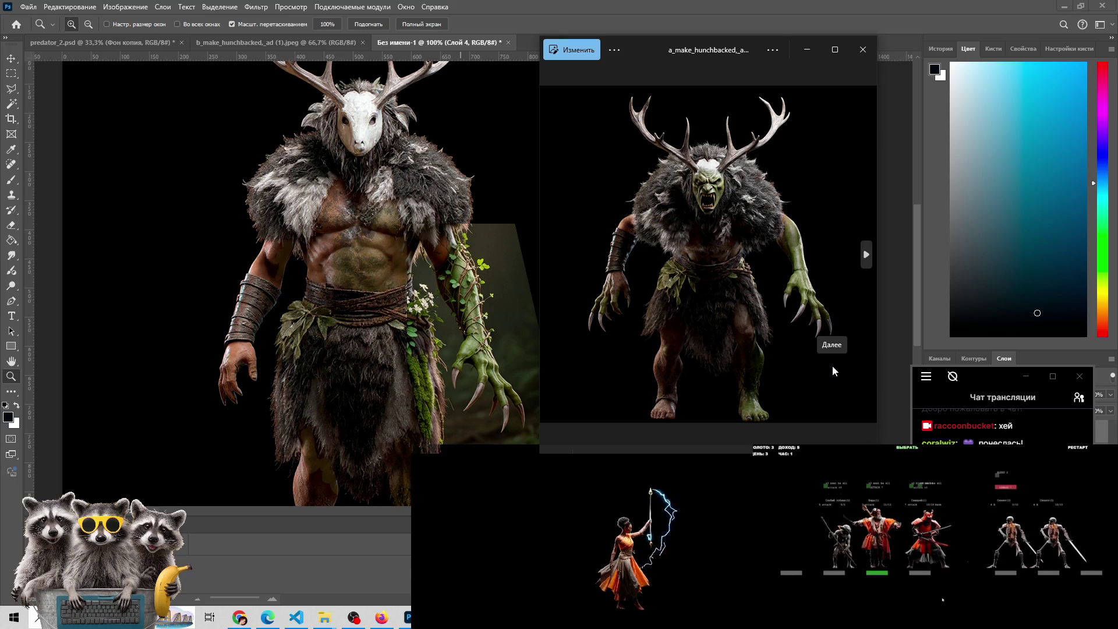
click(865, 262)
click(867, 263)
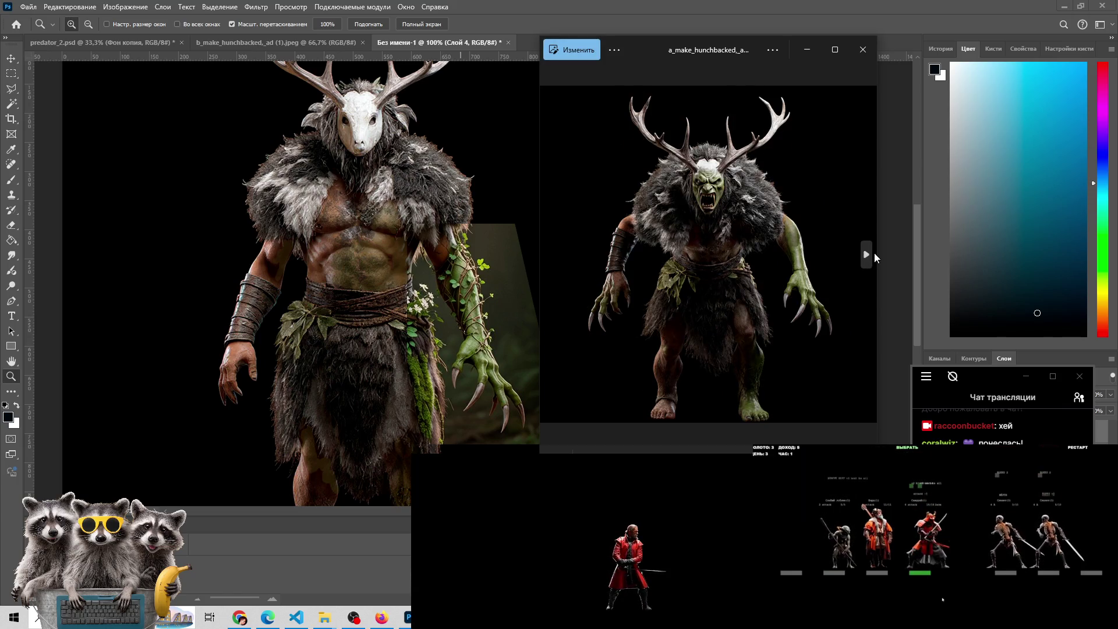
click(865, 256)
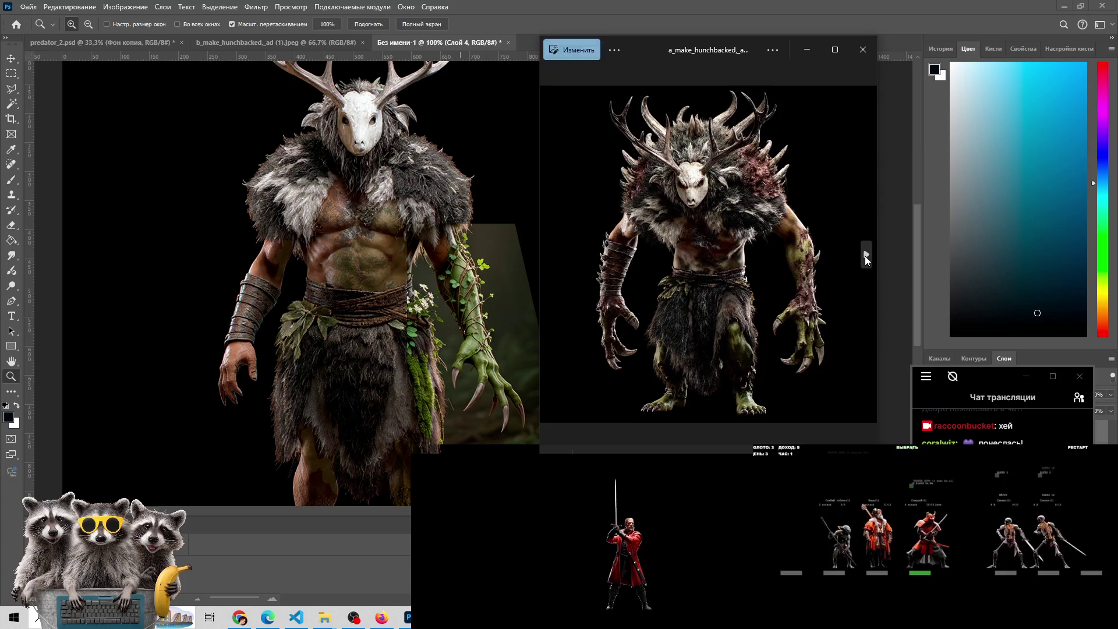
click(865, 256)
click(865, 256)
click(865, 256)
click(865, 256)
click(865, 256)
click(865, 256)
click(551, 254)
click(551, 256)
click(551, 256)
click(550, 257)
click(550, 257)
click(550, 258)
click(550, 258)
click(550, 257)
click(550, 258)
click(550, 257)
click(550, 257)
click(550, 258)
click(551, 258)
click(551, 257)
click(550, 258)
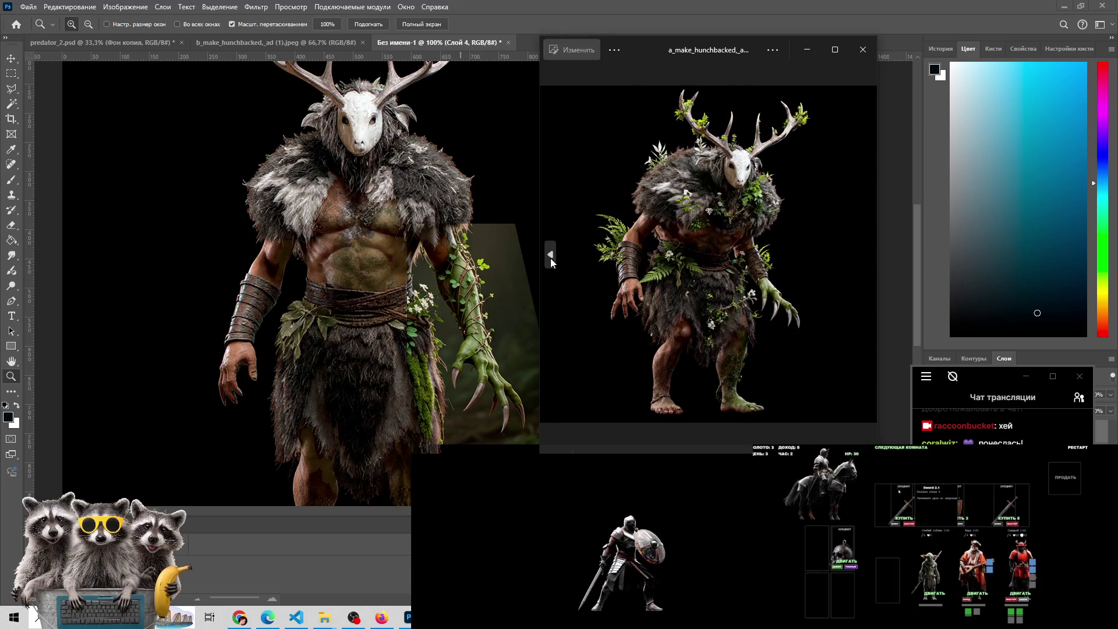
click(550, 258)
click(550, 257)
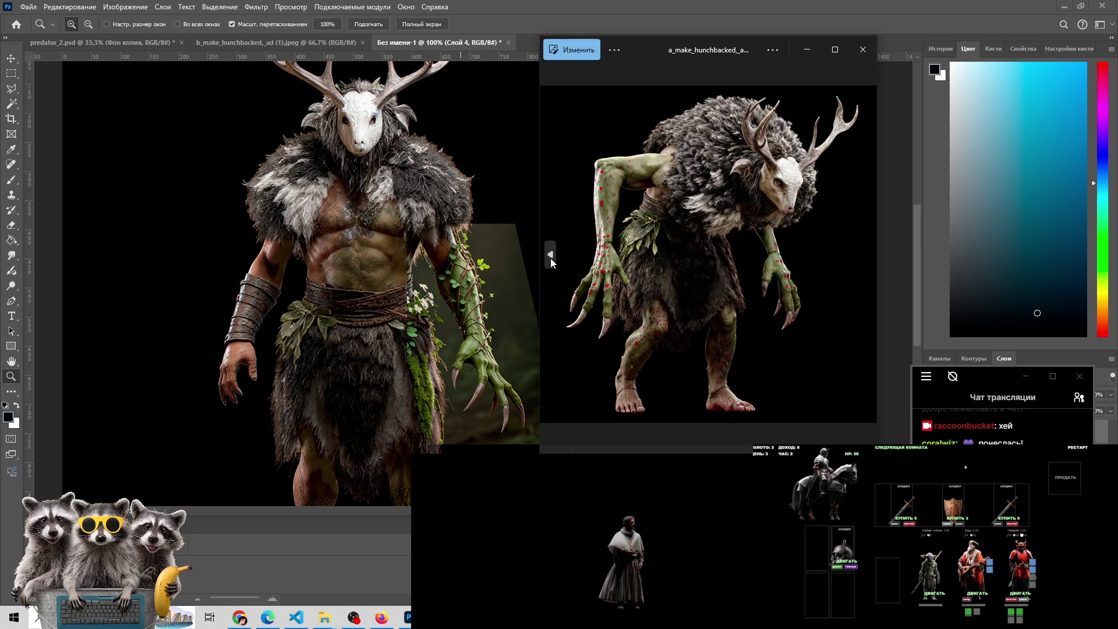
click(546, 256)
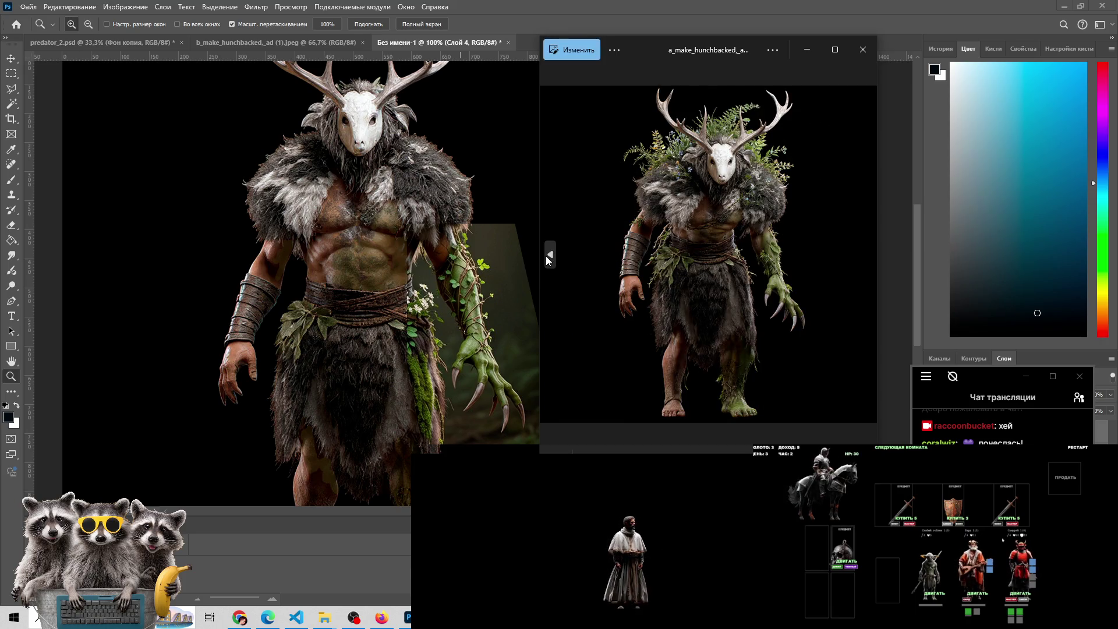
click(546, 256)
click(547, 256)
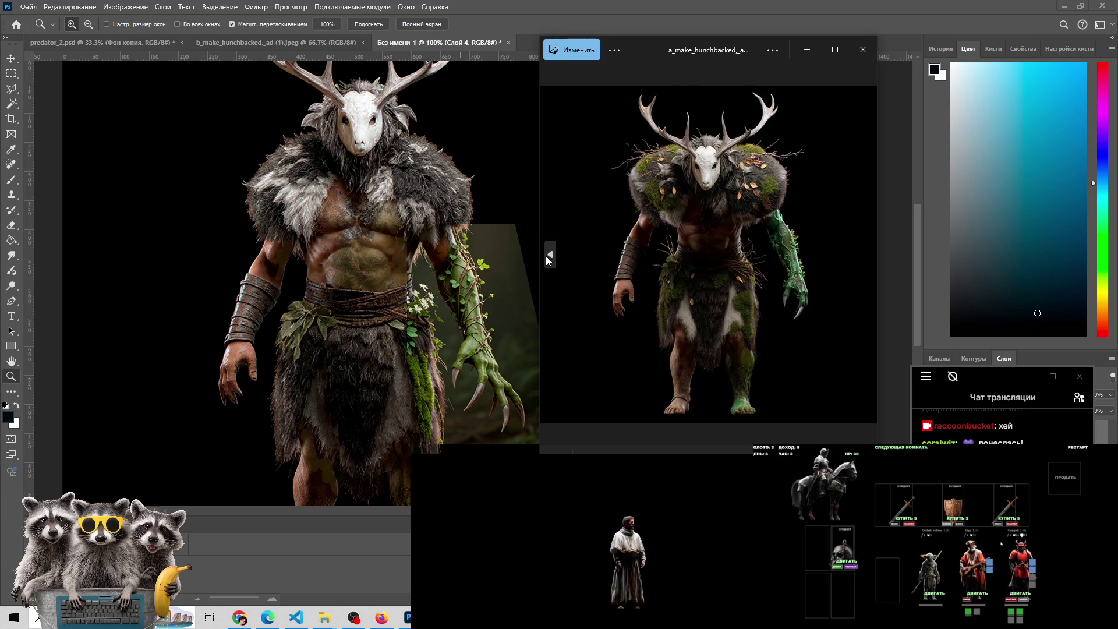
click(547, 257)
click(551, 254)
click(550, 254)
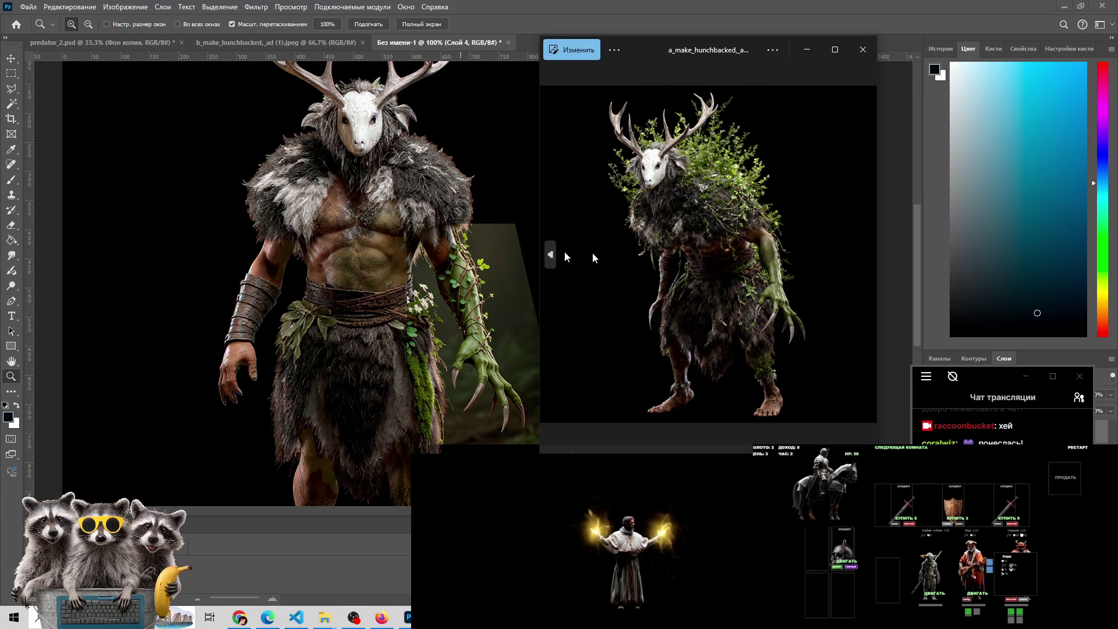
click(848, 258)
click(547, 260)
click(548, 260)
click(547, 260)
click(547, 260)
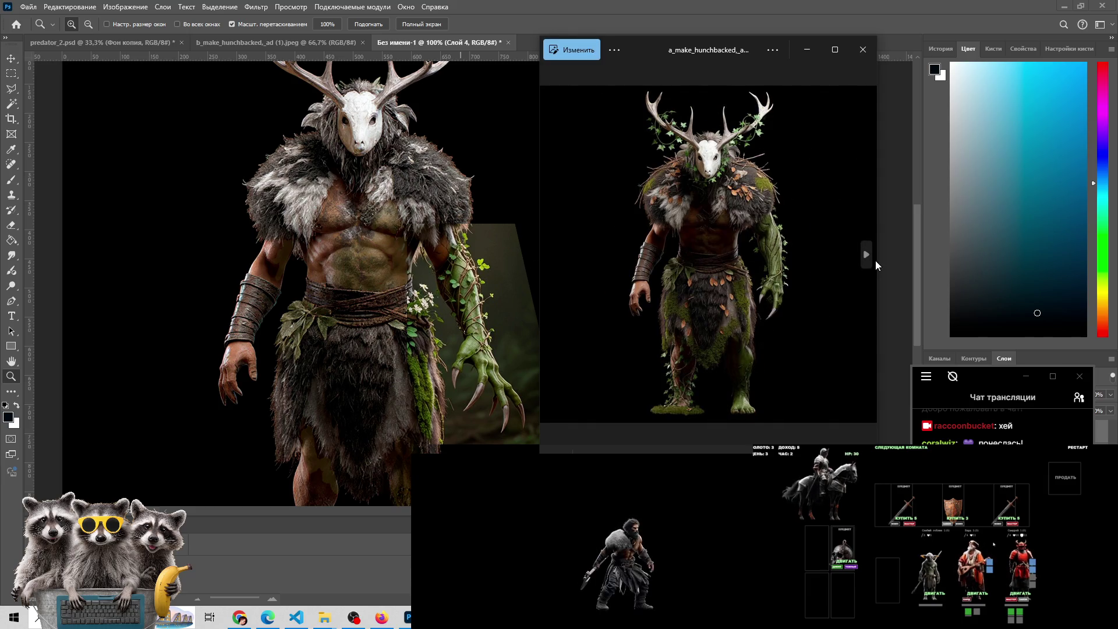
click(866, 260)
click(866, 260)
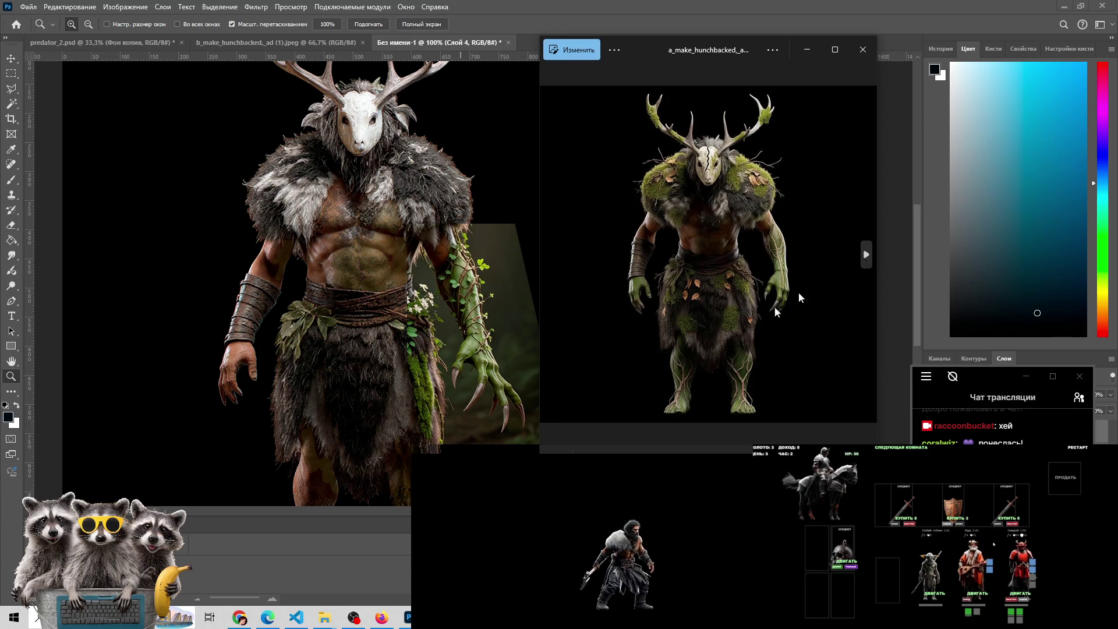
mouse_move(869, 261)
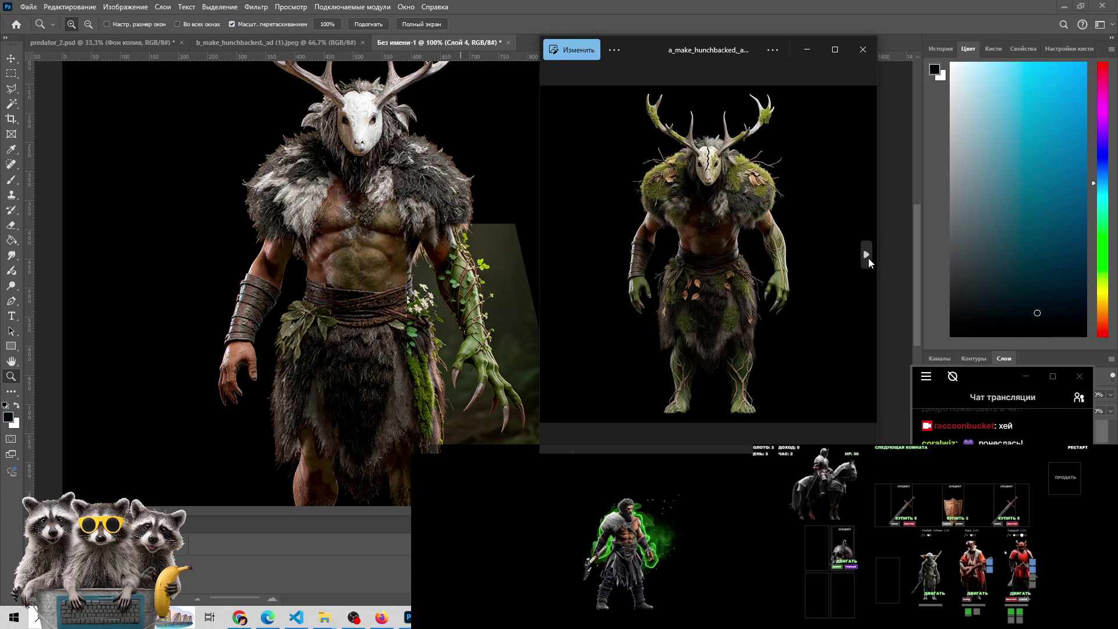
click(868, 258)
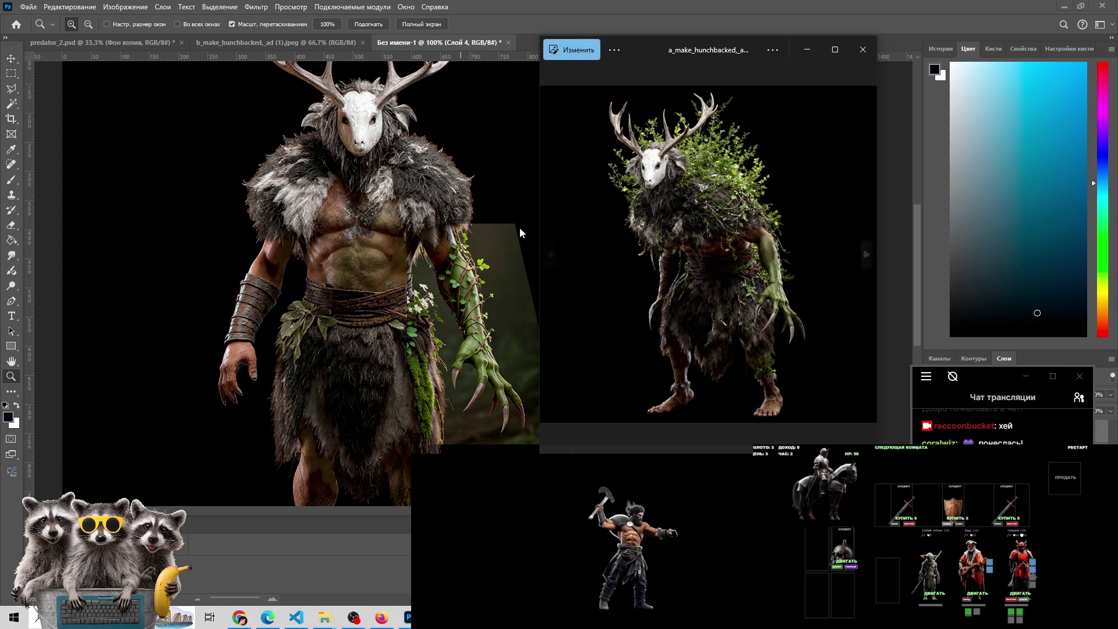
click(547, 254)
click(546, 254)
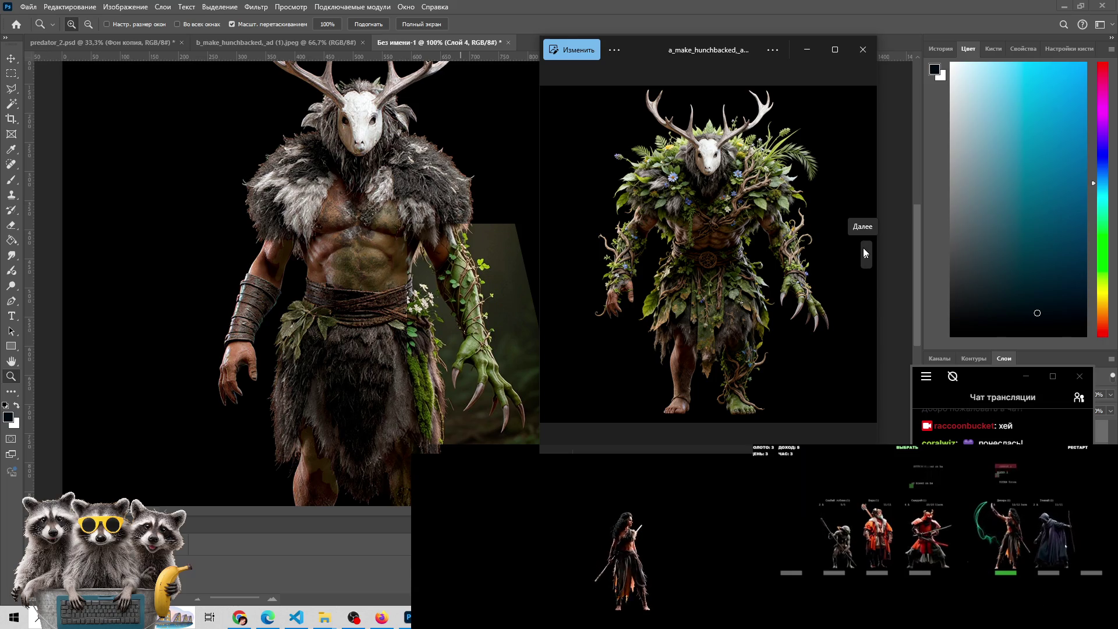
click(1078, 398)
click(1078, 399)
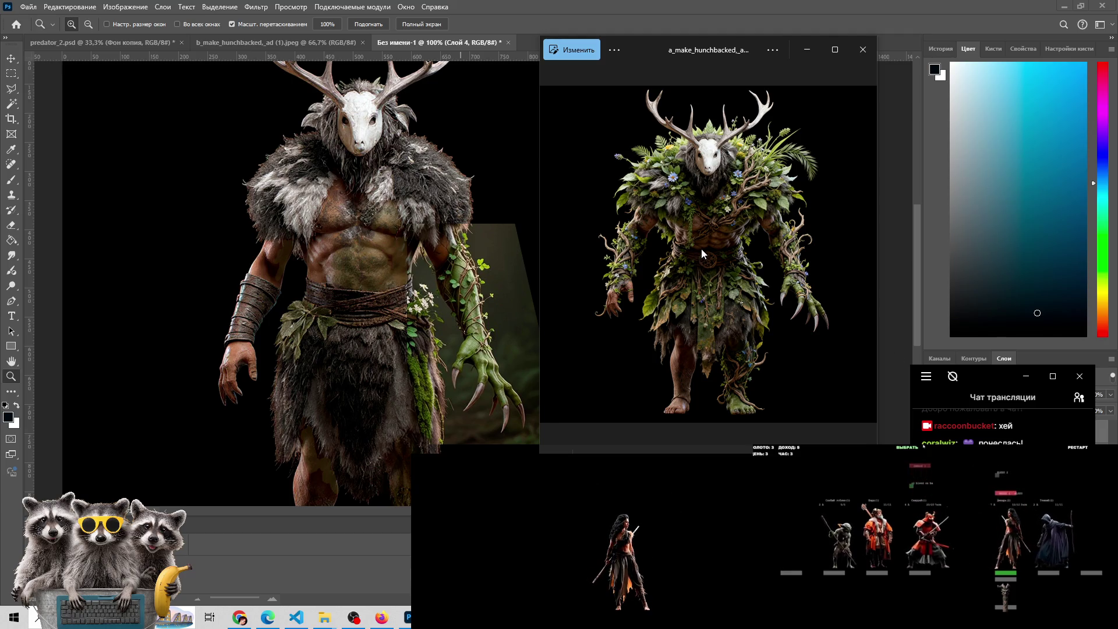
click(869, 264)
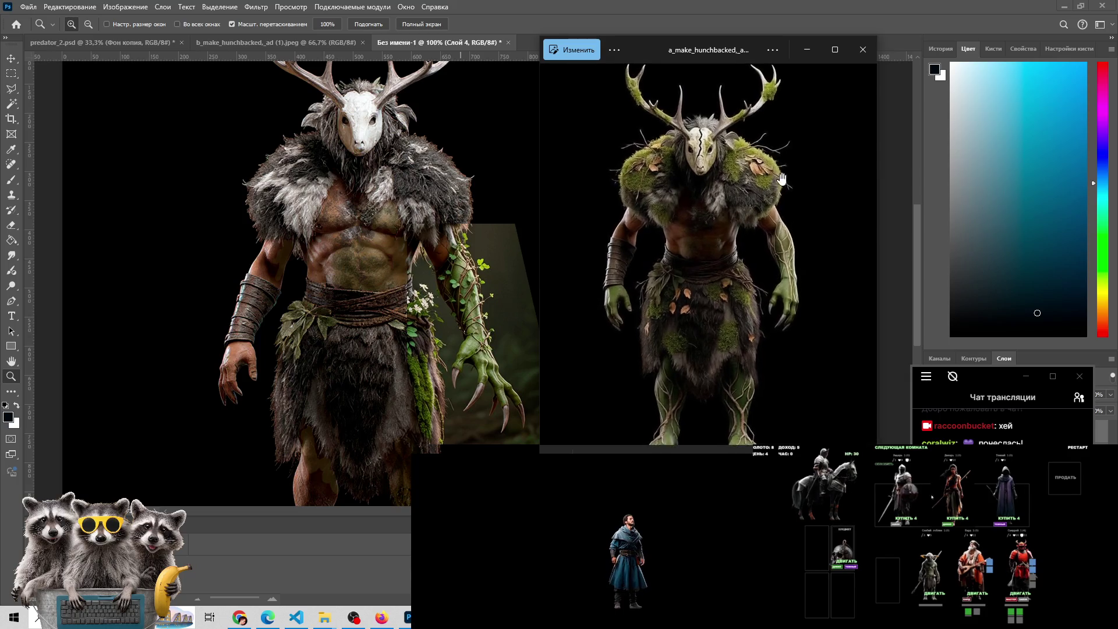
mouse_move(318, 620)
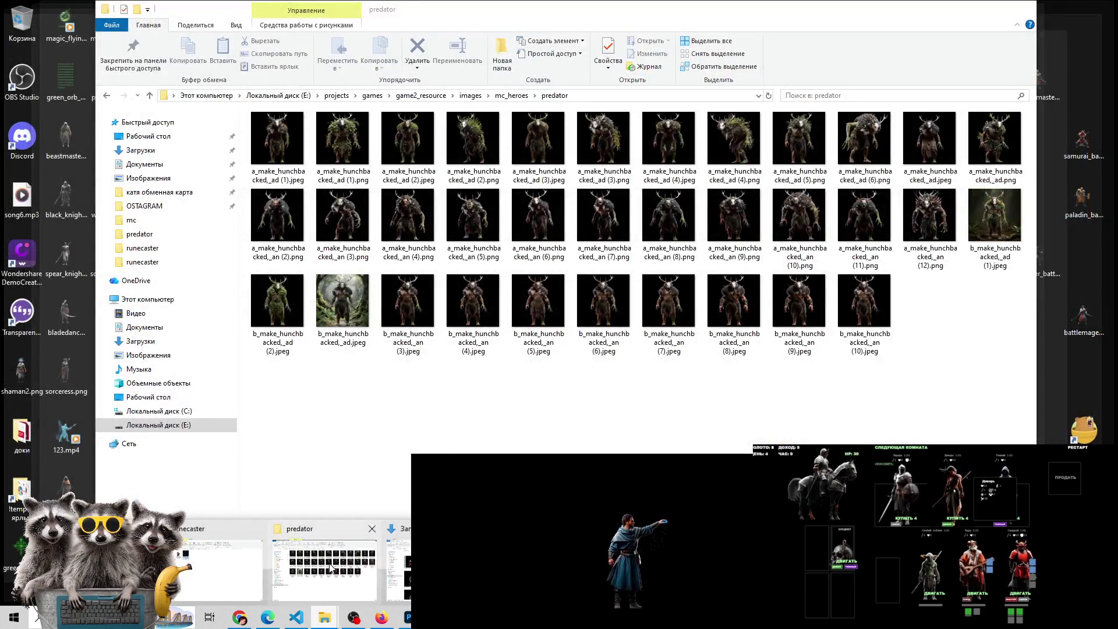
click(330, 568)
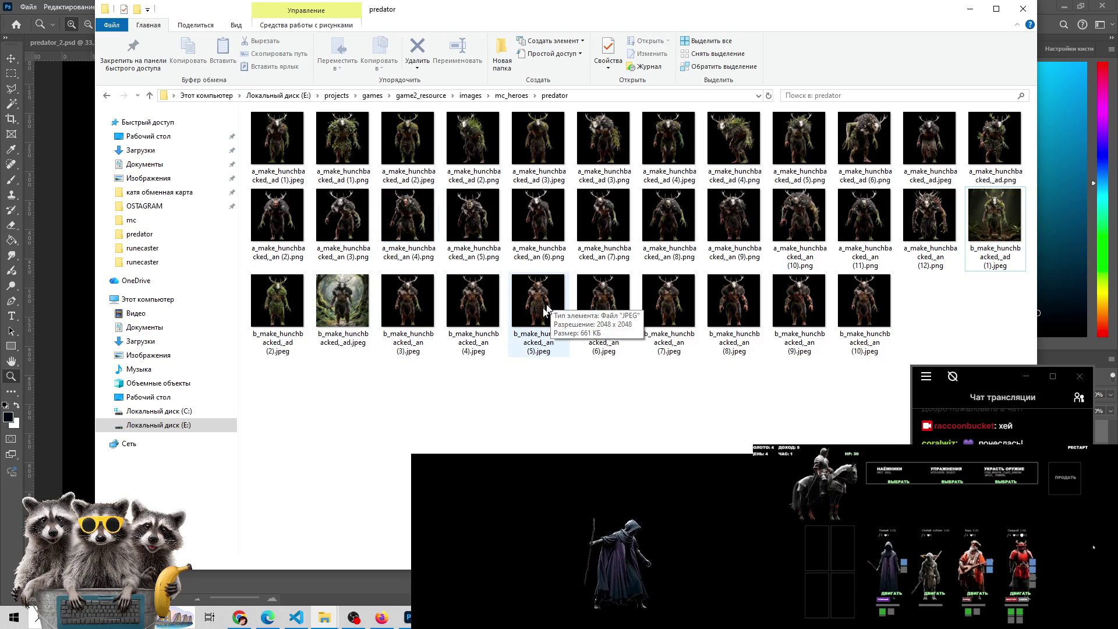
Open b_make_hunchbacked,_ad (2).jpeg from the predator folder and peek at the next image
click(263, 301)
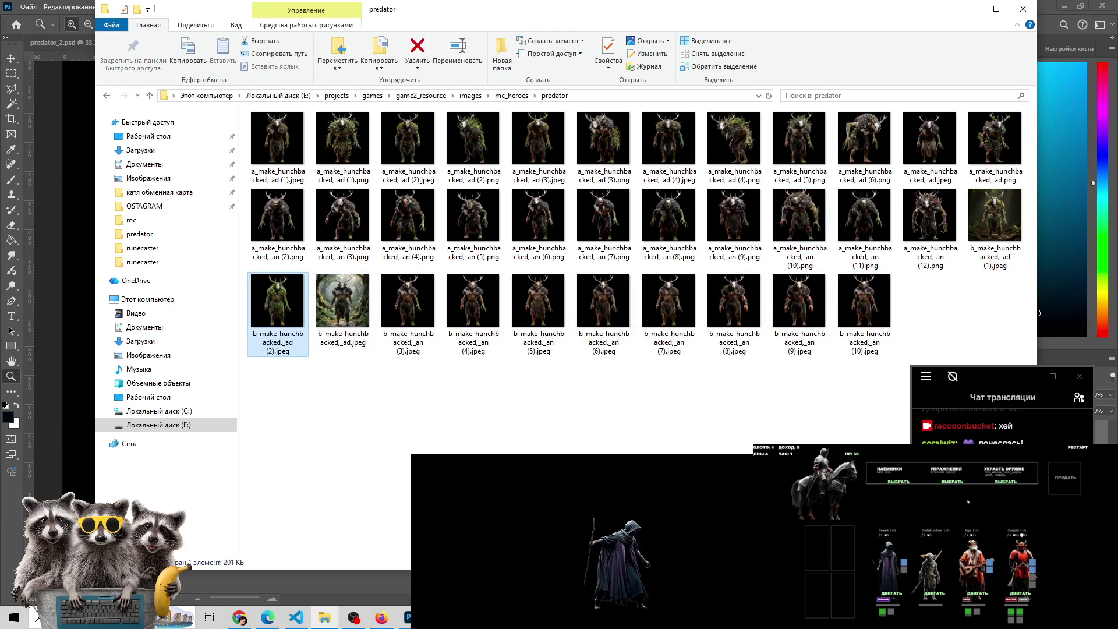
key(Return)
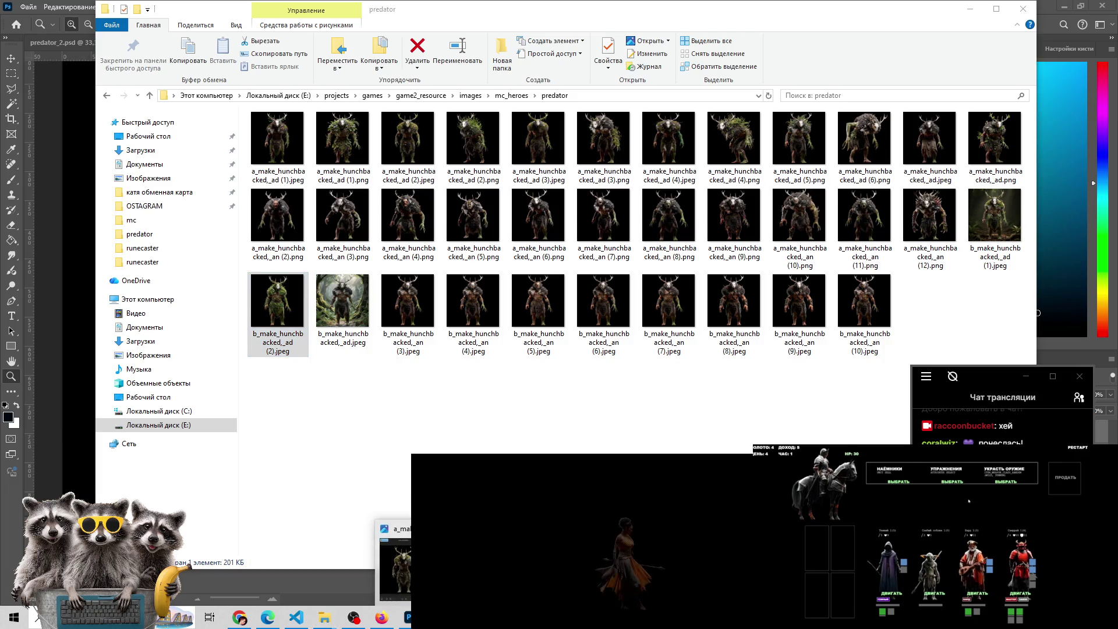
click(836, 235)
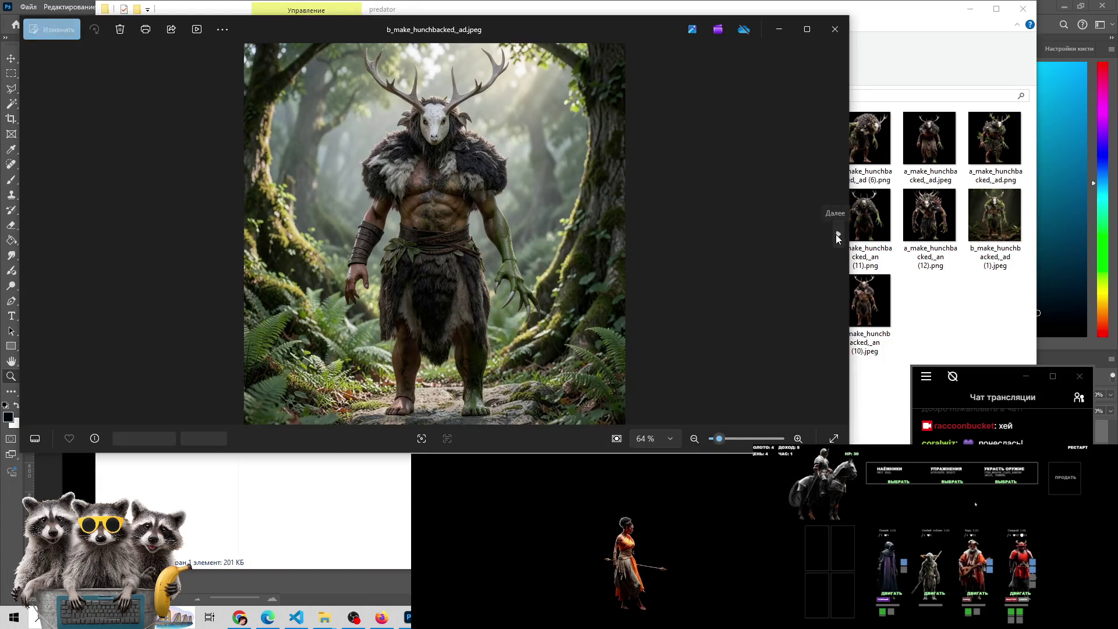
Step back from the green leafy creature through earlier images in the folder
click(41, 222)
click(41, 222)
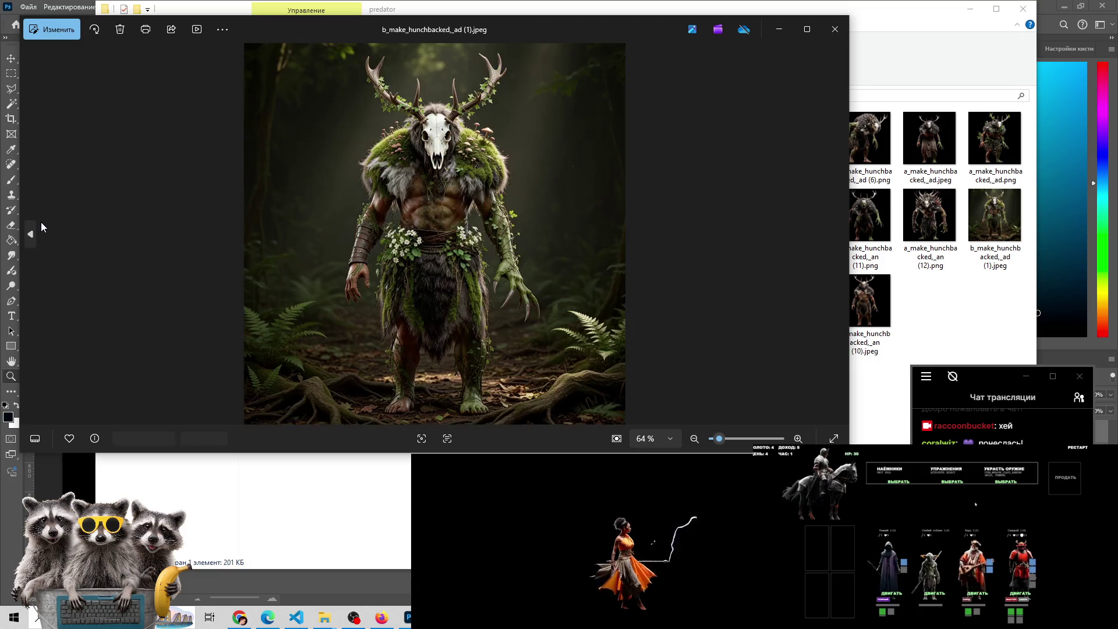
click(41, 222)
click(40, 221)
click(41, 222)
click(41, 222)
click(41, 222)
click(41, 222)
click(42, 222)
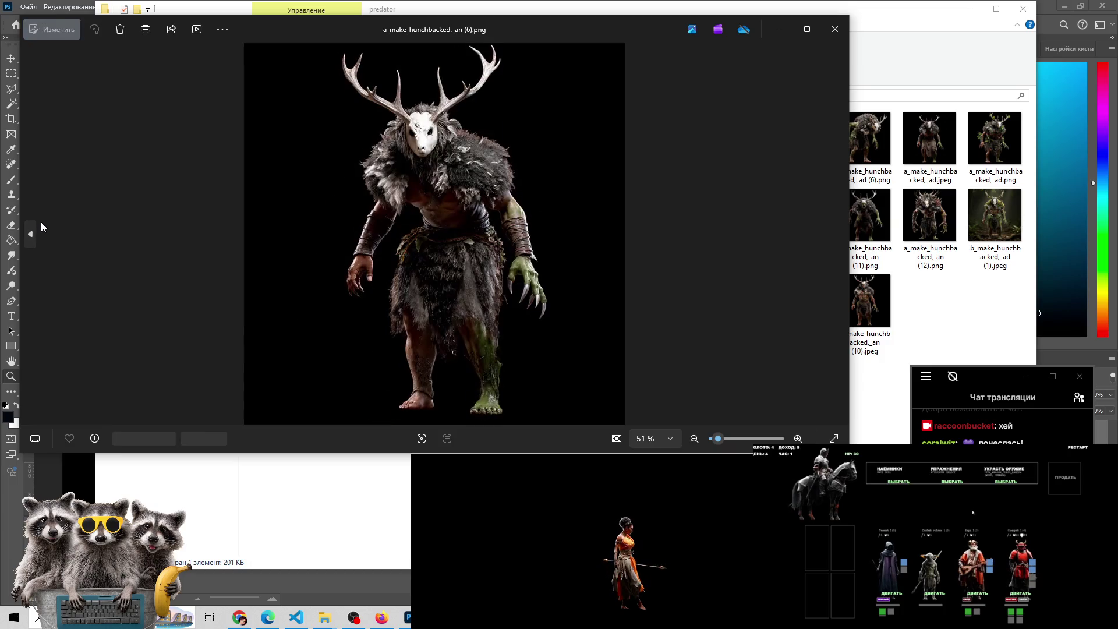
Step forward through the later creature images
click(836, 233)
click(836, 233)
click(836, 233)
click(835, 234)
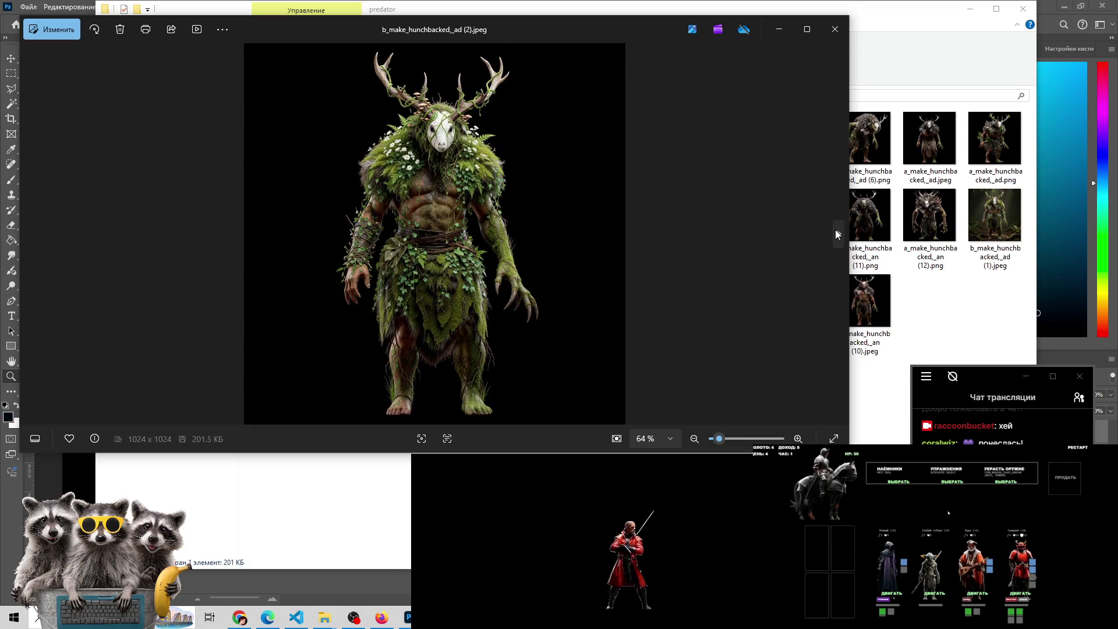
click(836, 234)
click(835, 234)
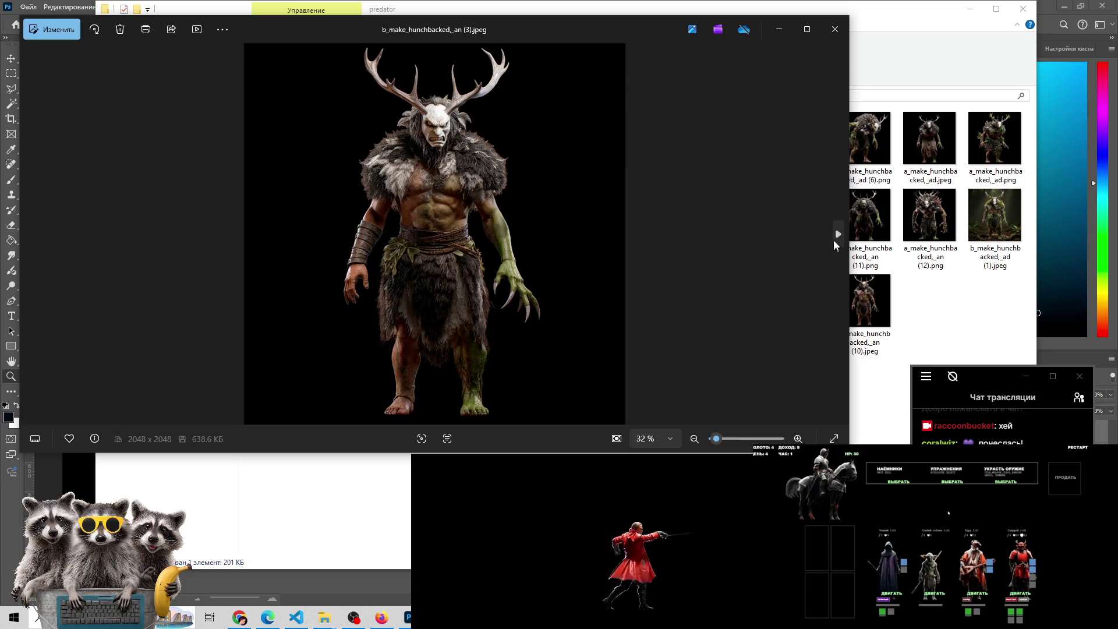
click(834, 239)
click(834, 239)
click(834, 239)
click(834, 240)
click(834, 239)
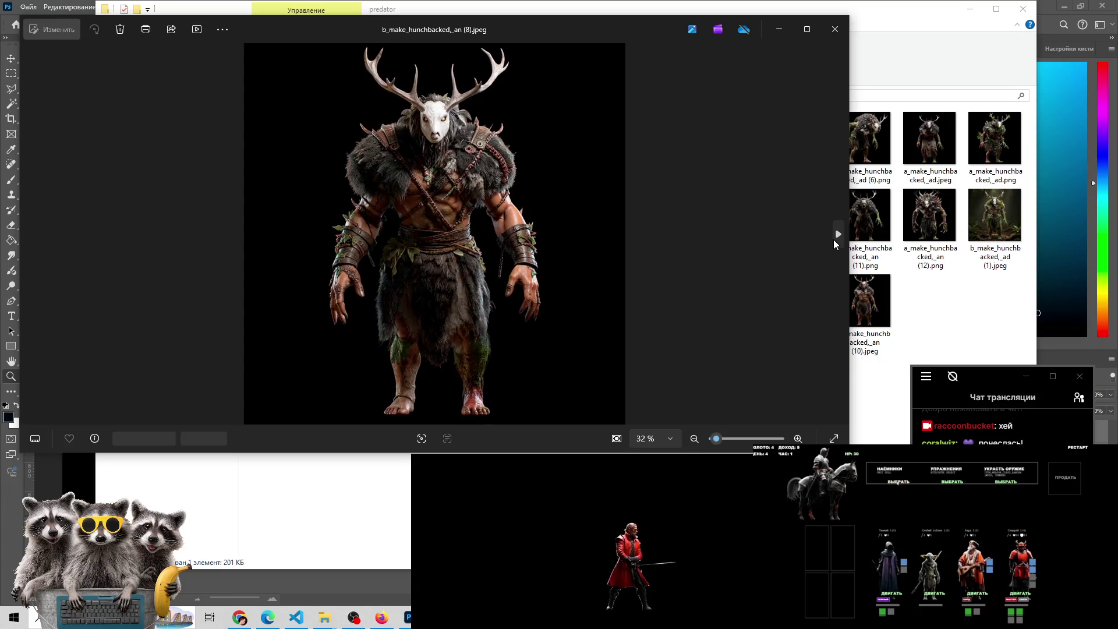
click(833, 240)
click(833, 239)
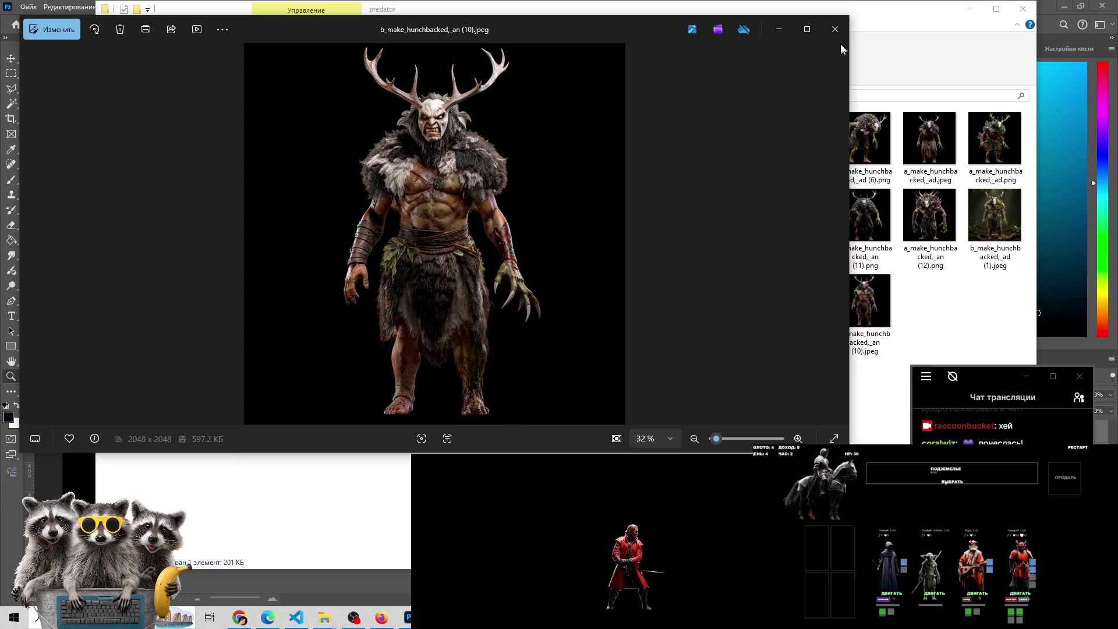
Step back through earlier creature images, briefly showing the chat's people list
click(29, 232)
click(29, 232)
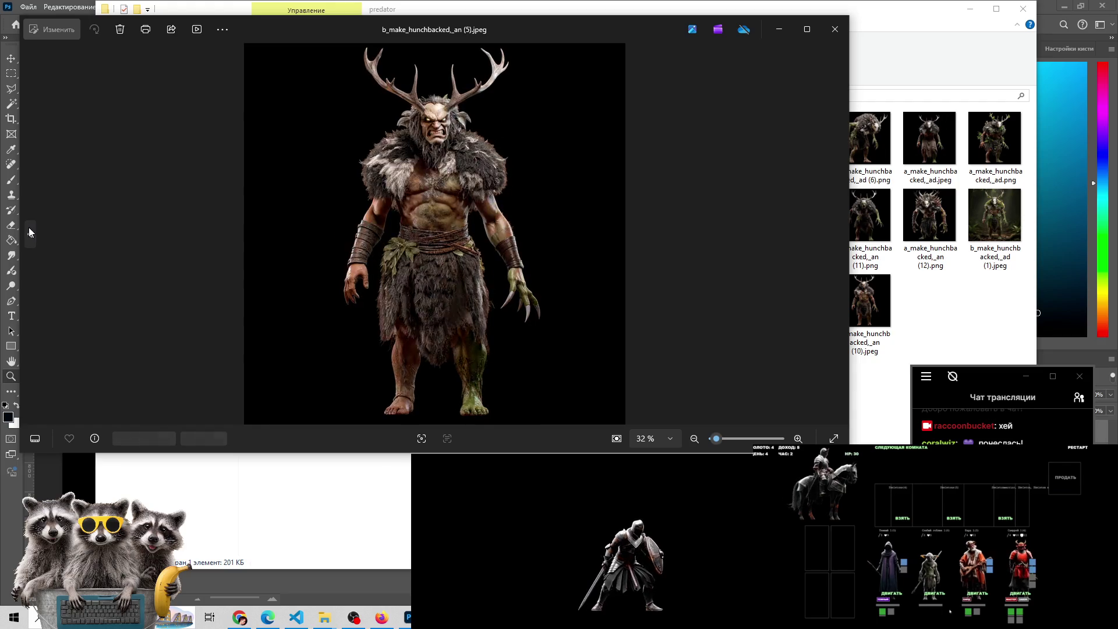
click(29, 231)
click(29, 232)
click(29, 231)
click(29, 232)
click(29, 232)
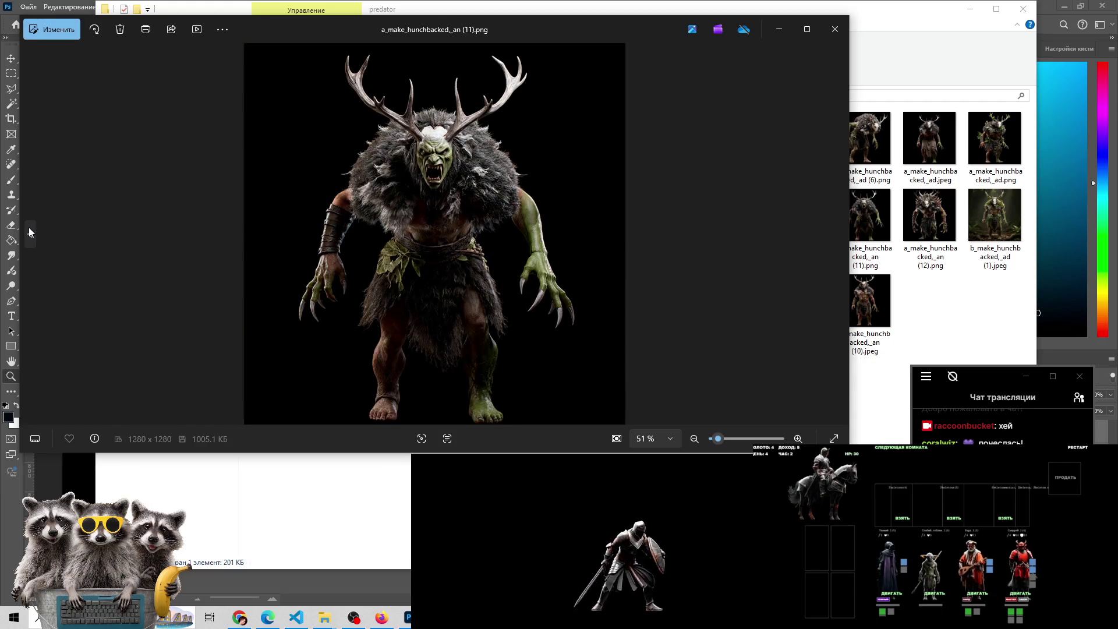
click(1080, 399)
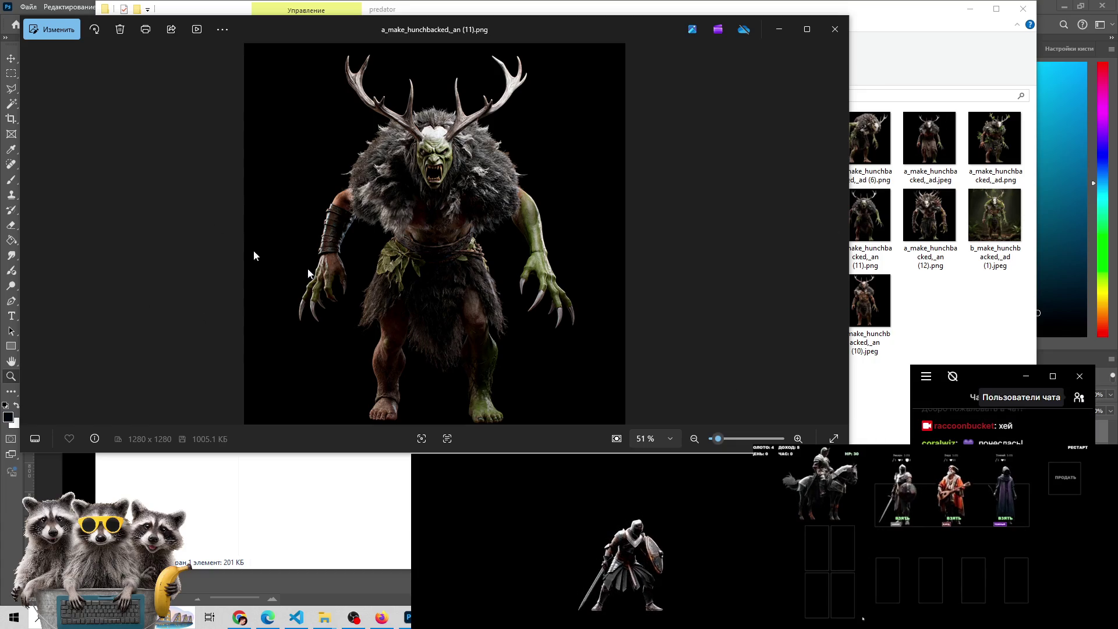
click(30, 234)
click(30, 234)
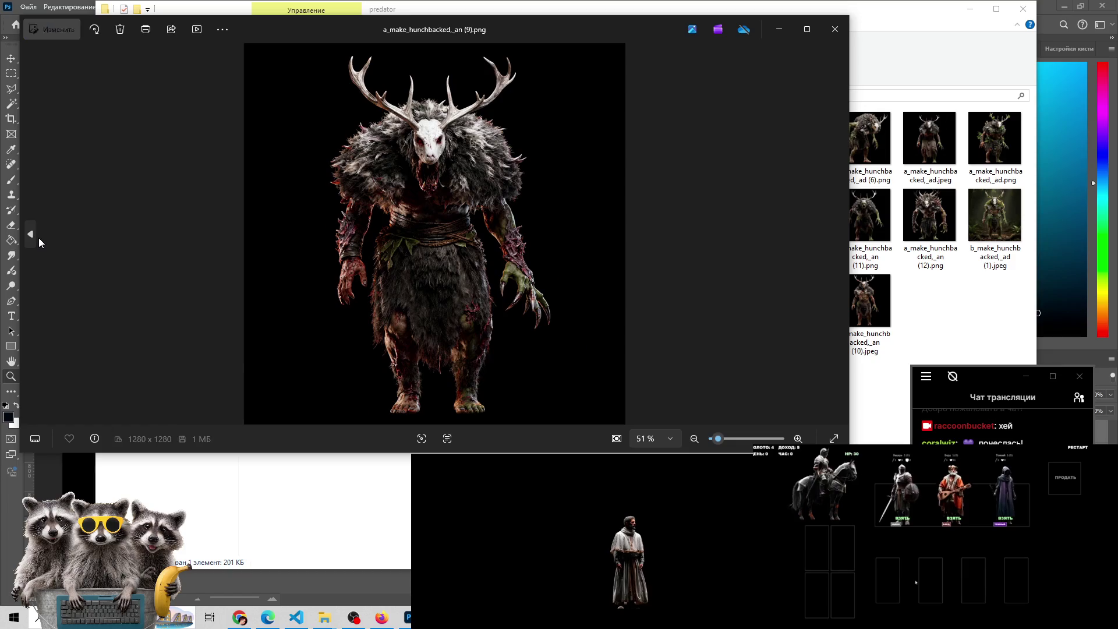
click(30, 234)
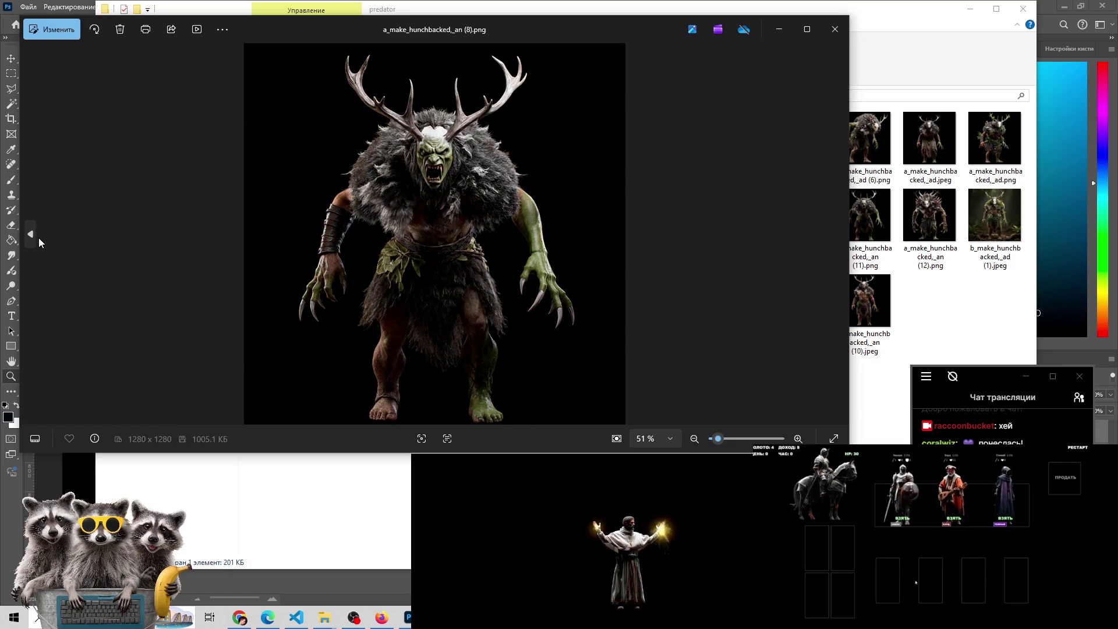
Keep stepping back past a_make_hunchbacked,_ad.jpeg toward a_make_hunchbacked,_ad (1)
click(38, 238)
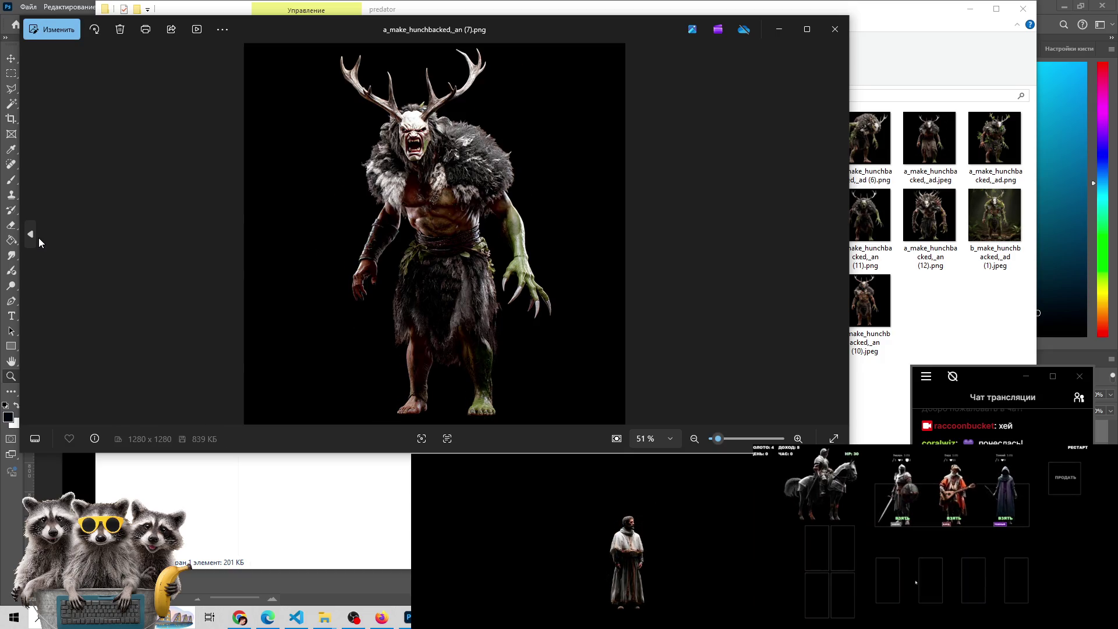
click(39, 238)
click(38, 237)
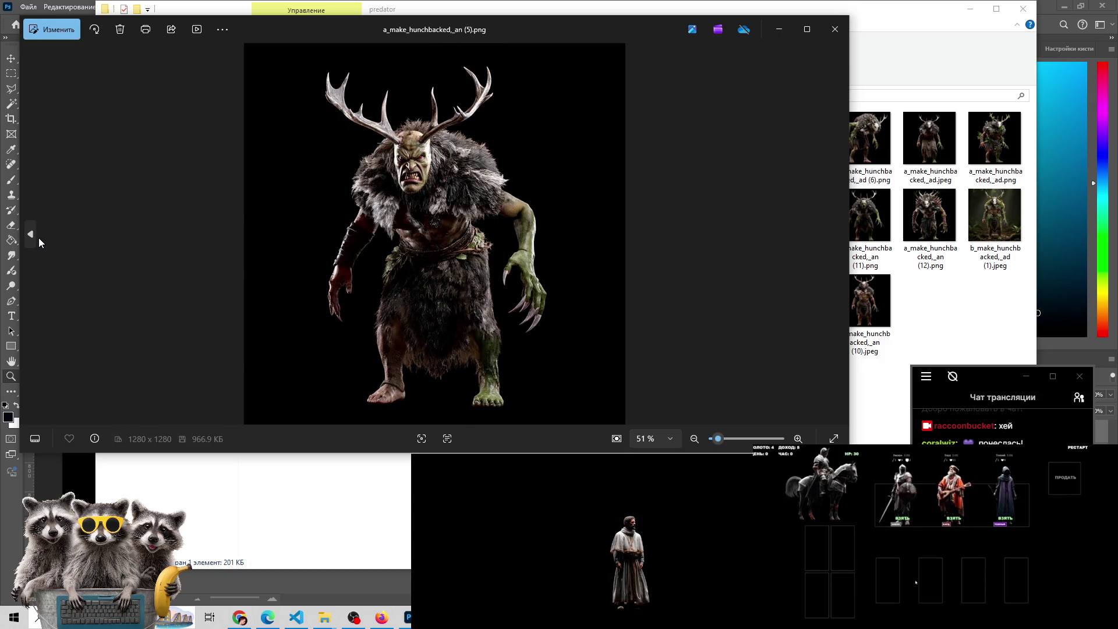
click(39, 237)
click(38, 237)
click(39, 238)
click(38, 237)
click(38, 238)
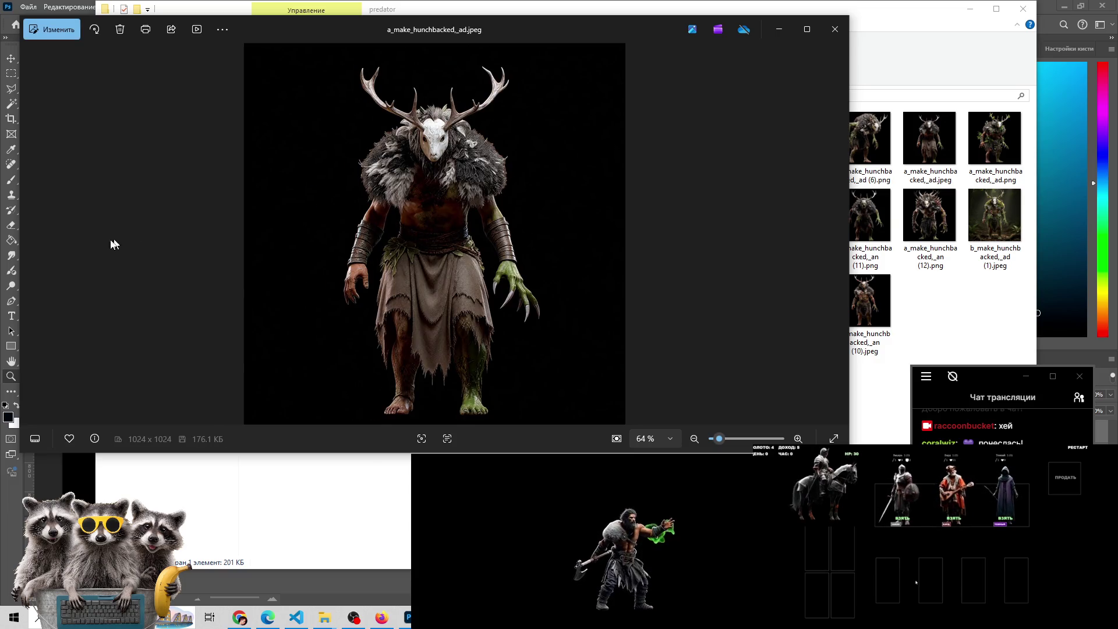
click(38, 238)
click(38, 238)
click(39, 238)
click(38, 237)
click(38, 238)
click(38, 237)
click(38, 237)
click(38, 237)
Settle on the leafy deer-skull image a_make_hunchbacked,_ad (1).png, peeking at its neighbour
scroll(330, 228, up, 3)
scroll(330, 228, down, 2)
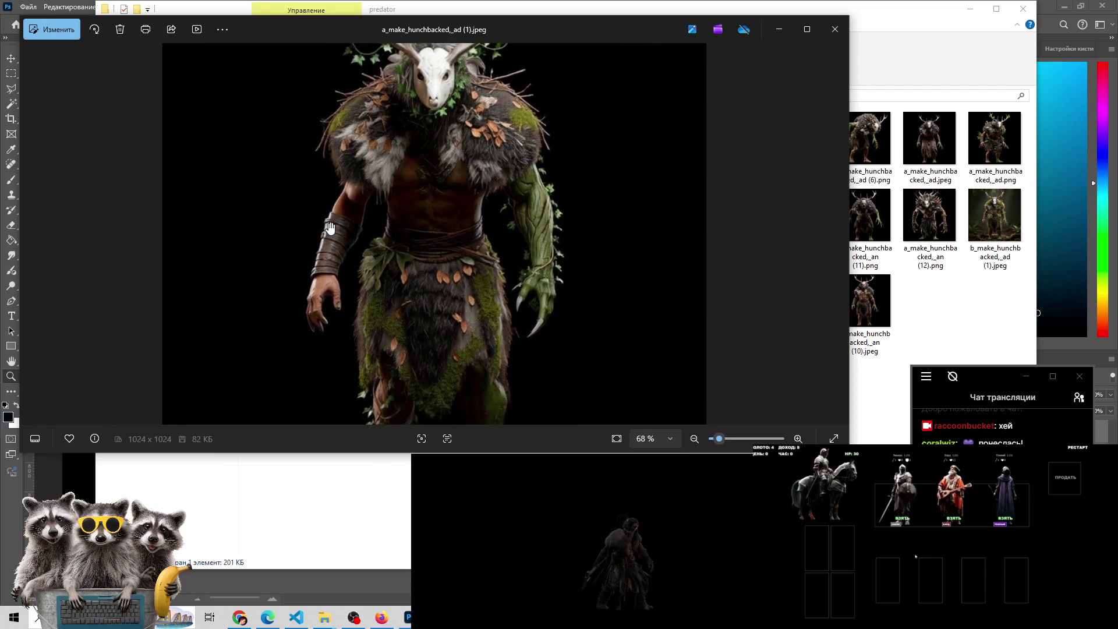
scroll(330, 228, down, 1)
click(839, 231)
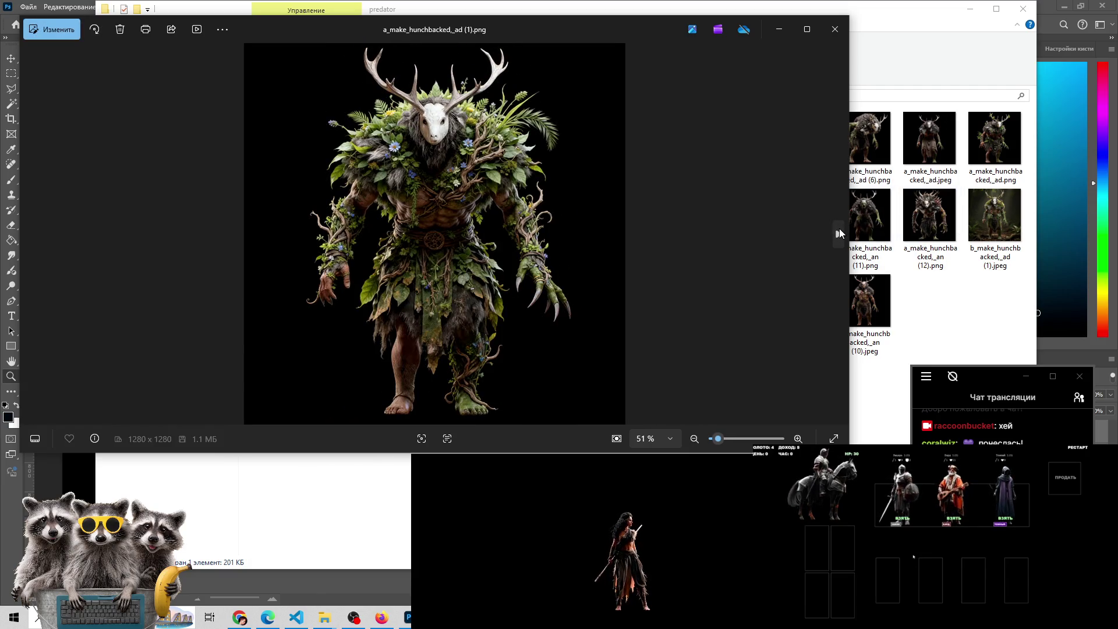
click(840, 233)
click(32, 234)
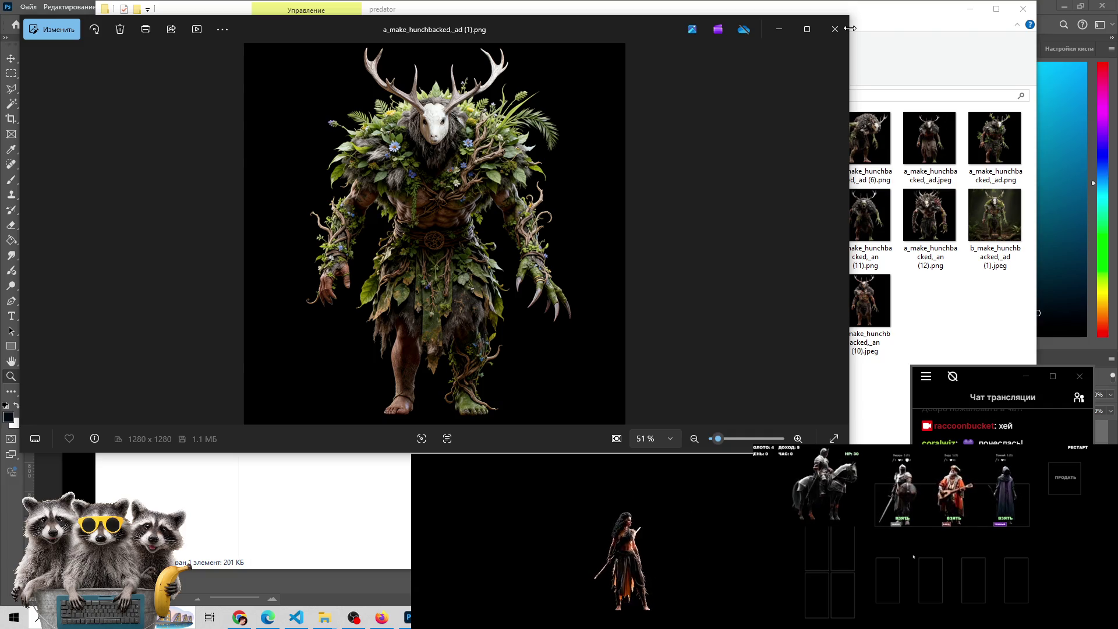
click(838, 234)
click(36, 233)
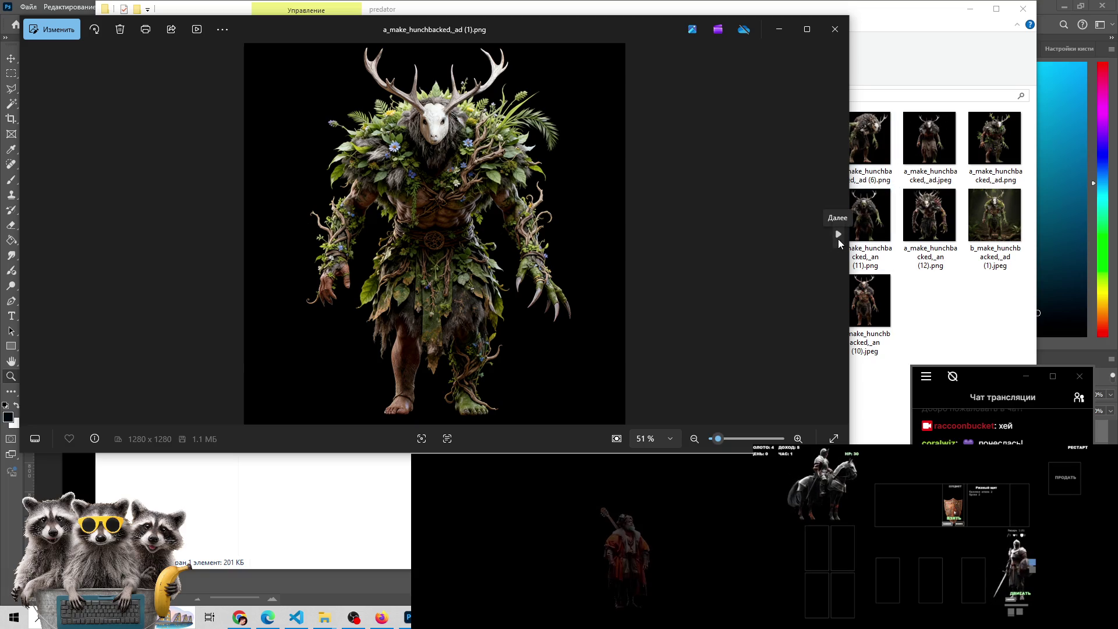
click(838, 234)
Preview a_make_hunchbacked,_ad (1).png in the photo viewer, then close the viewer
click(30, 234)
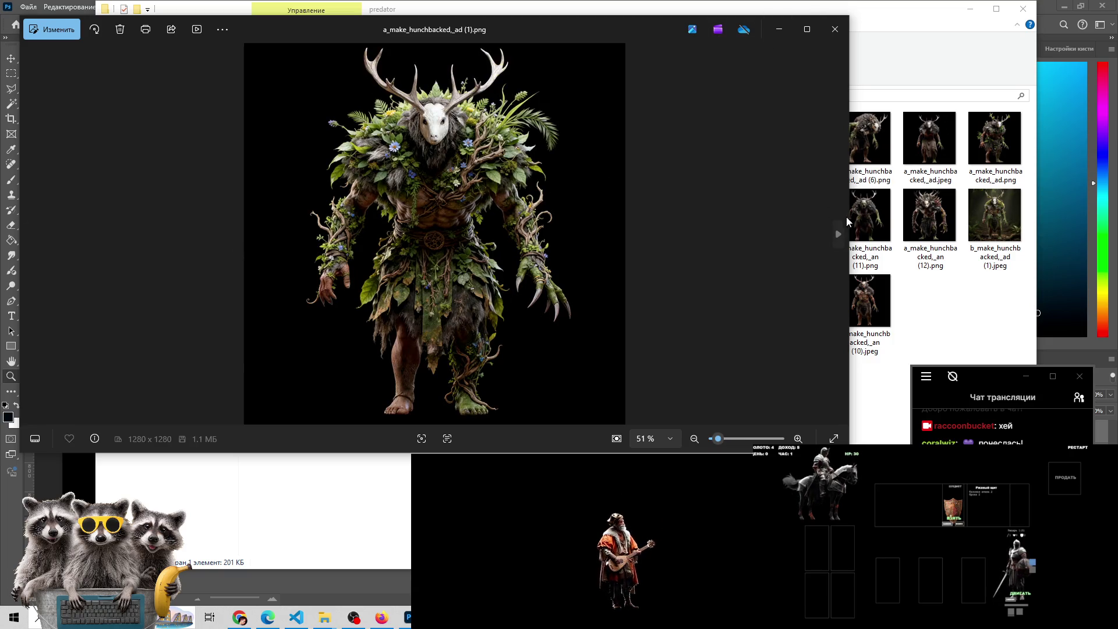
click(835, 29)
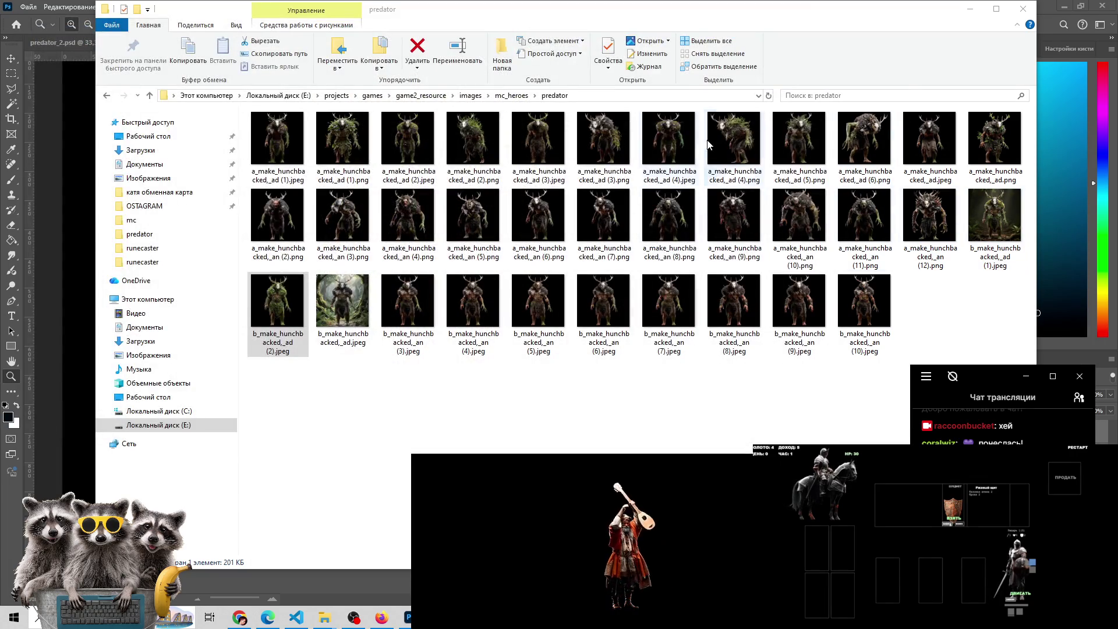
click(347, 131)
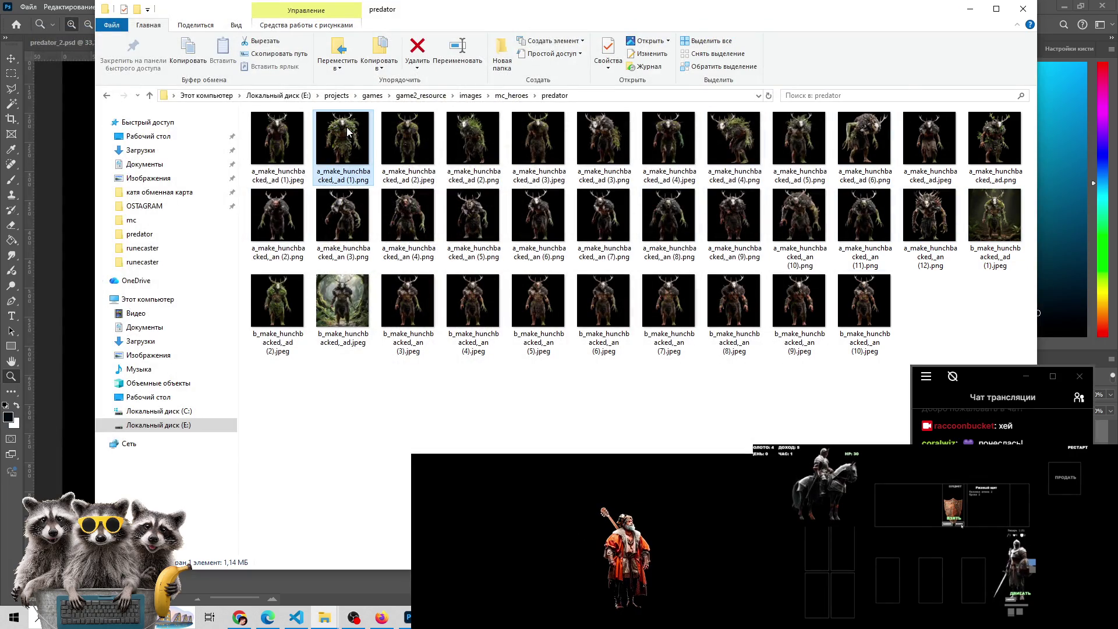
double_click(347, 131)
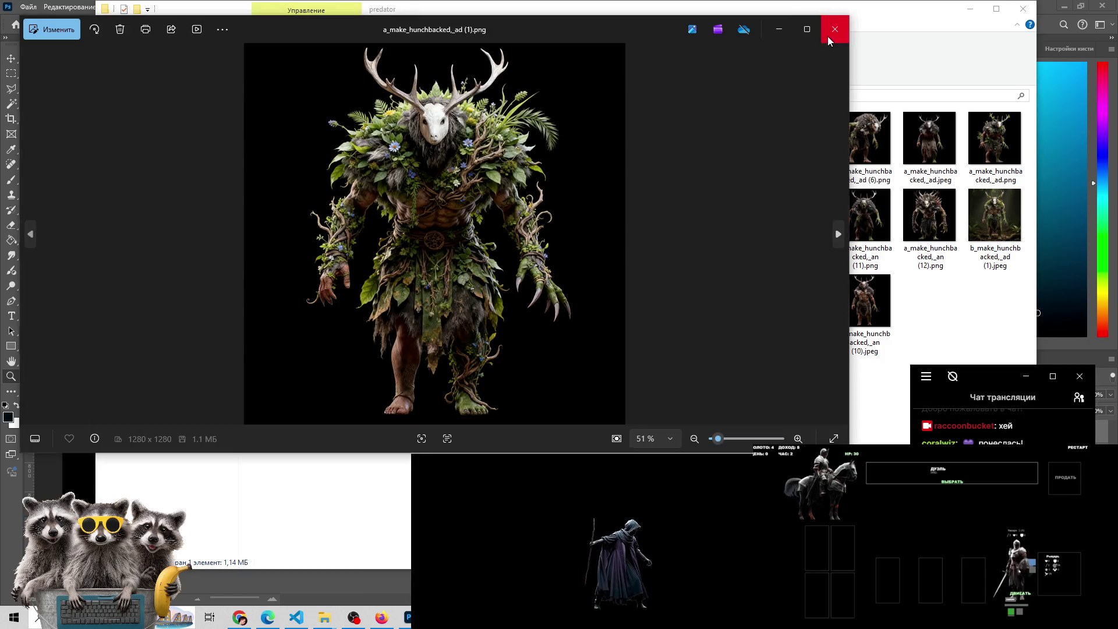
click(829, 36)
Drag a_make_hunchbacked,_ad (1).png onto the Photoshop taskbar button to bring Photoshop forward
drag(343, 140, 409, 621)
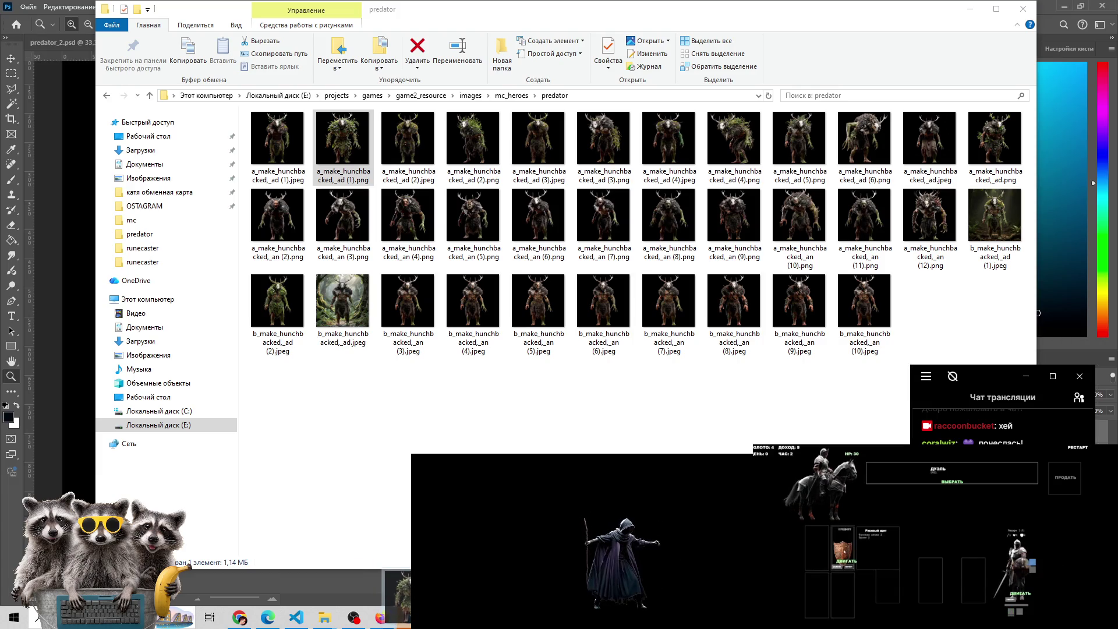
drag(408, 621, 409, 620)
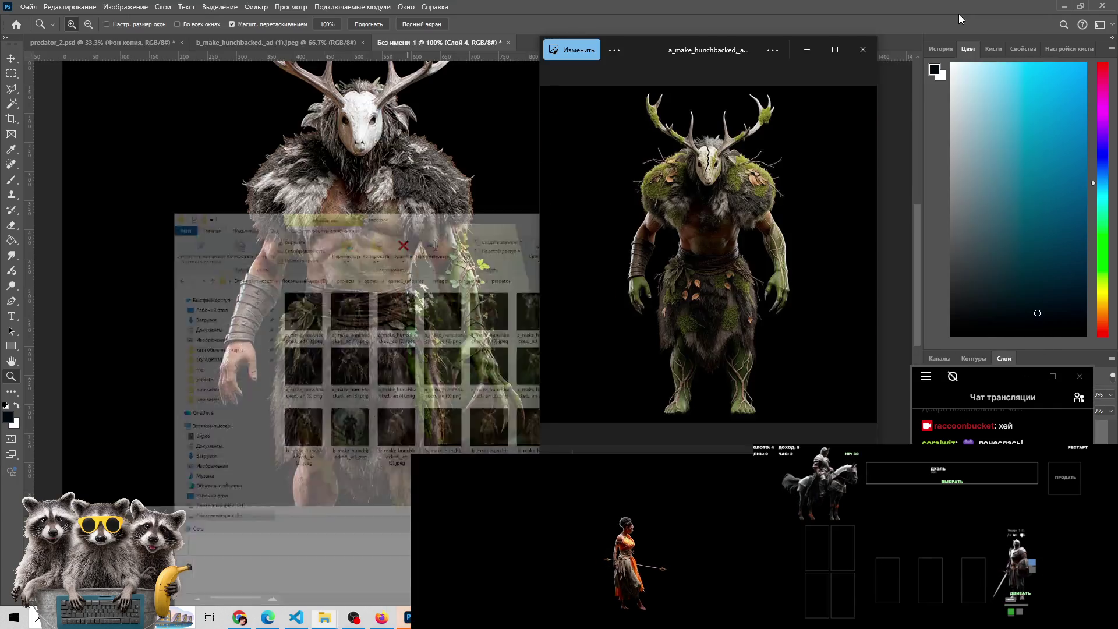
drag(408, 621, 686, 135)
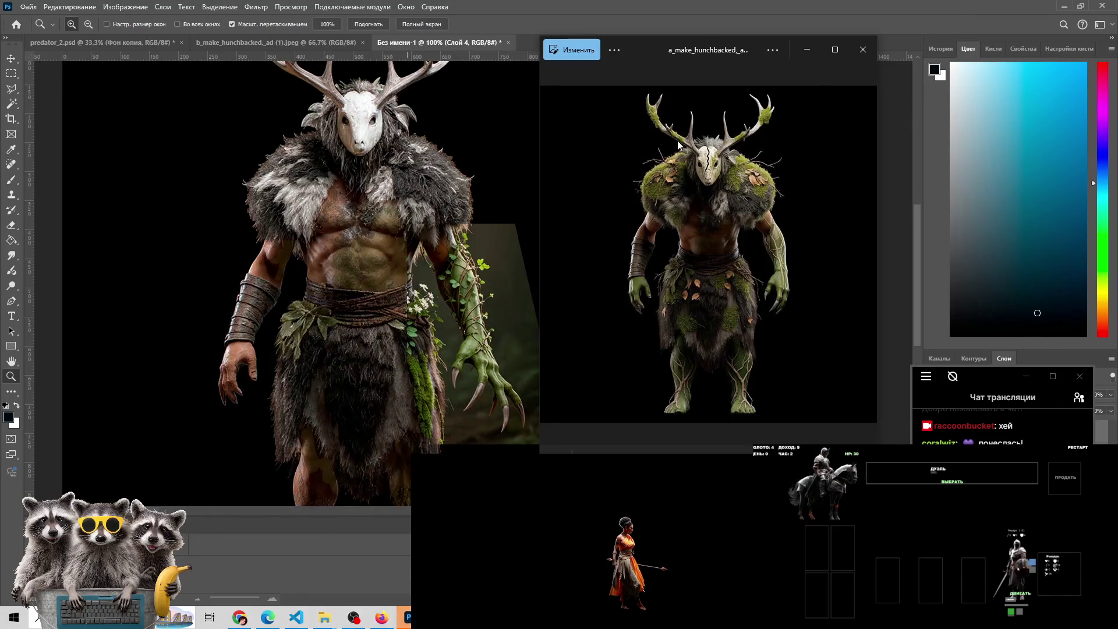
Bring the deer-skull composite in front of the photo viewer, then start a new browser tab
click(397, 553)
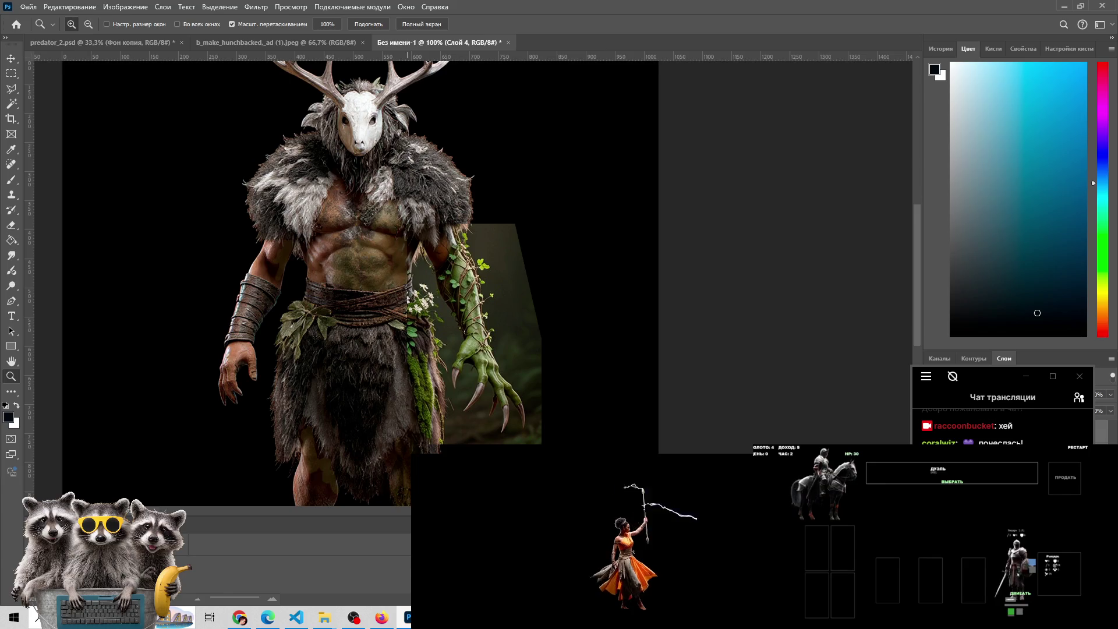
mouse_move(294, 624)
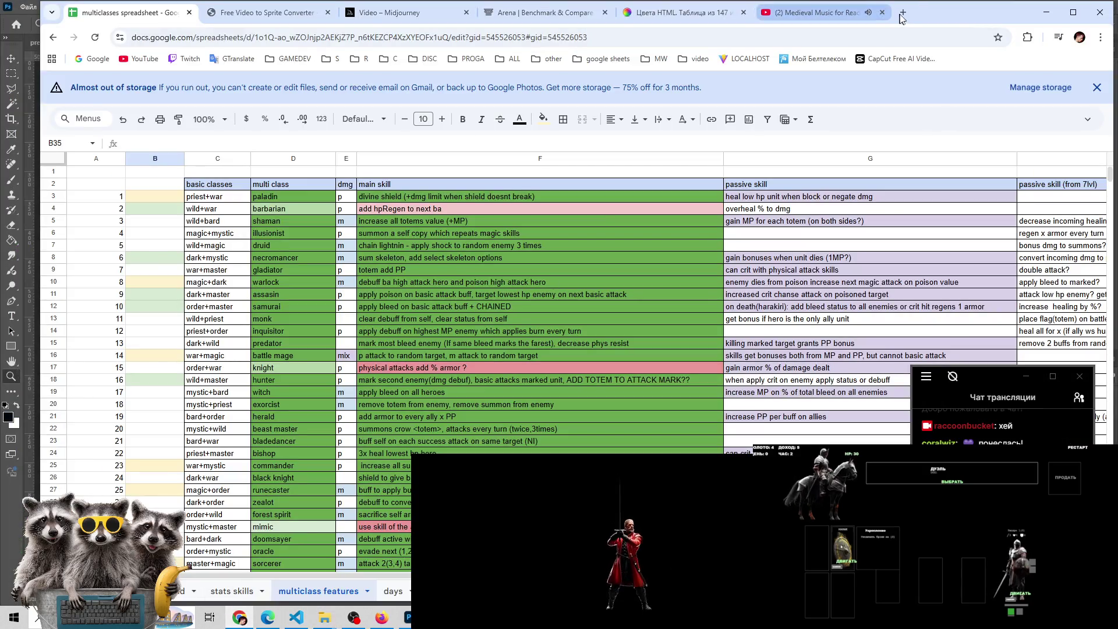
click(902, 12)
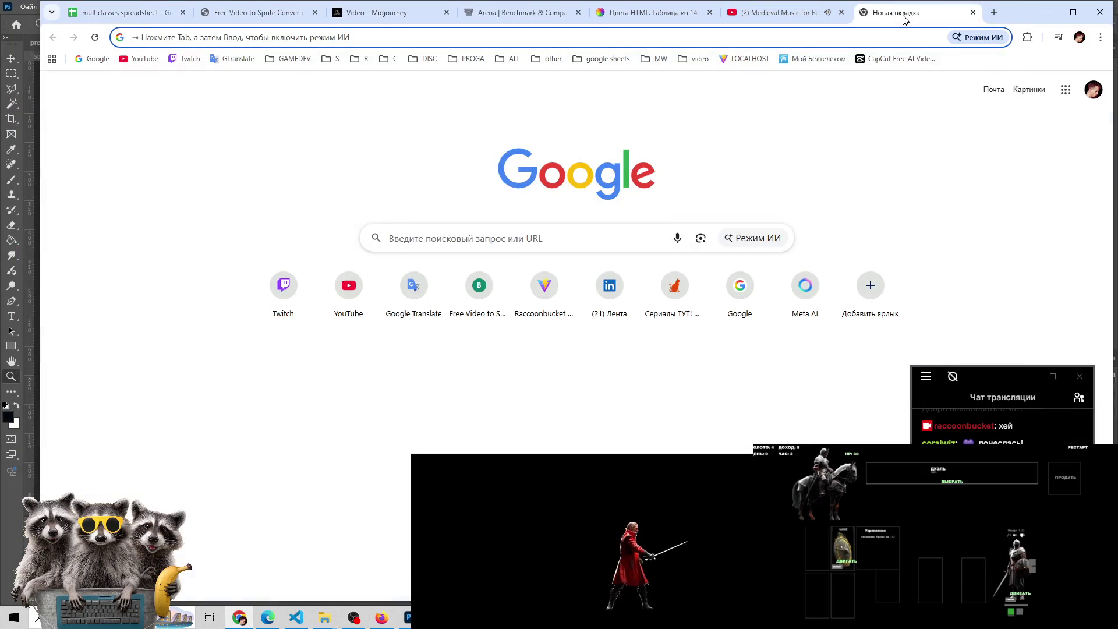
Search Google for 'underboard' and open the 'Underboard on Steam' result
text(underba)
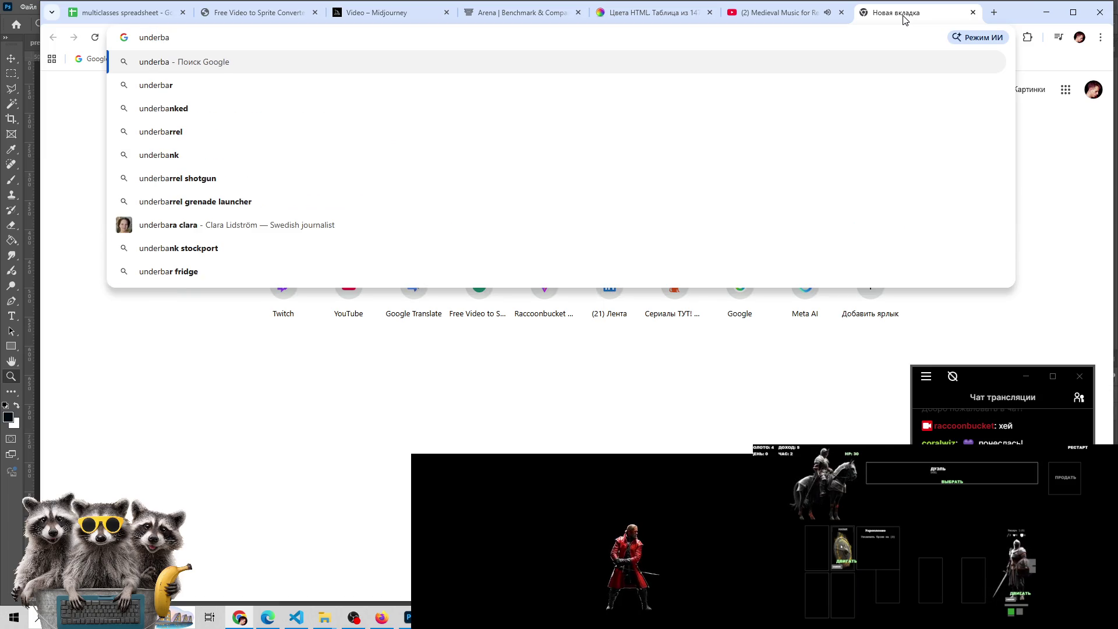
key(BackSpace)
text(oard)
key(Return)
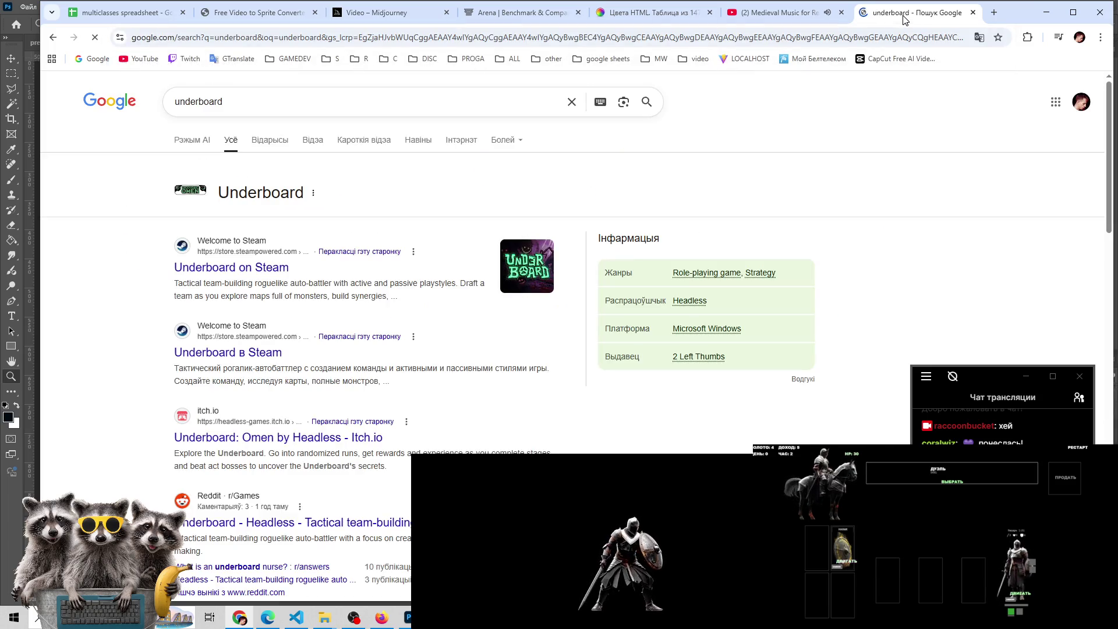
click(268, 271)
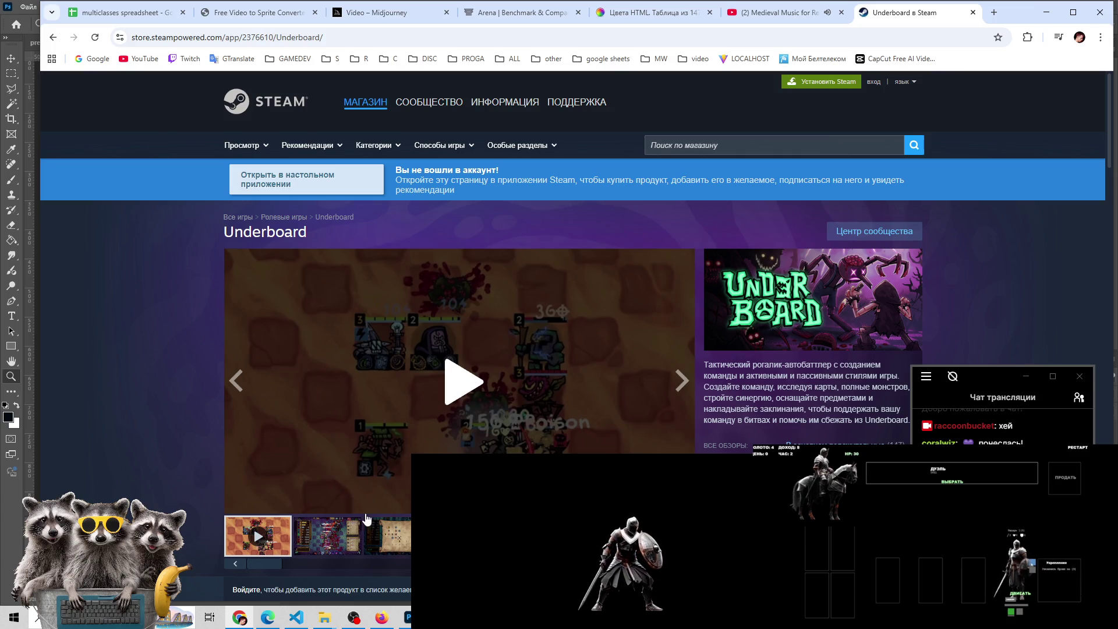
Browse Underboard's first gameplay screenshots, including the red board-battle shot
click(332, 535)
click(371, 543)
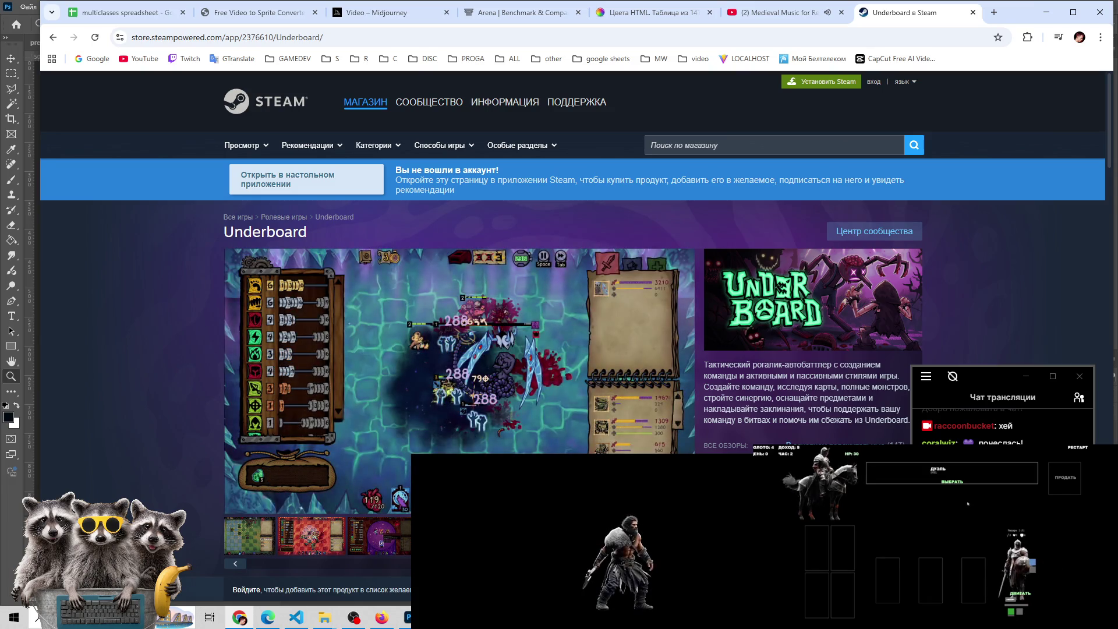
click(302, 540)
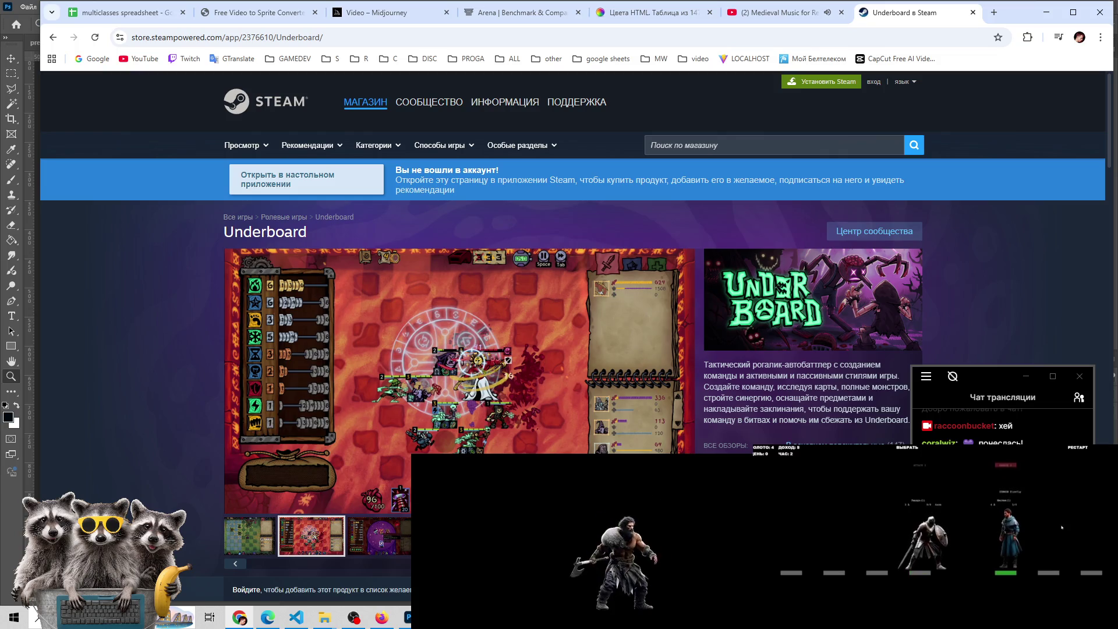
drag(303, 564, 399, 576)
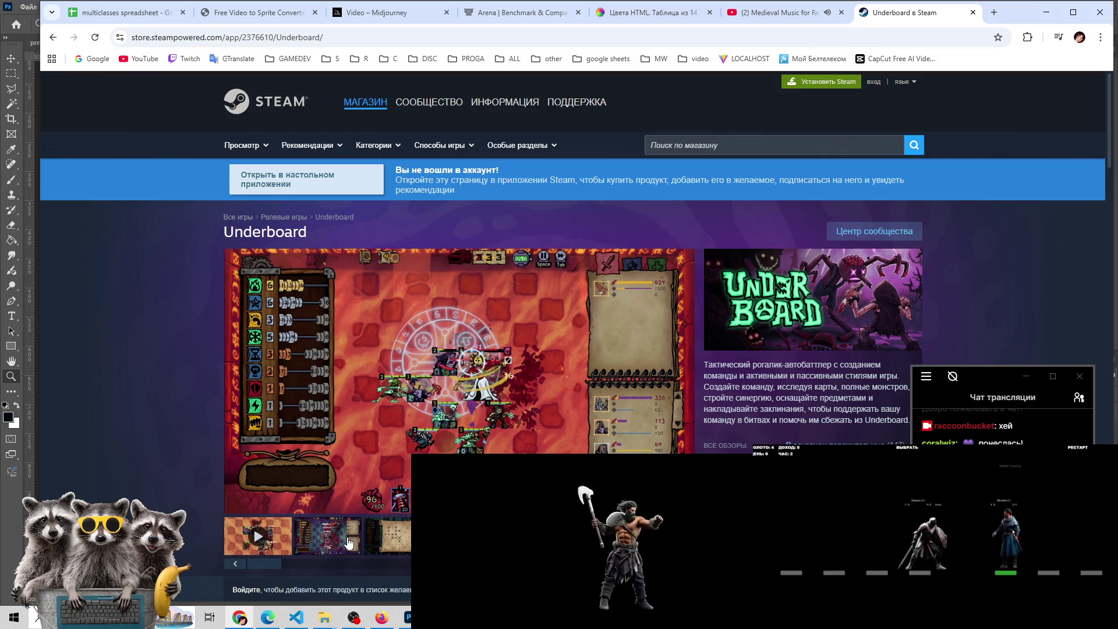
click(395, 539)
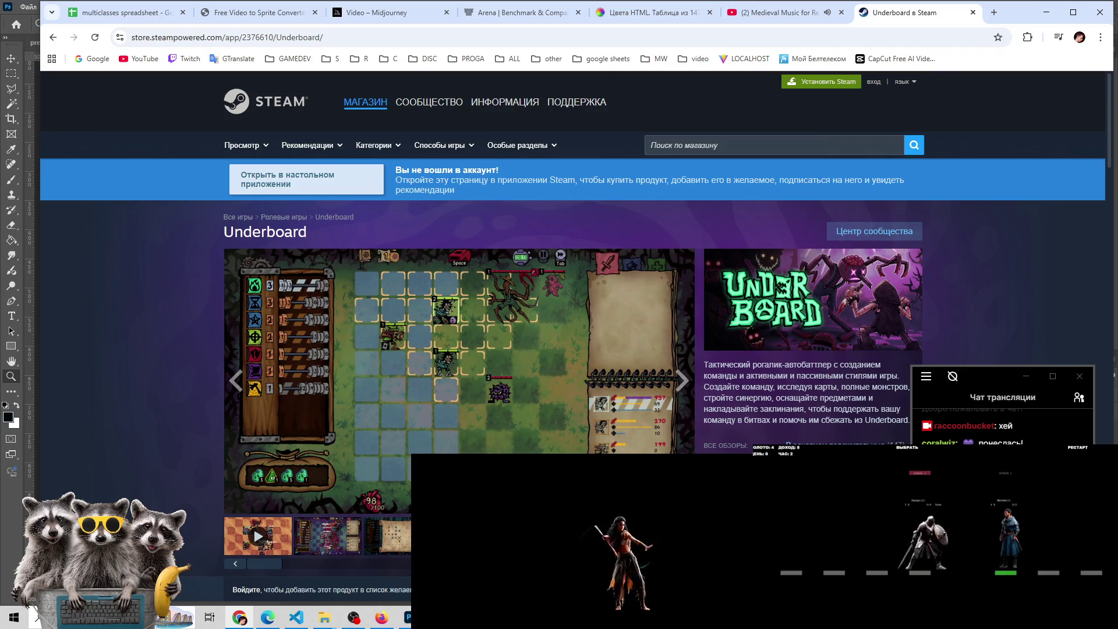
click(295, 564)
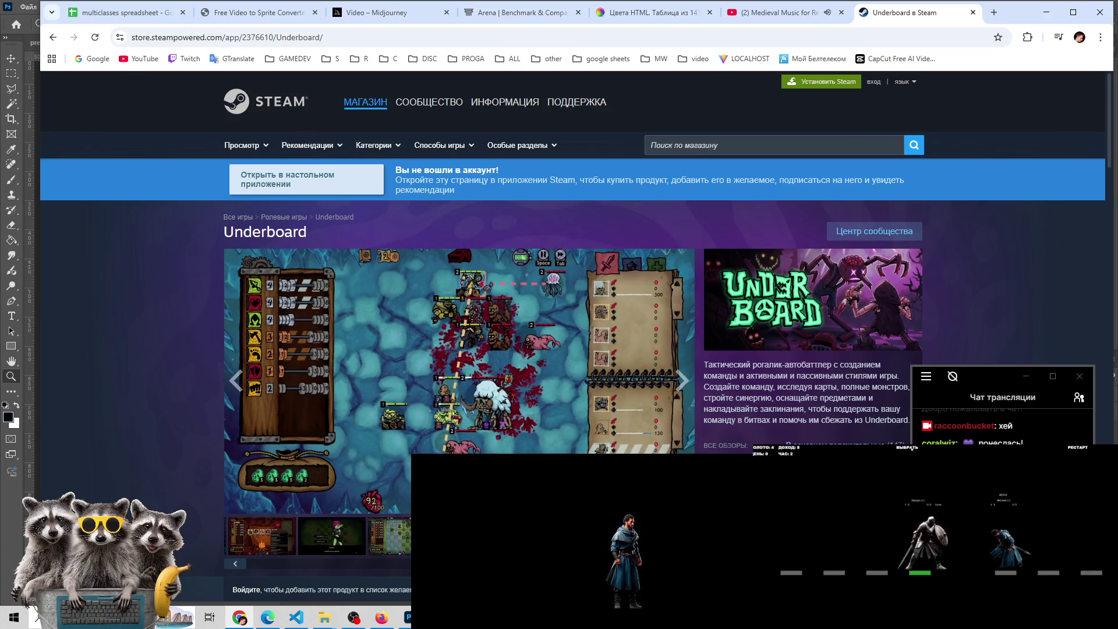
click(912, 448)
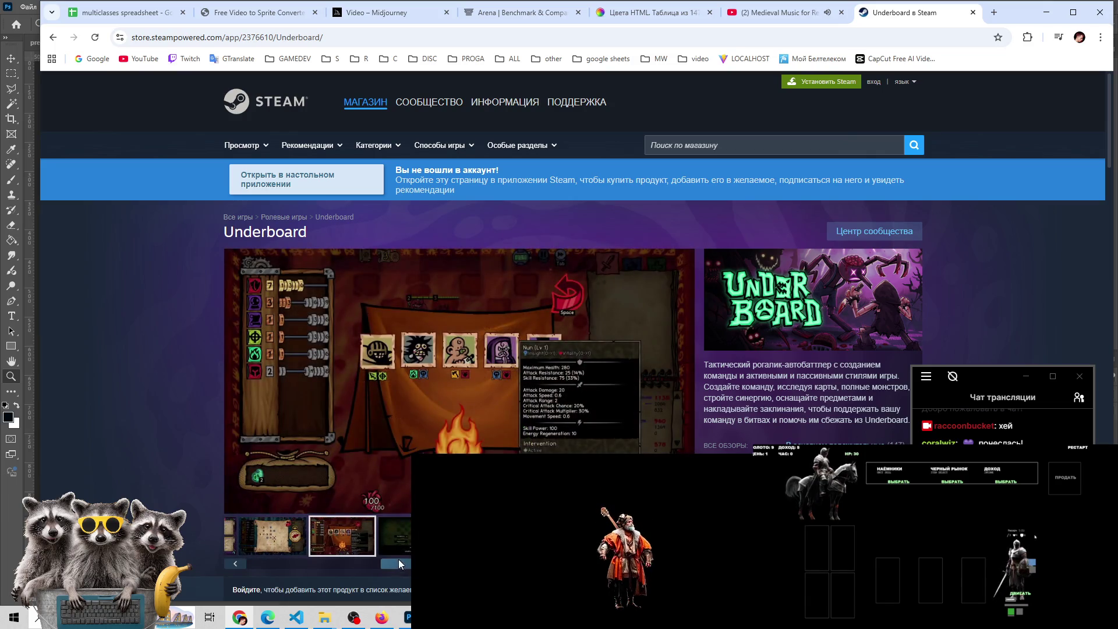
drag(399, 561, 310, 560)
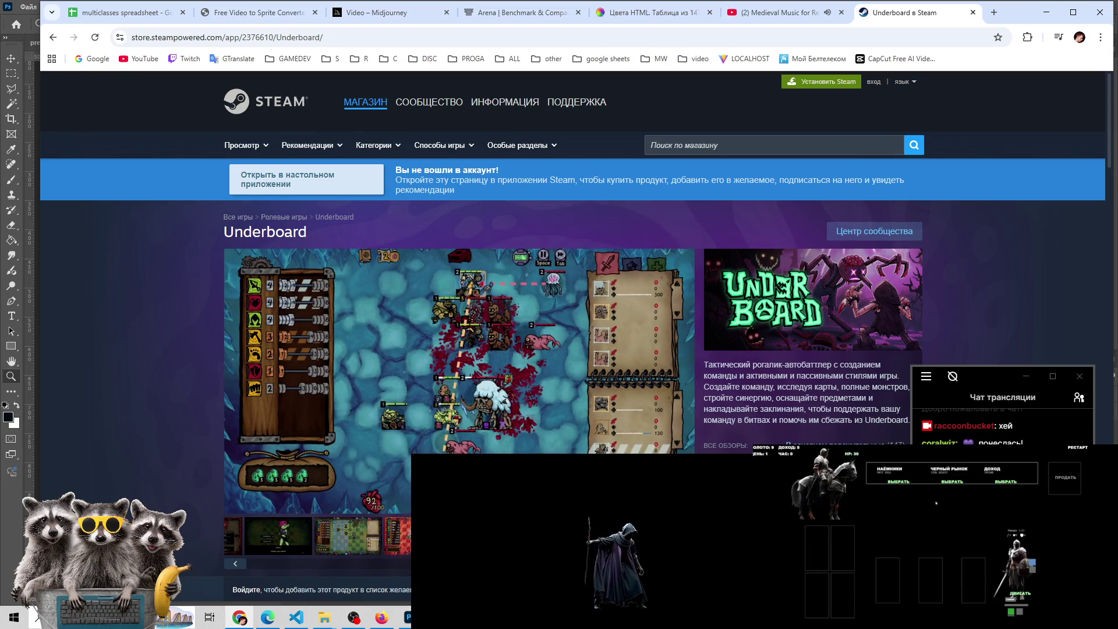
drag(431, 564, 250, 563)
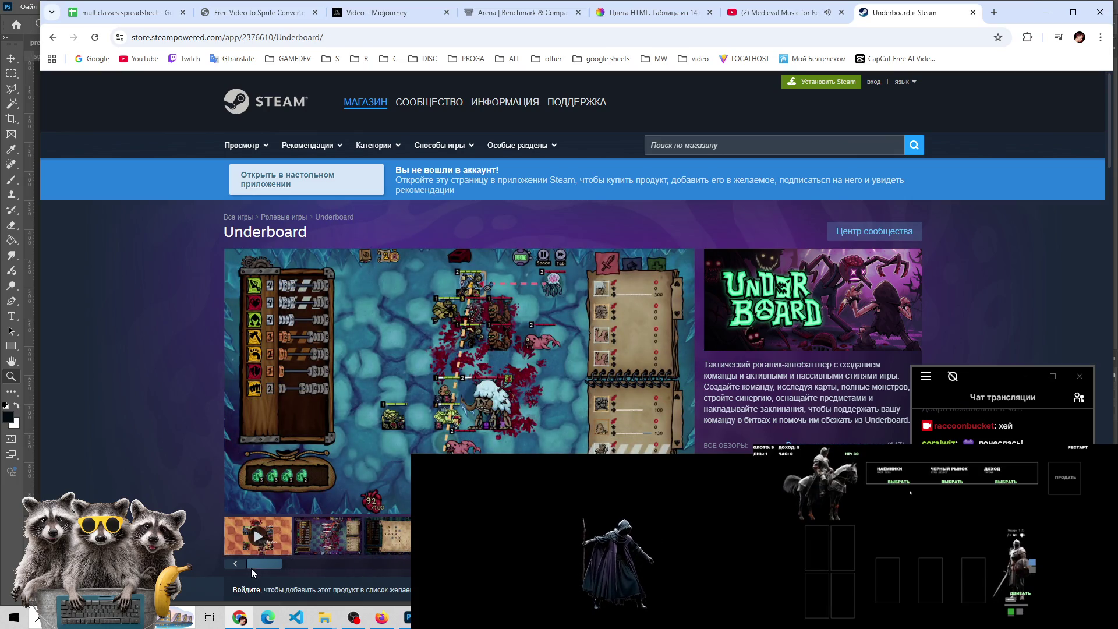
Scroll the thumbnail strip to view the purple battle, tent and goblin screenshots
click(332, 552)
click(389, 543)
click(358, 538)
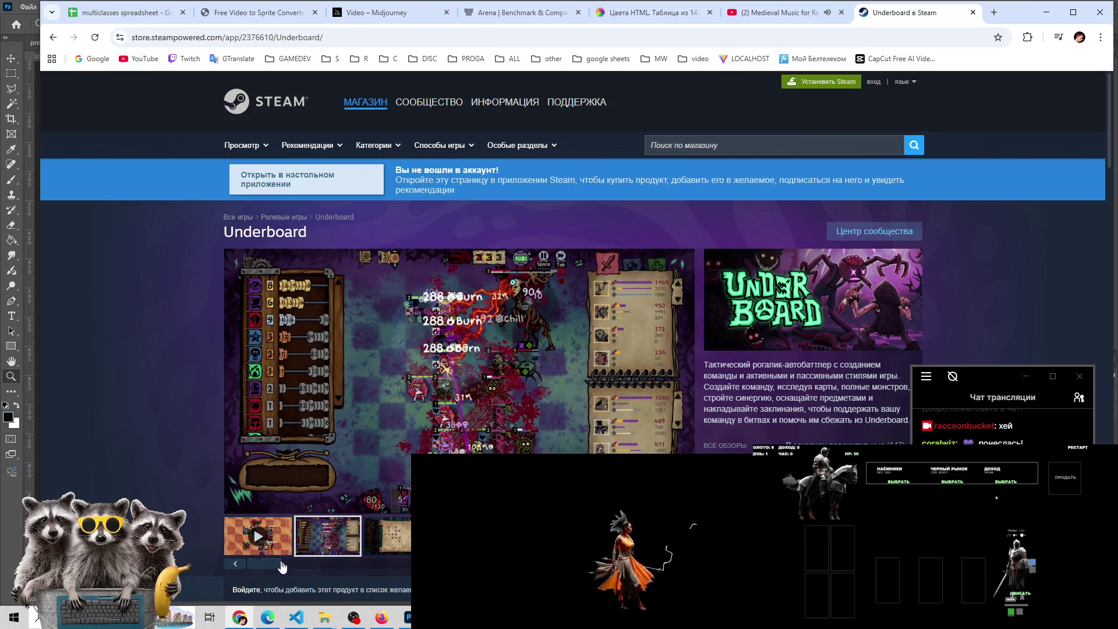
drag(282, 564, 326, 563)
click(355, 535)
click(402, 536)
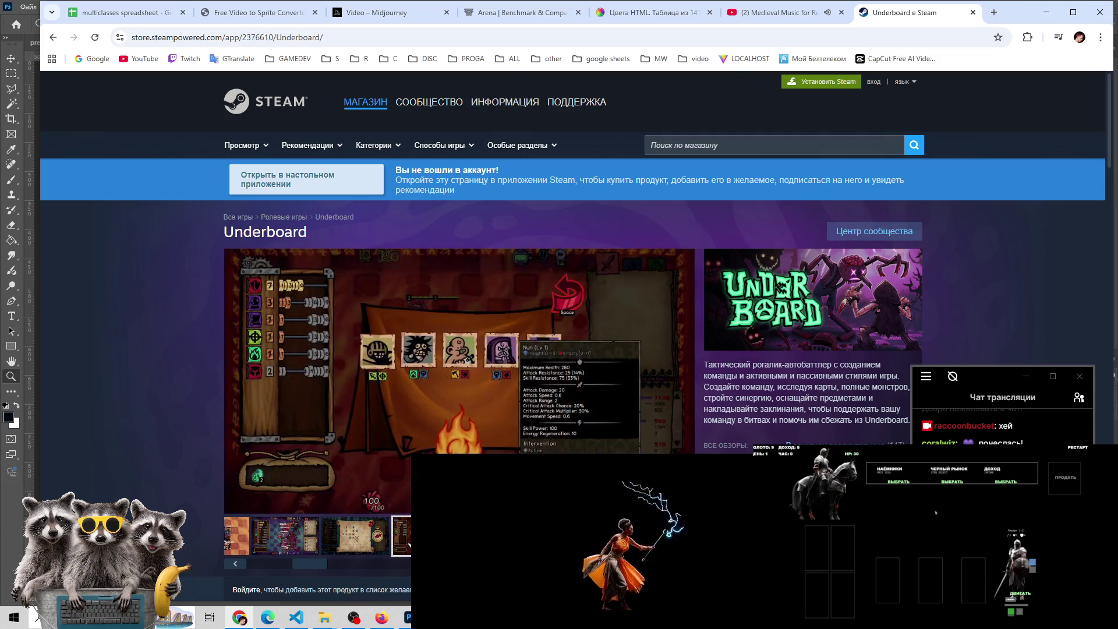
drag(318, 563, 391, 563)
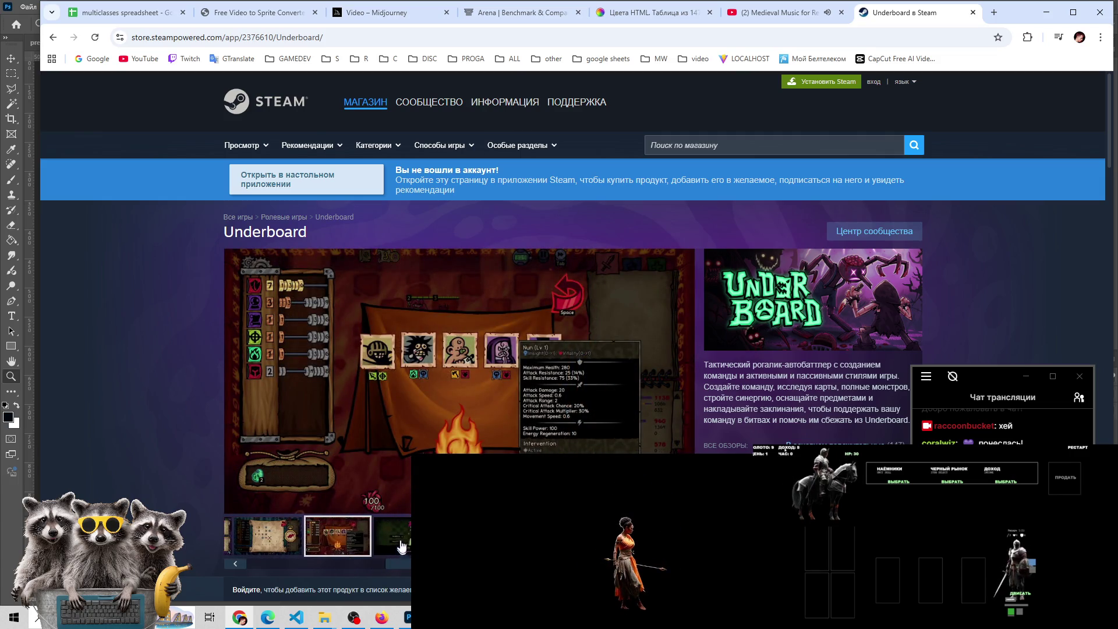
click(403, 536)
Revisit the tent, goblin and second screenshots, then return to the Photoshop composite
click(347, 541)
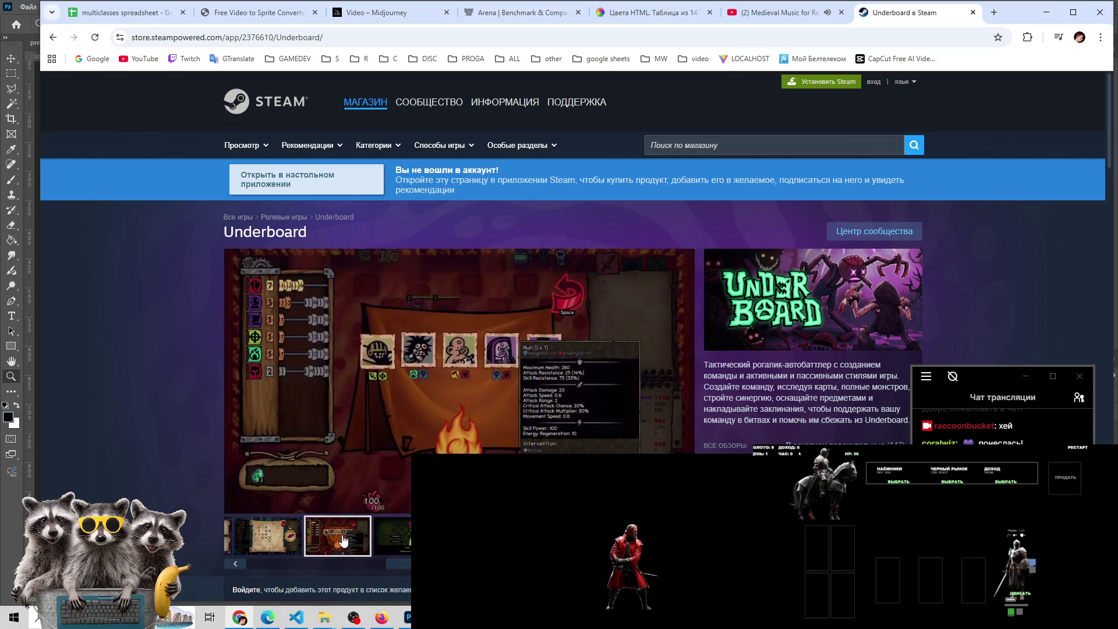
drag(402, 564, 431, 563)
click(392, 532)
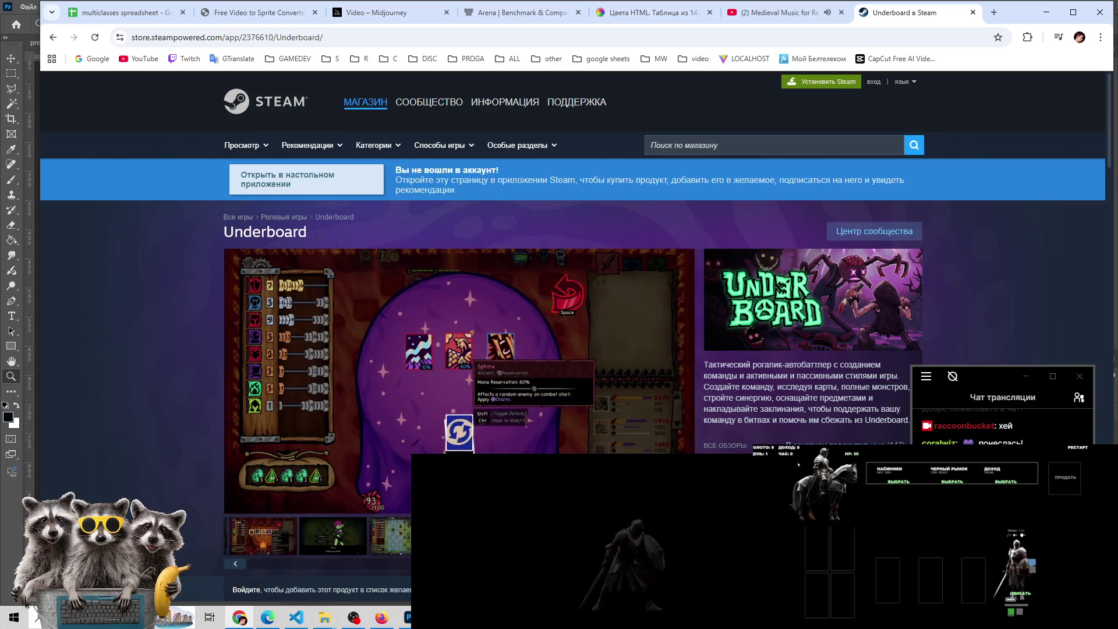
drag(320, 567, 271, 566)
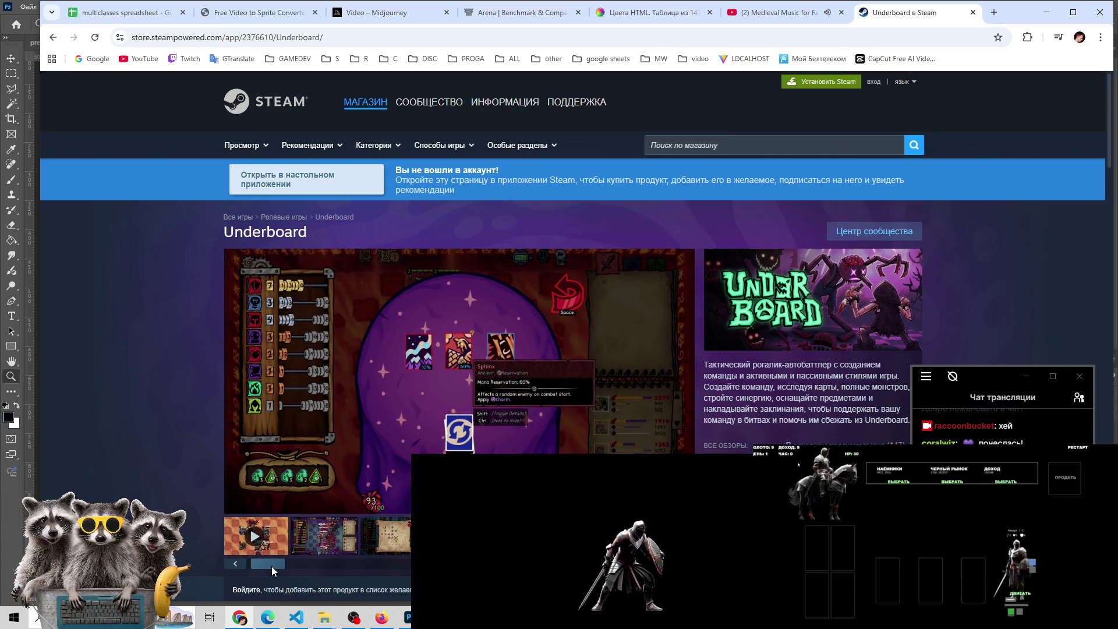
click(317, 551)
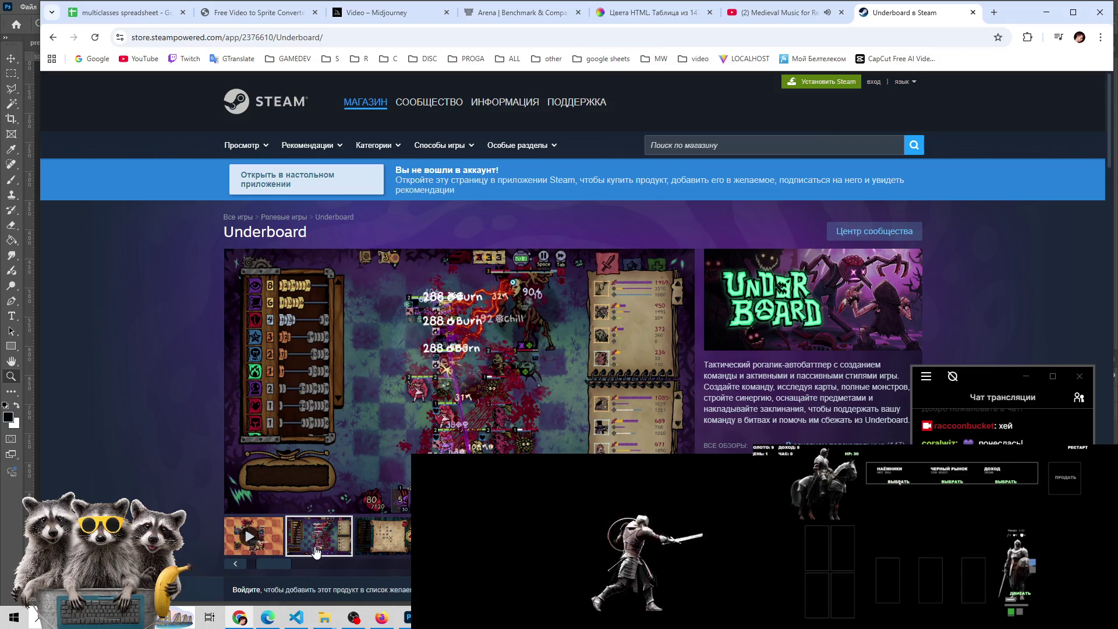
drag(268, 564, 295, 563)
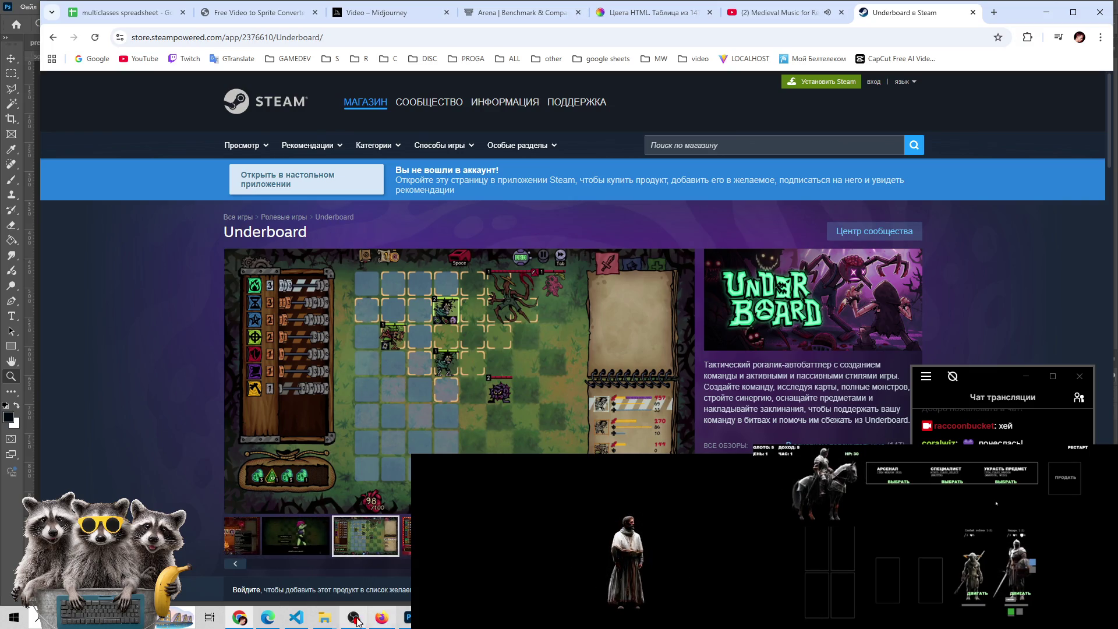
click(408, 618)
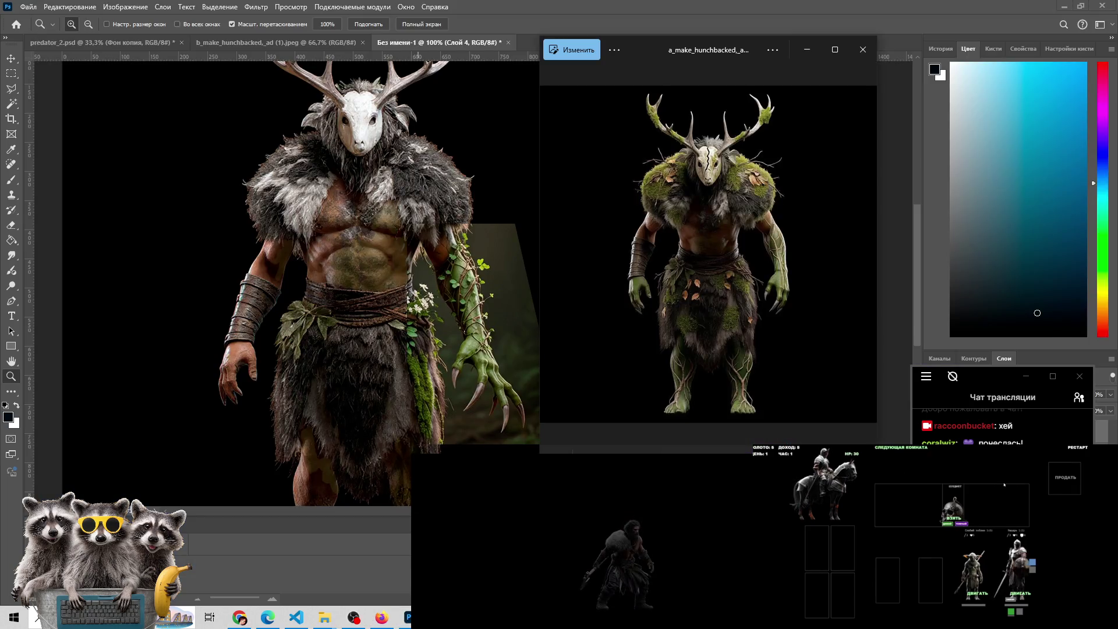
From the Downloads folder, drag a_make_hunchbacked,_ad (1).png into Photoshop
click(246, 616)
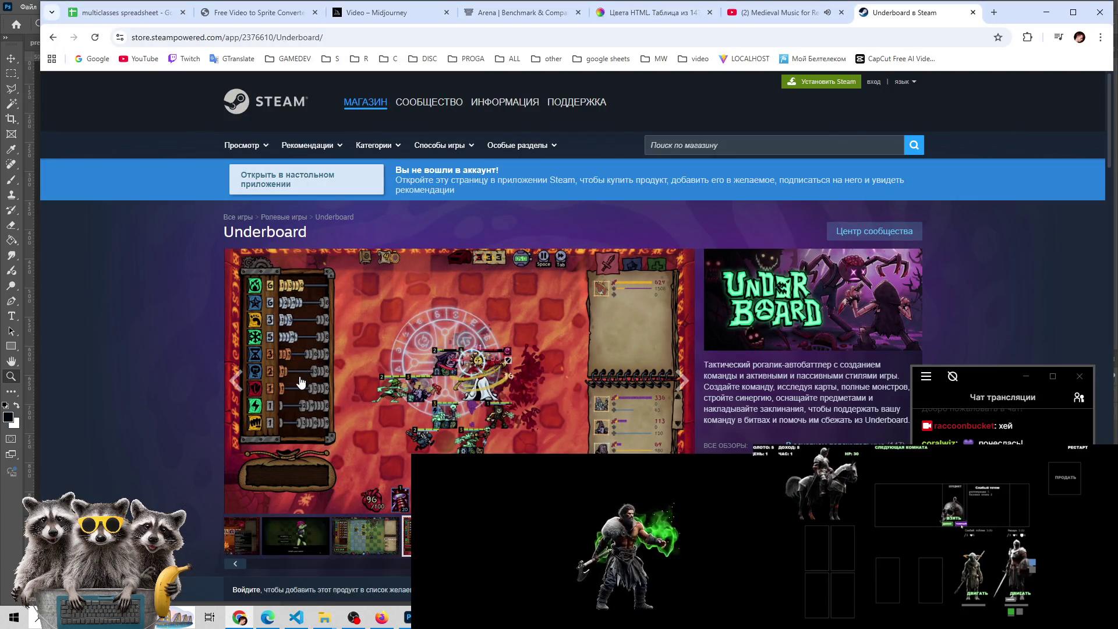
mouse_move(325, 618)
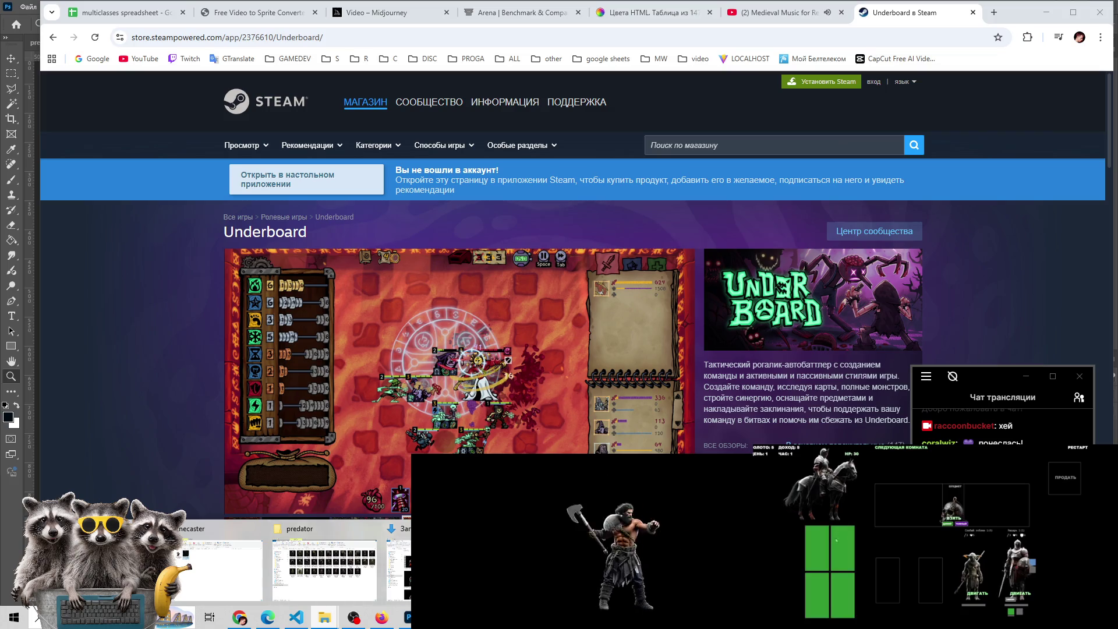
mouse_move(104, 559)
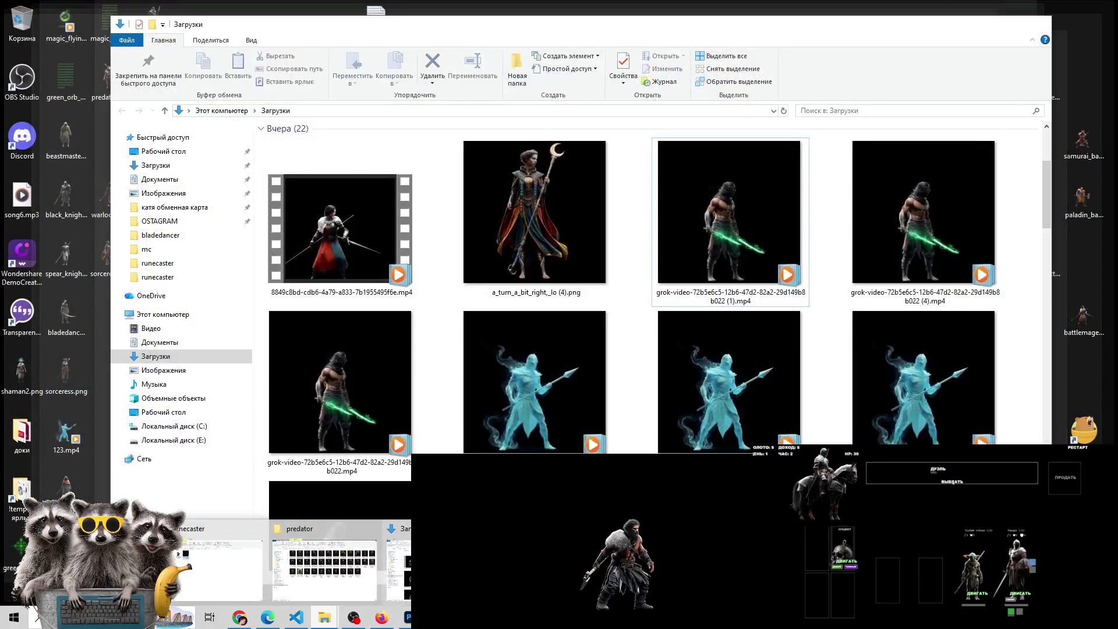
click(324, 565)
mouse_move(326, 146)
mouse_down()
mouse_move(459, 414)
mouse_move(585, 45)
mouse_up()
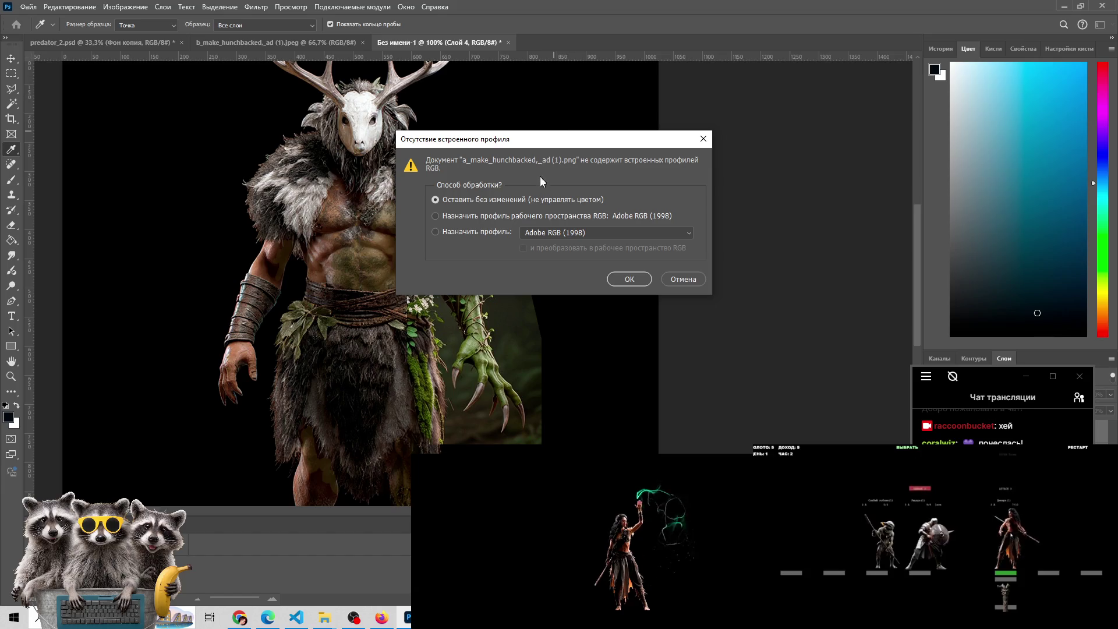
Open the PNG with 'Leave as is' for the missing profile, then return to 'Без имени-1'
click(630, 279)
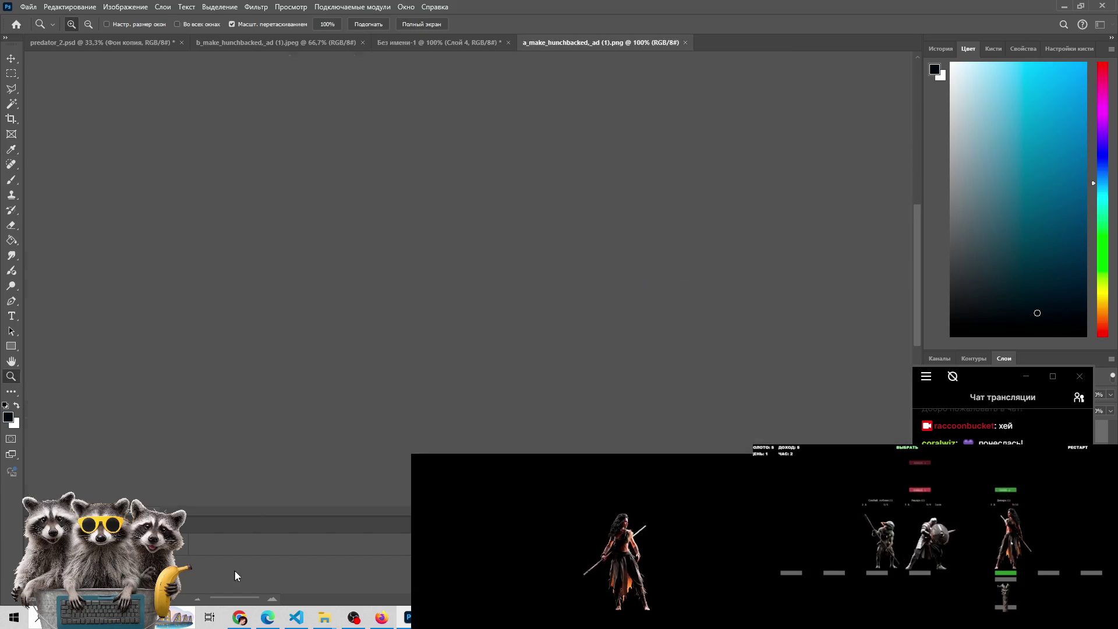
click(268, 617)
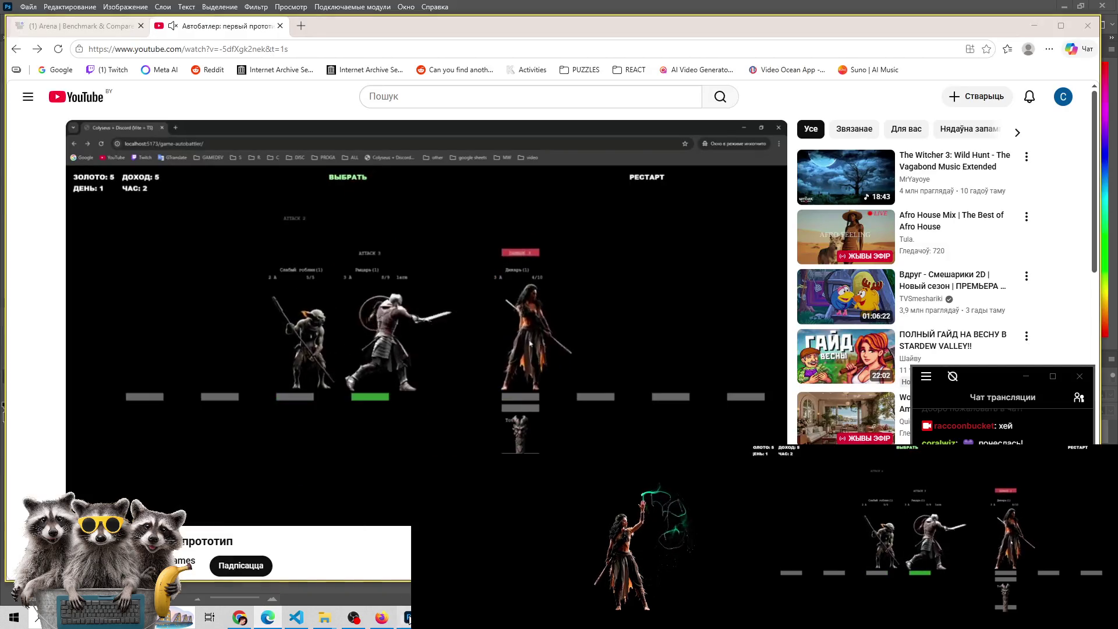
click(285, 598)
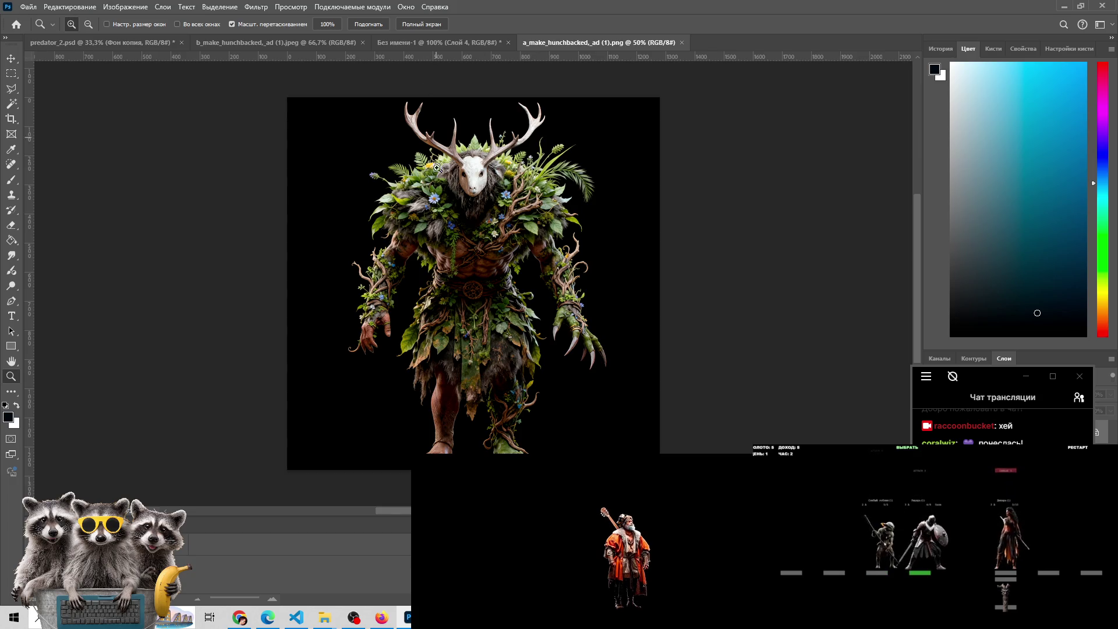
click(426, 42)
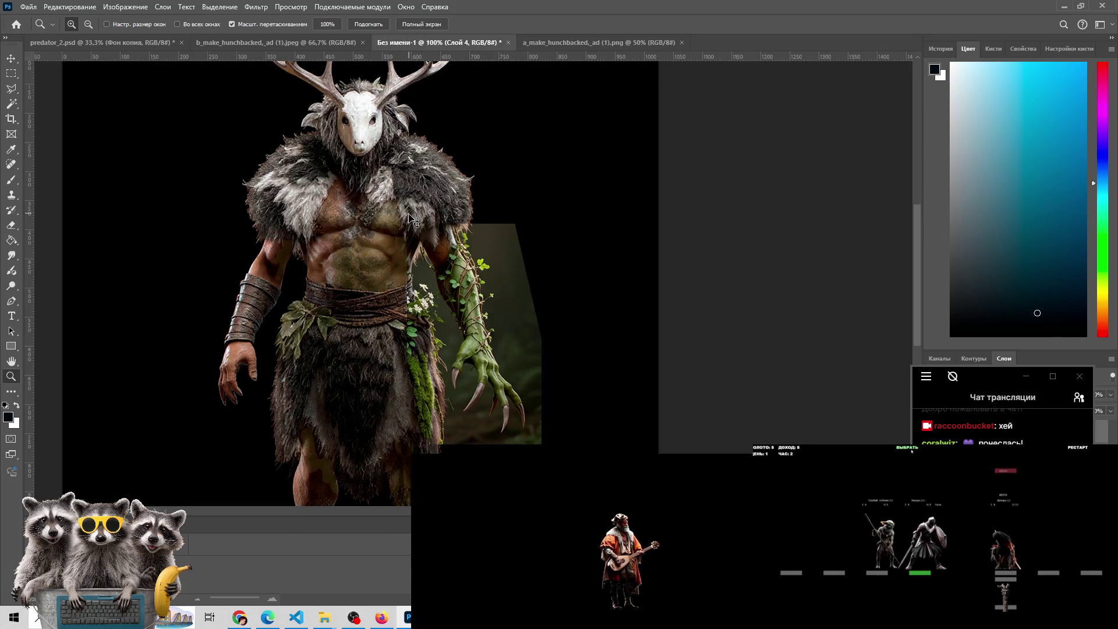
Paste the leafy creature as a new layer at 42% opacity and move it over the figure
key(ctrl+v)
alt+click(401, 249)
key(v)
mouse_move(440, 243)
mouse_down()
mouse_move(377, 134)
mouse_move(389, 184)
mouse_up()
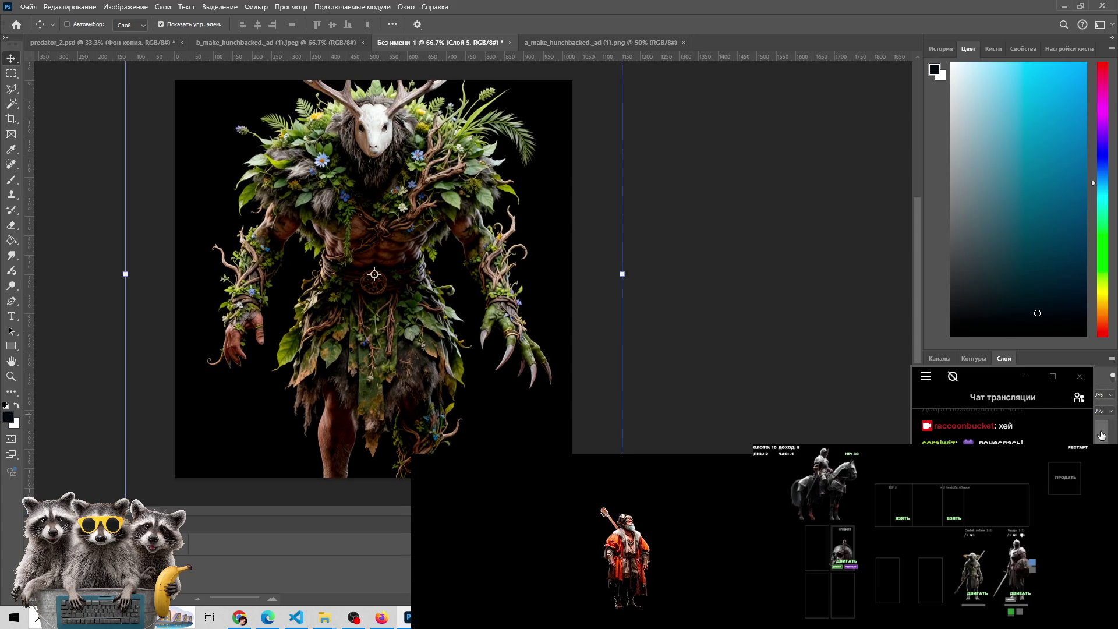
click(1027, 376)
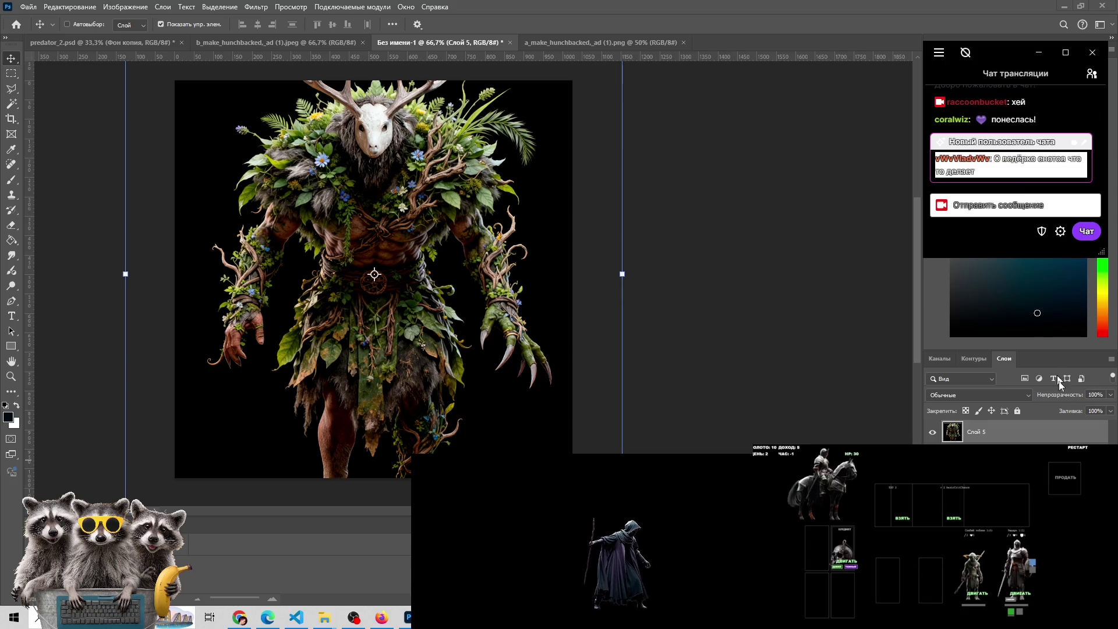
click(1111, 396)
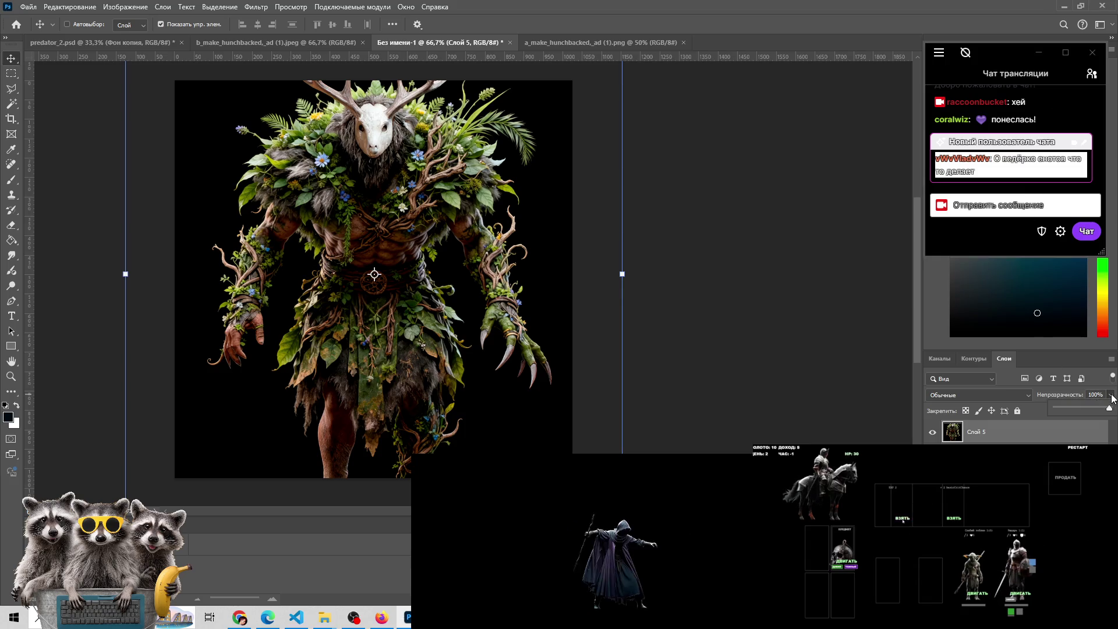
drag(1093, 409, 1079, 411)
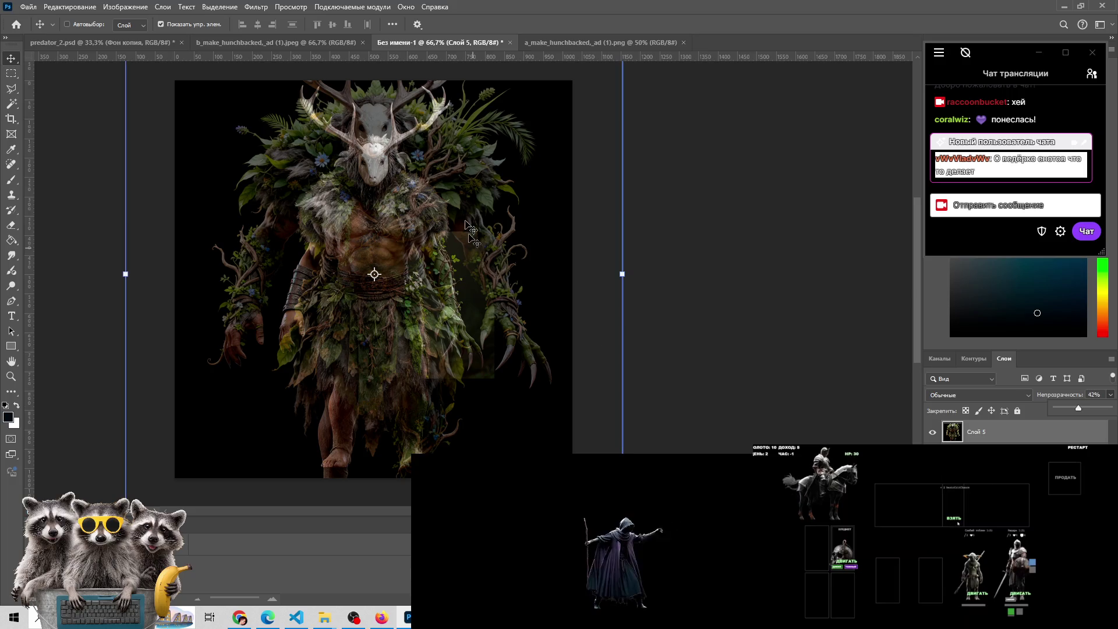
drag(370, 128, 373, 146)
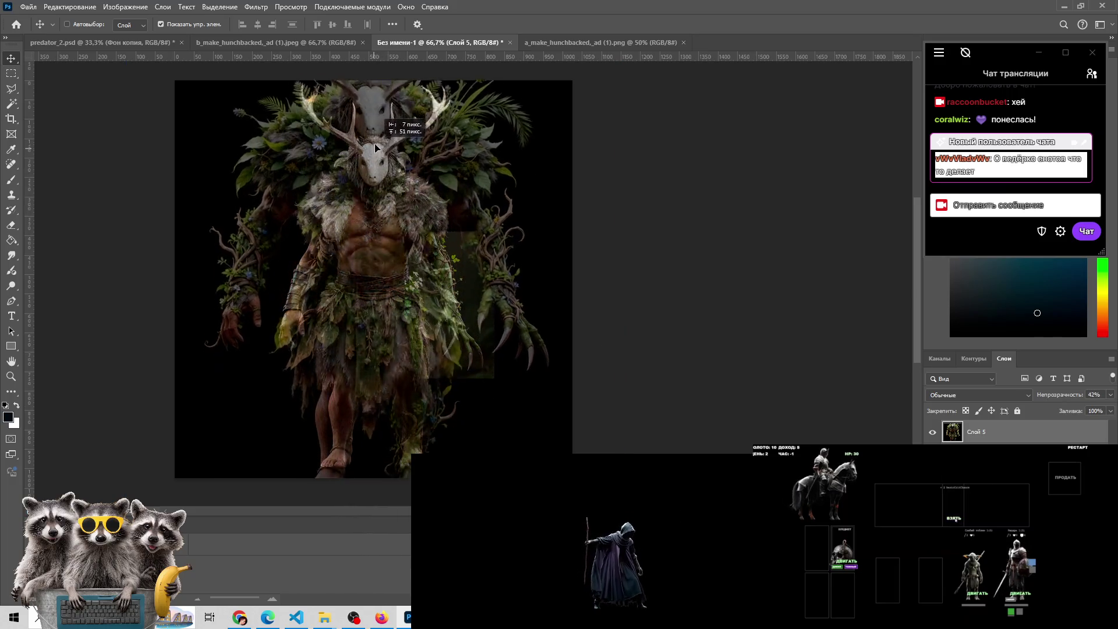
drag(374, 145, 382, 233)
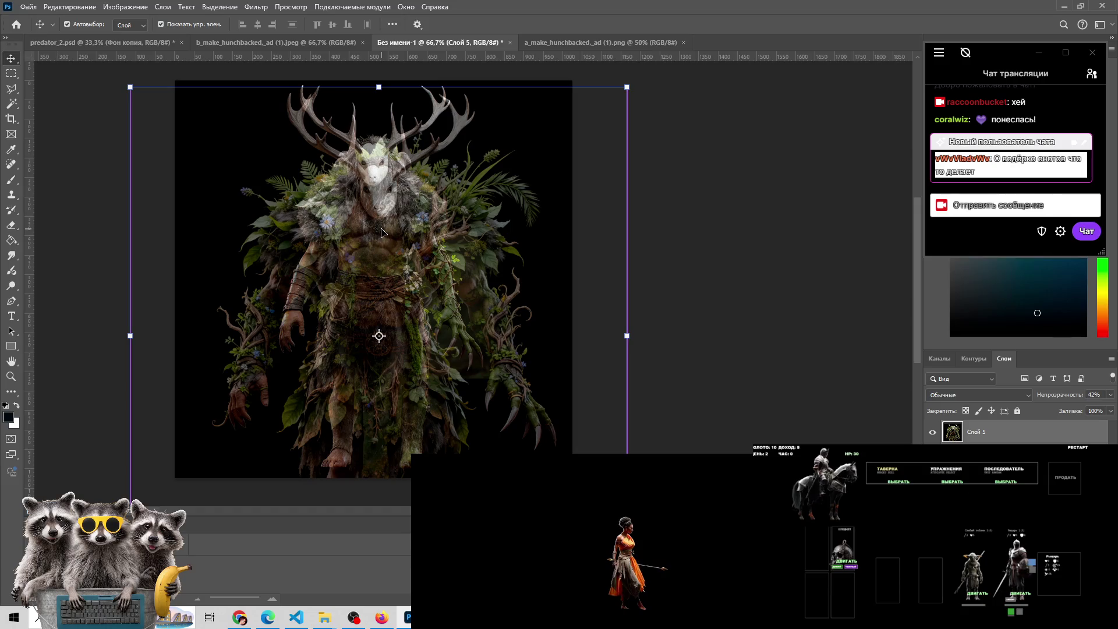
Free-transform the leafy layer to 79.39% and nudge it into line with the antlers
key(ctrl+t)
drag(628, 80, 498, 217)
mouse_move(340, 358)
mouse_down()
mouse_move(398, 229)
mouse_move(395, 251)
mouse_up()
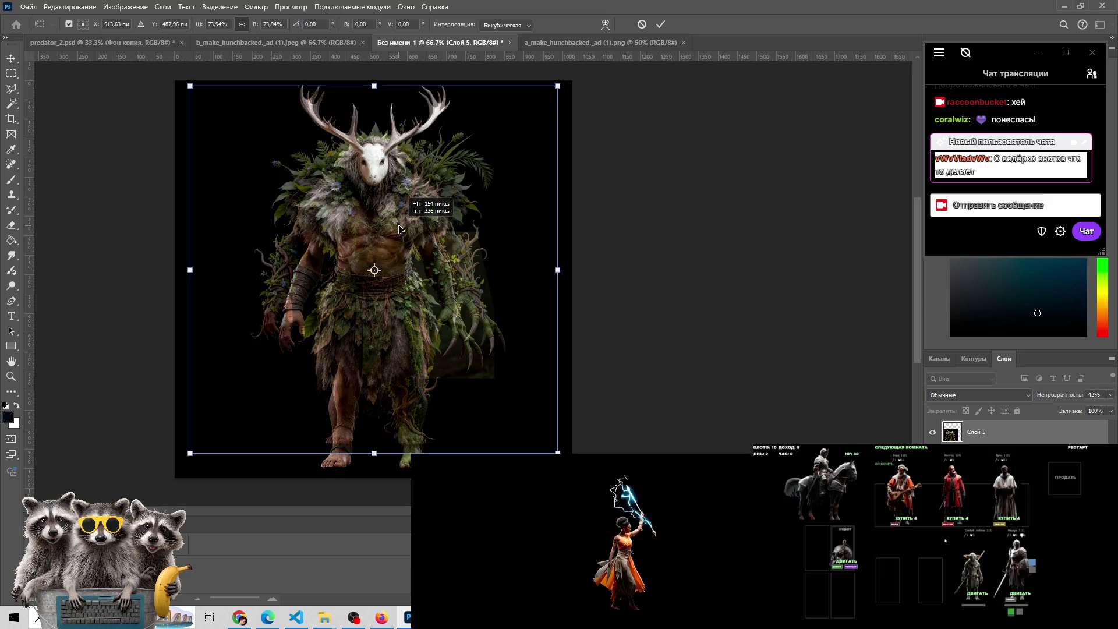
drag(554, 107, 581, 90)
drag(402, 232, 396, 225)
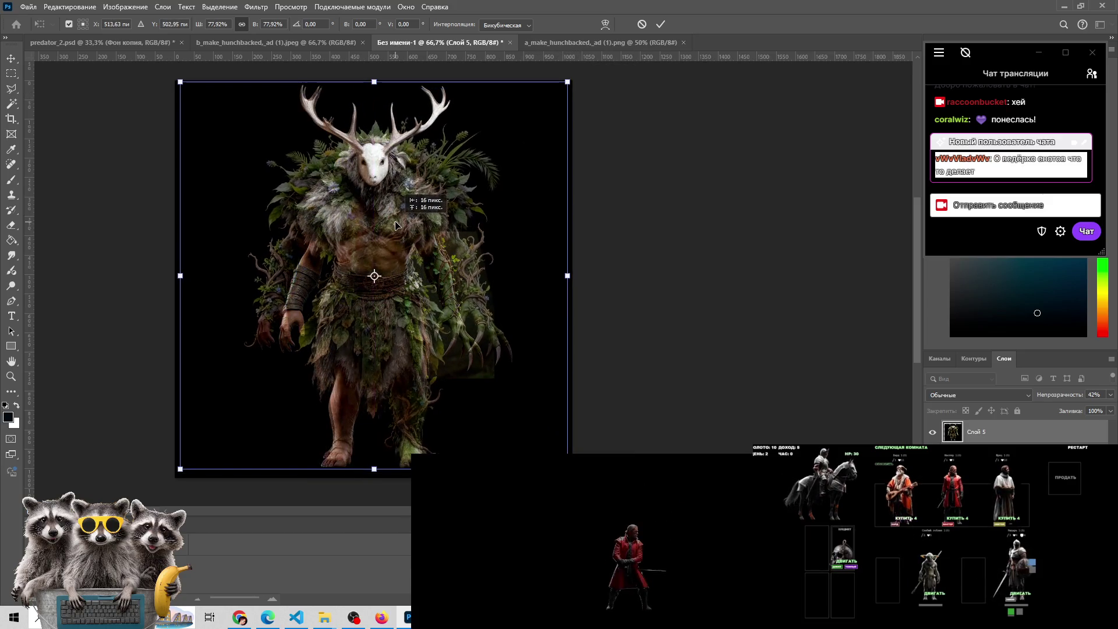
drag(425, 265, 423, 267)
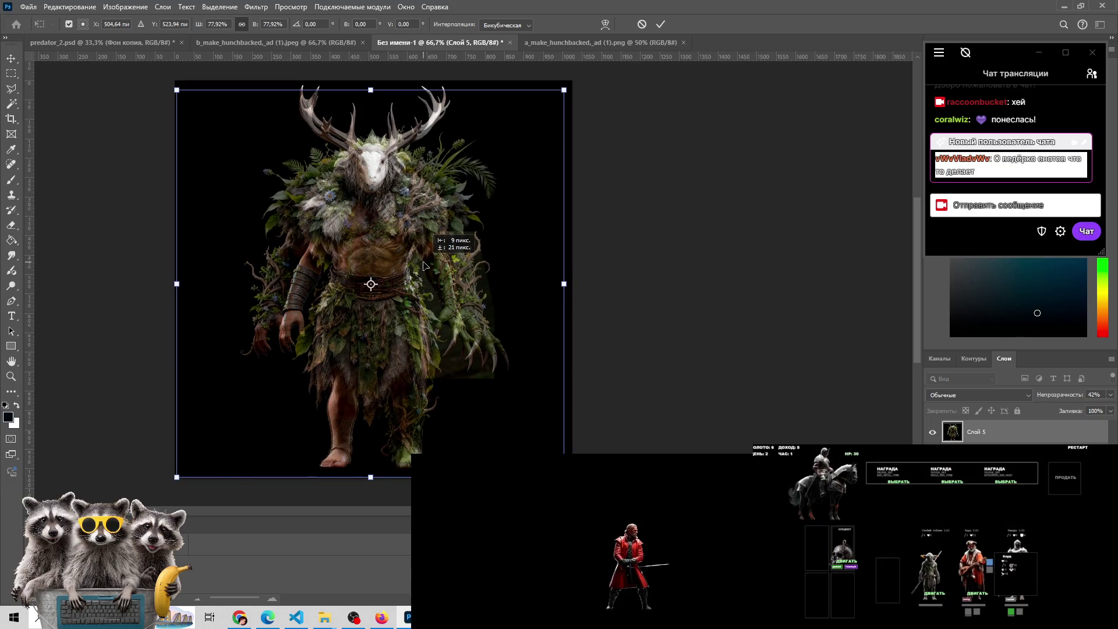
drag(565, 91, 573, 87)
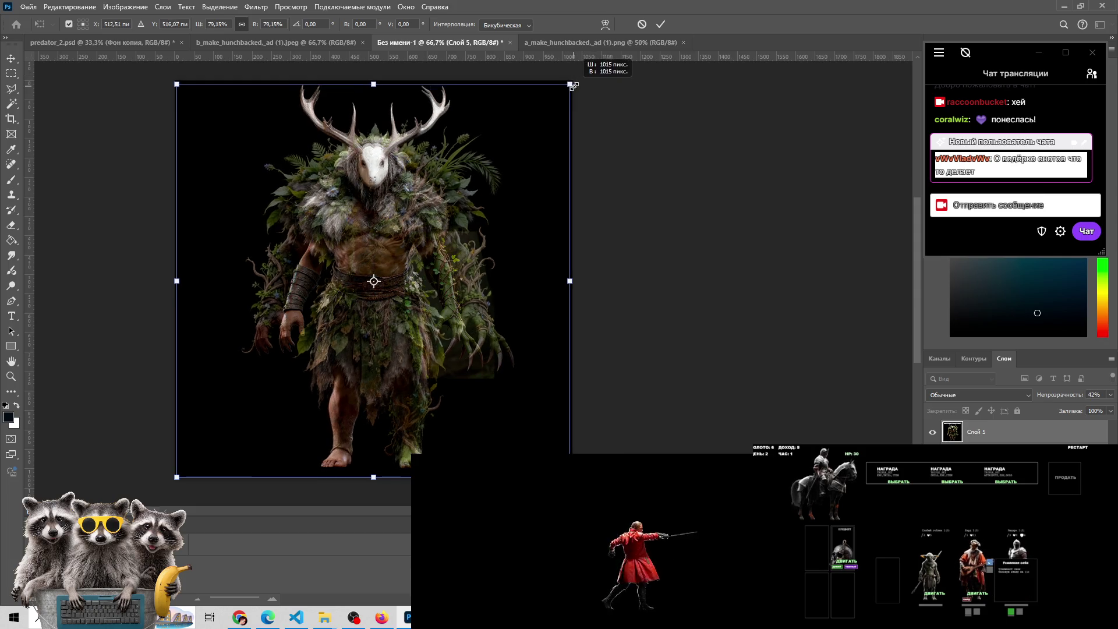
drag(406, 270, 406, 270)
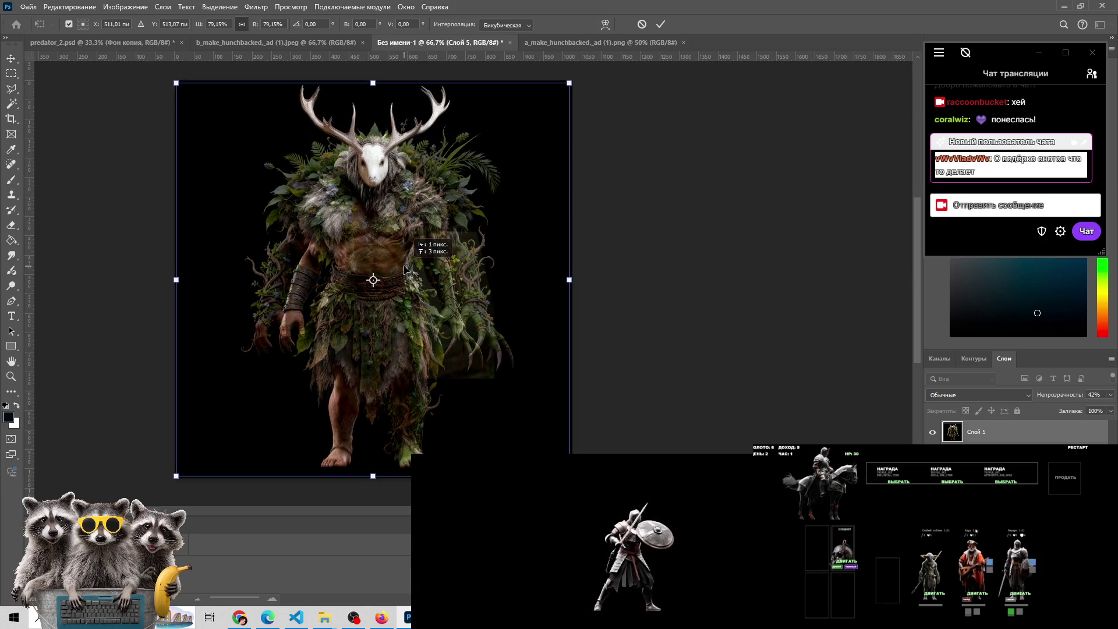
drag(571, 83, 572, 83)
drag(401, 216, 401, 216)
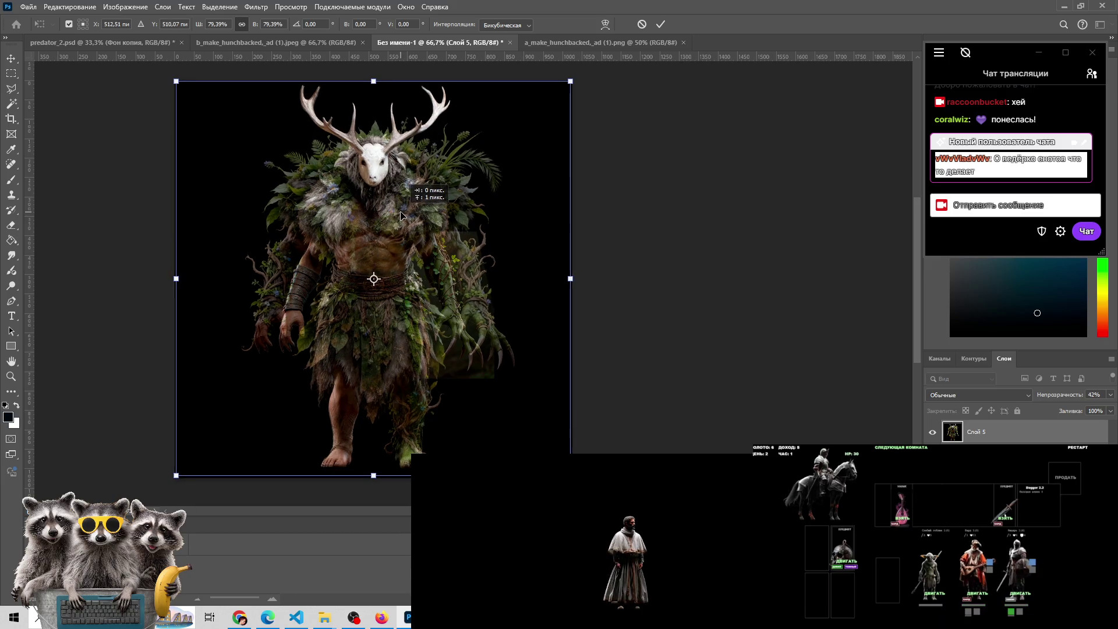
drag(400, 216, 401, 216)
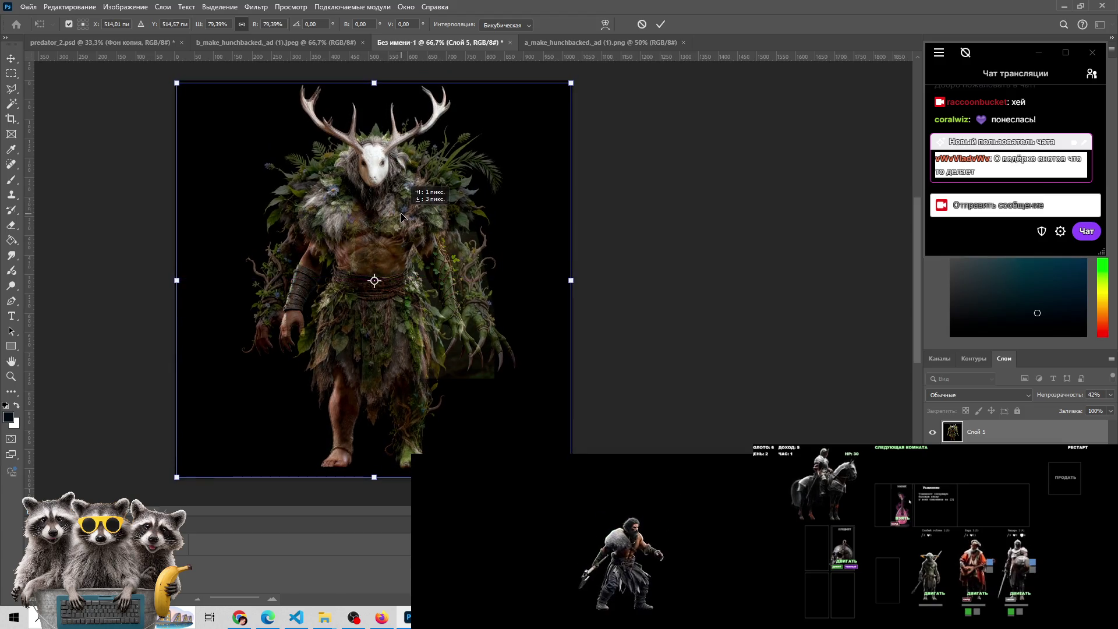
Commit the transform and raise the leafy layer's opacity from 42% to 100%
click(660, 26)
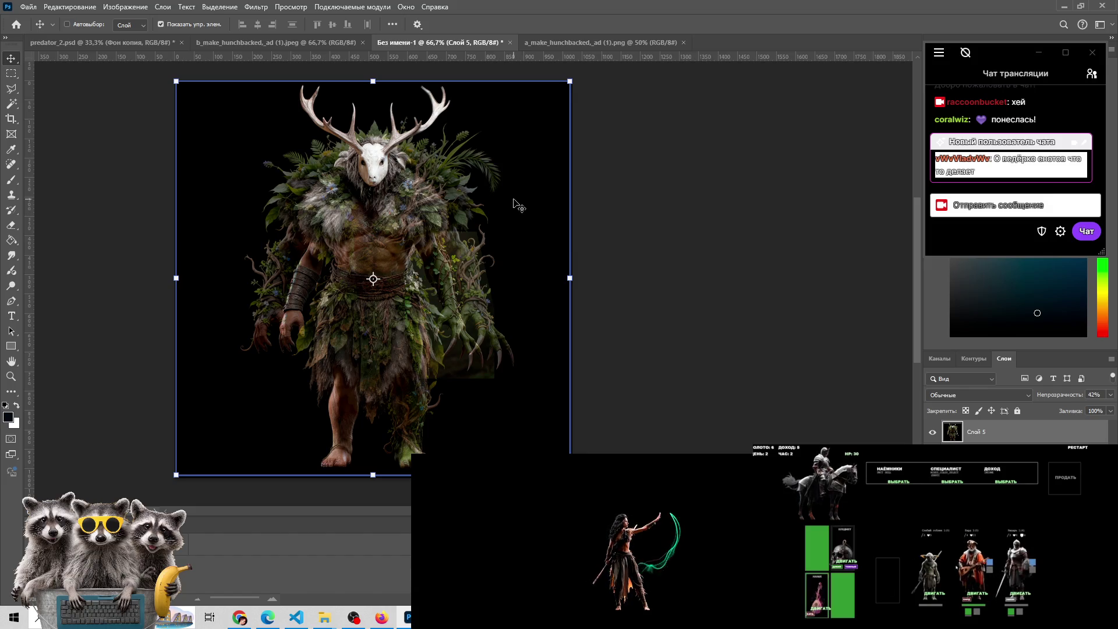
click(932, 434)
click(933, 434)
click(933, 433)
click(933, 434)
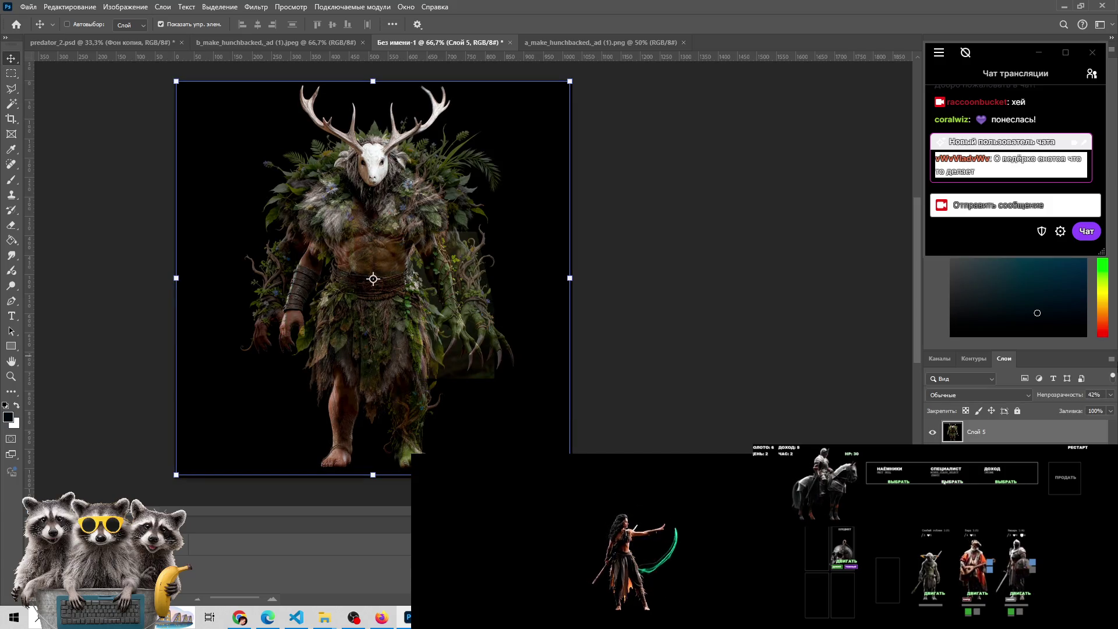
click(1109, 398)
drag(1082, 413, 1111, 409)
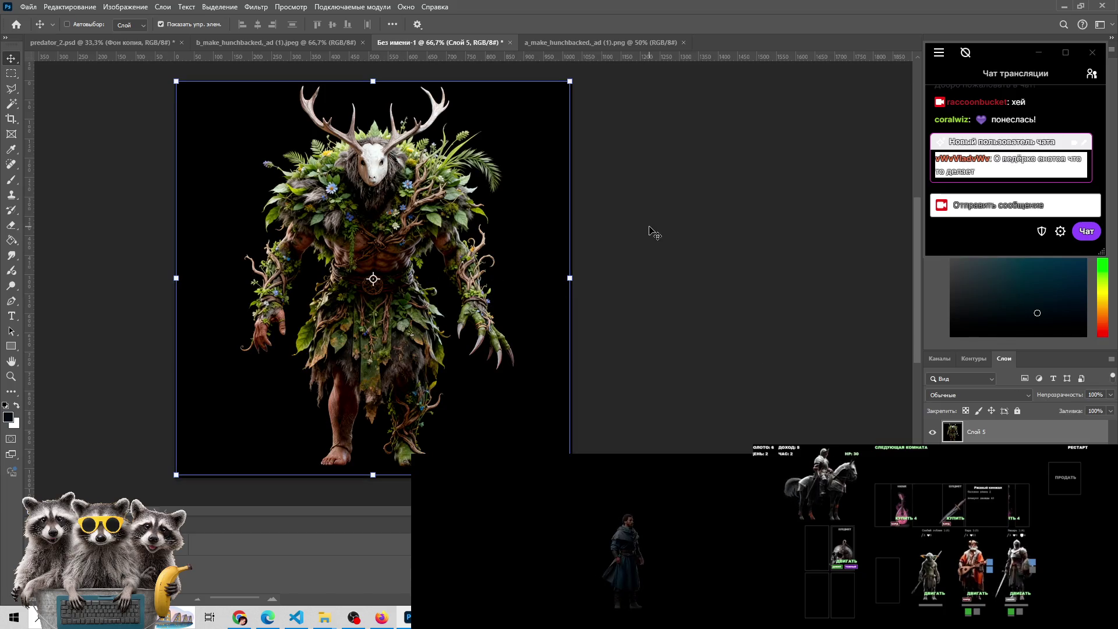
Toggle Слой 5 on and off repeatedly to compare the leafy creature with the fur-clad figure
click(932, 432)
click(932, 432)
click(932, 432)
click(932, 432)
click(933, 432)
click(932, 432)
click(933, 432)
click(933, 432)
click(932, 432)
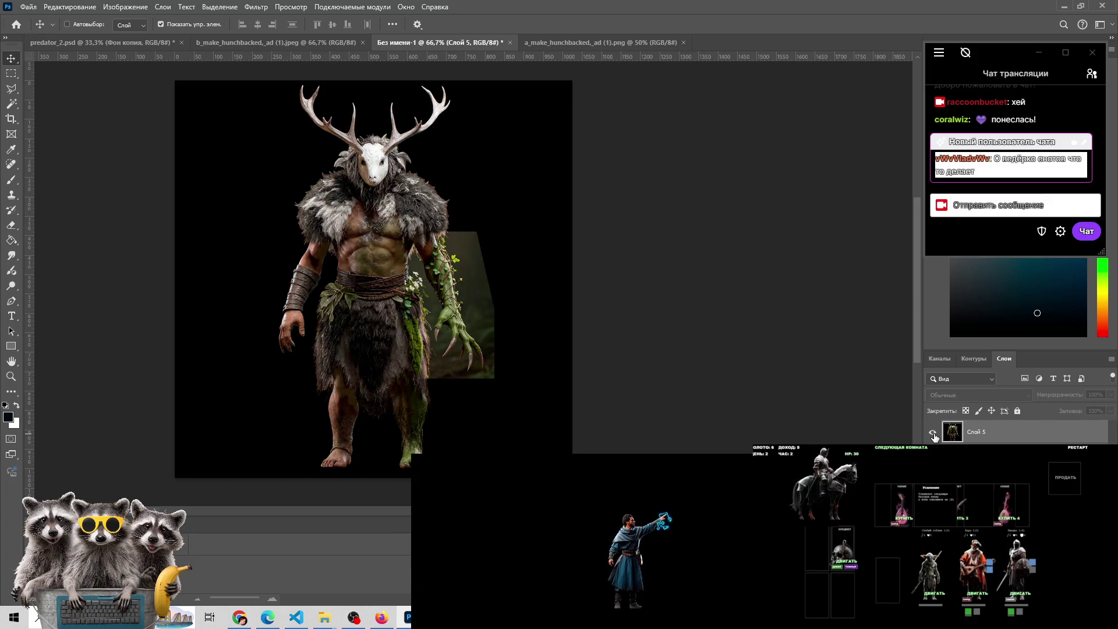
click(933, 432)
click(932, 432)
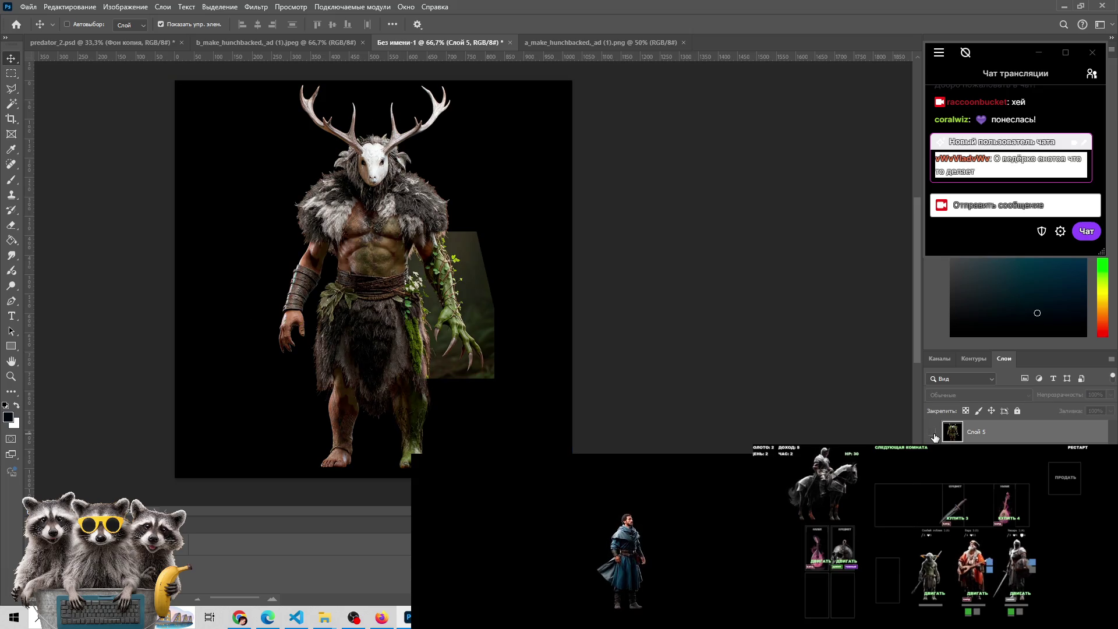
click(933, 434)
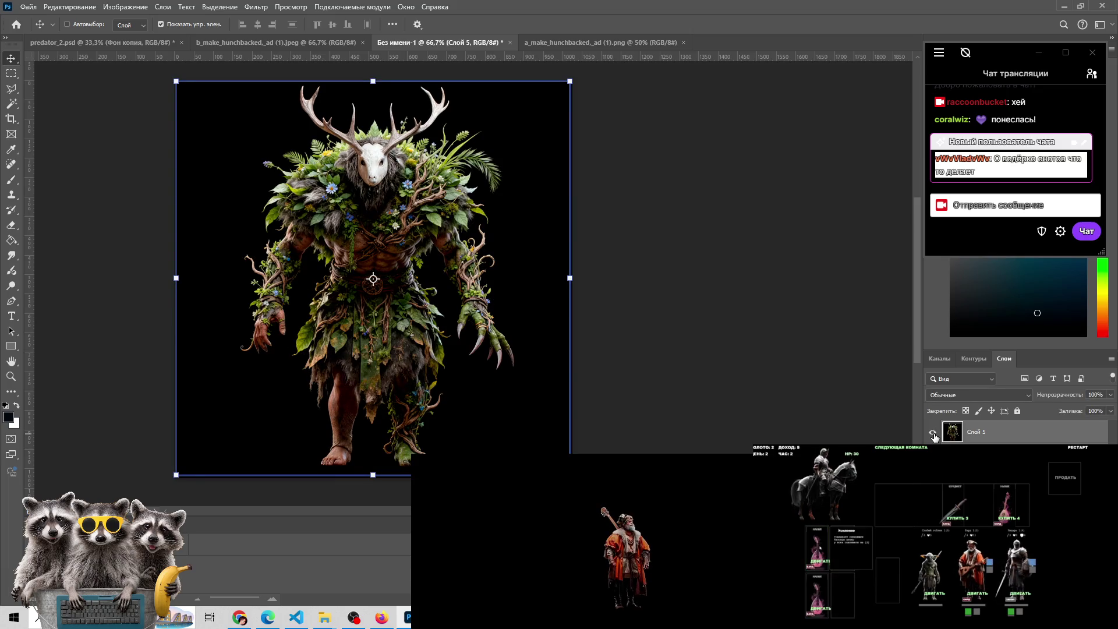
click(932, 432)
click(933, 432)
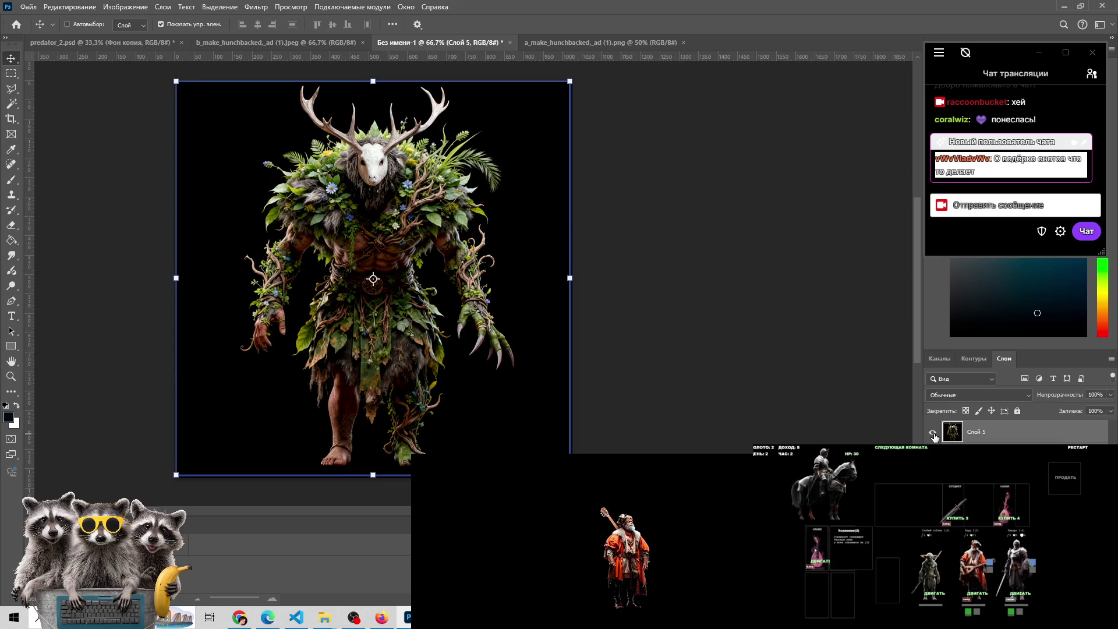
click(932, 432)
click(932, 433)
click(932, 433)
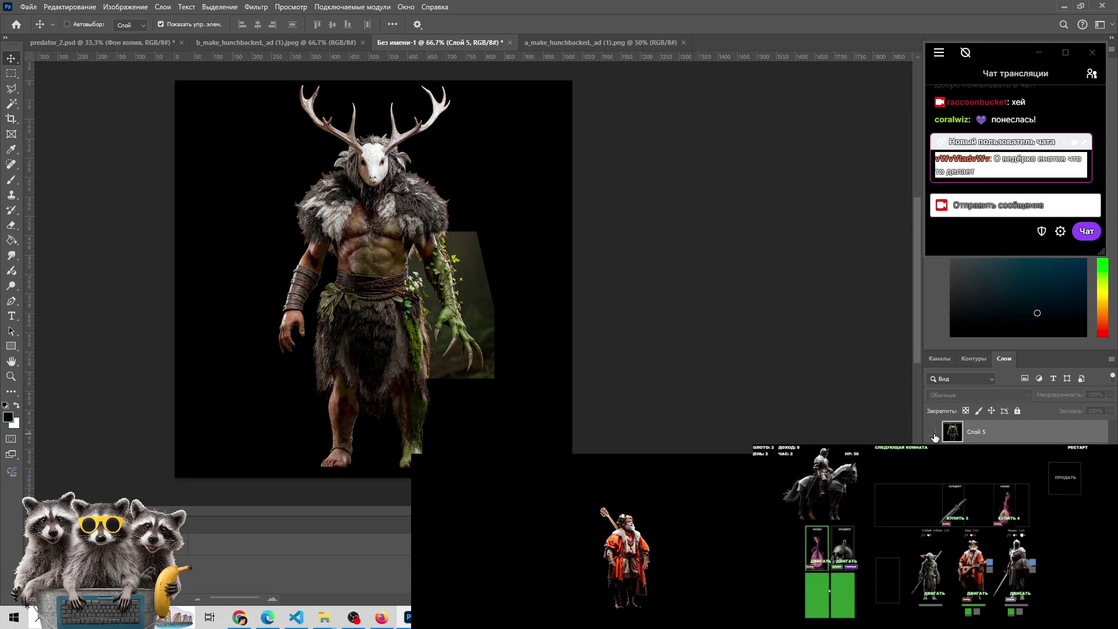
click(932, 432)
click(932, 433)
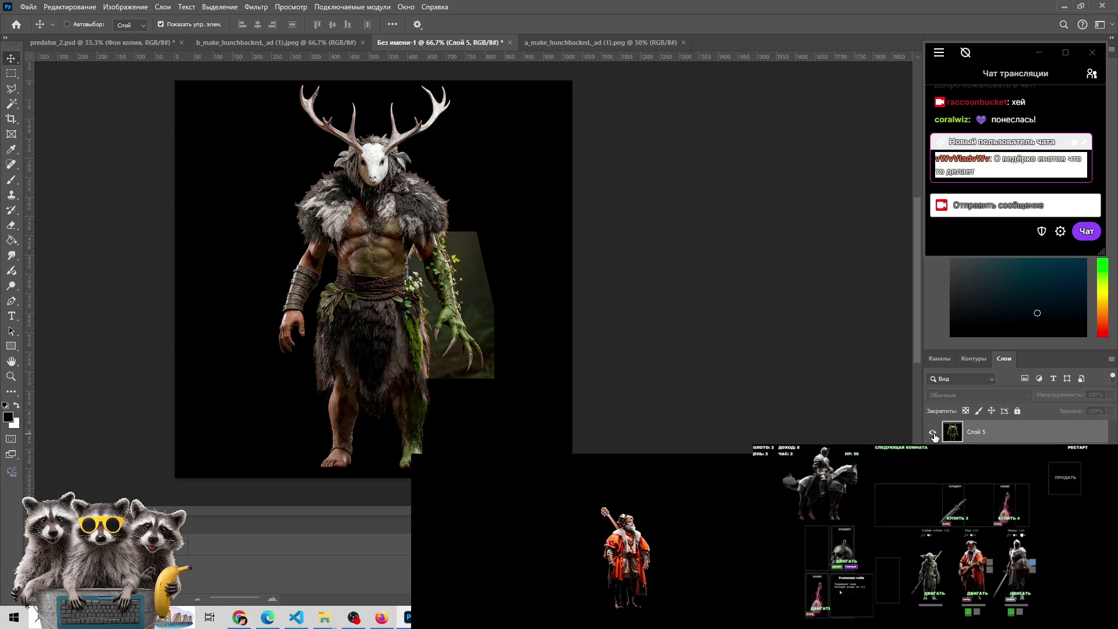
click(933, 432)
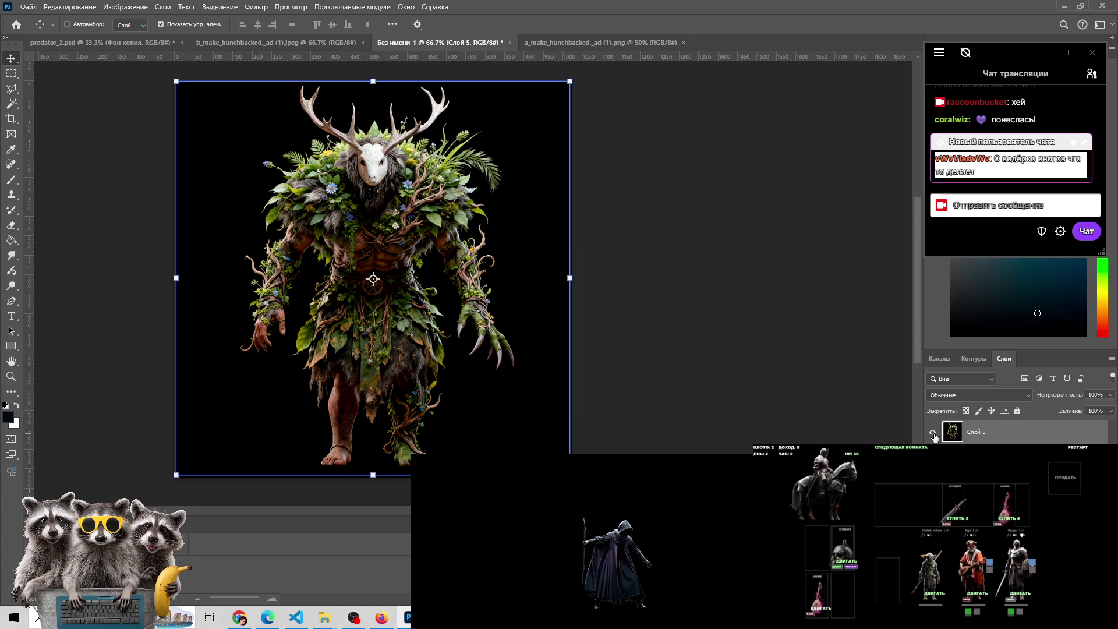
click(933, 432)
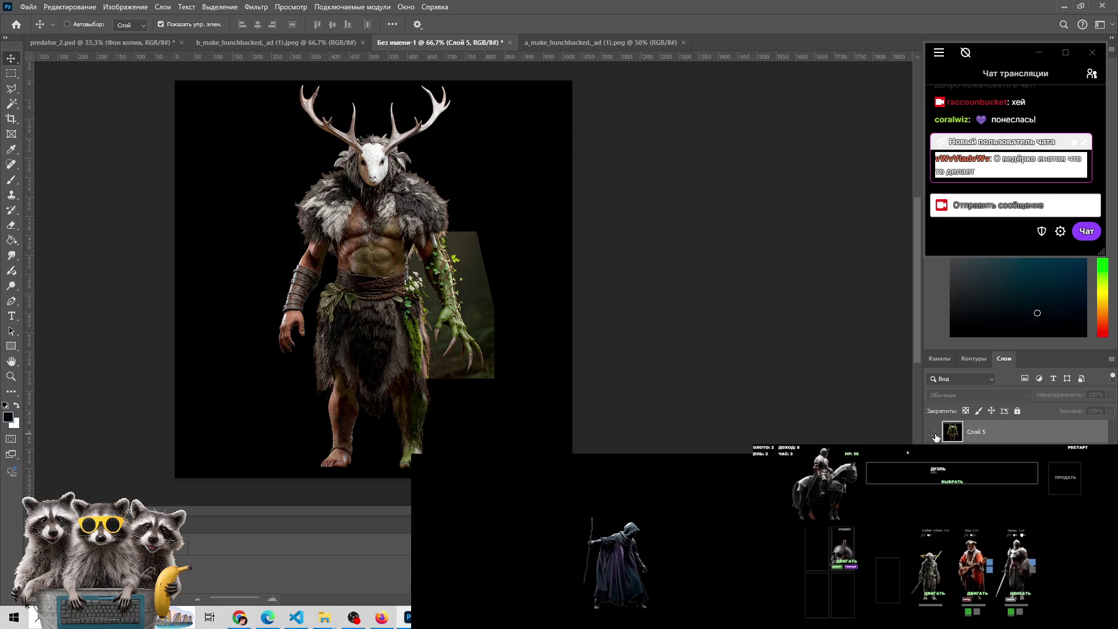
click(934, 435)
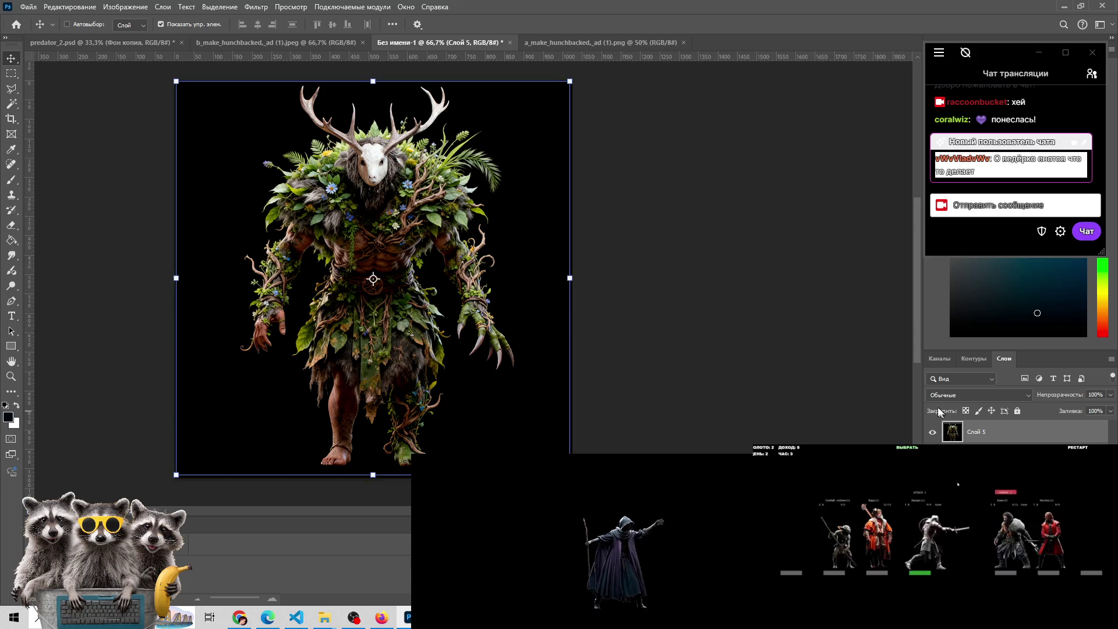
click(928, 436)
click(928, 436)
click(927, 436)
click(929, 435)
click(928, 437)
click(928, 437)
click(928, 436)
click(928, 436)
click(928, 437)
click(928, 437)
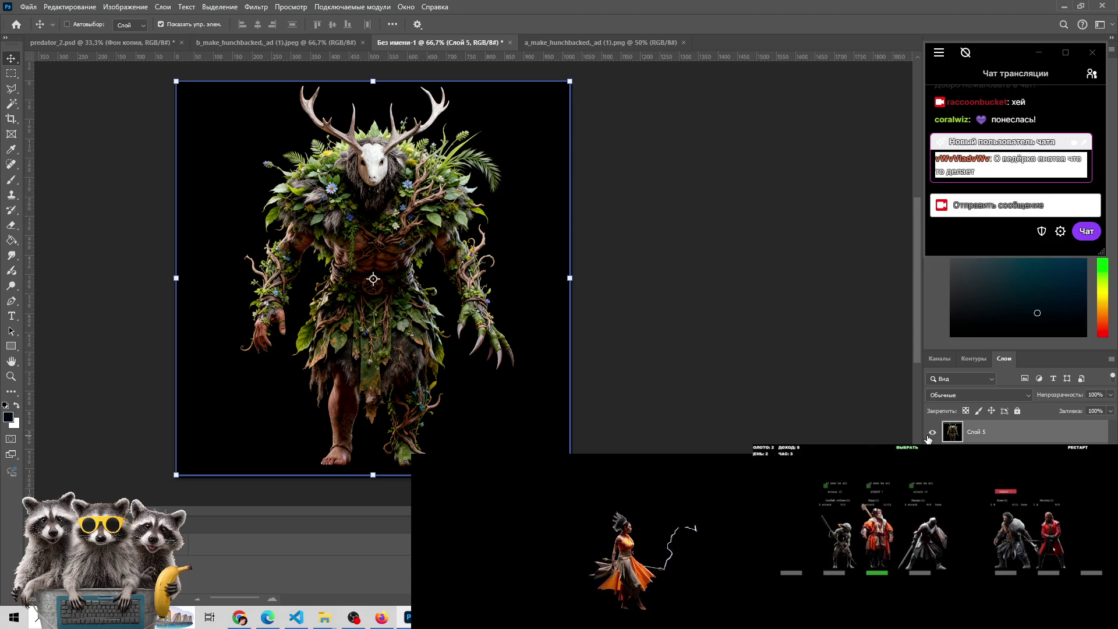
click(930, 436)
click(932, 435)
click(932, 434)
click(932, 433)
click(933, 433)
click(932, 433)
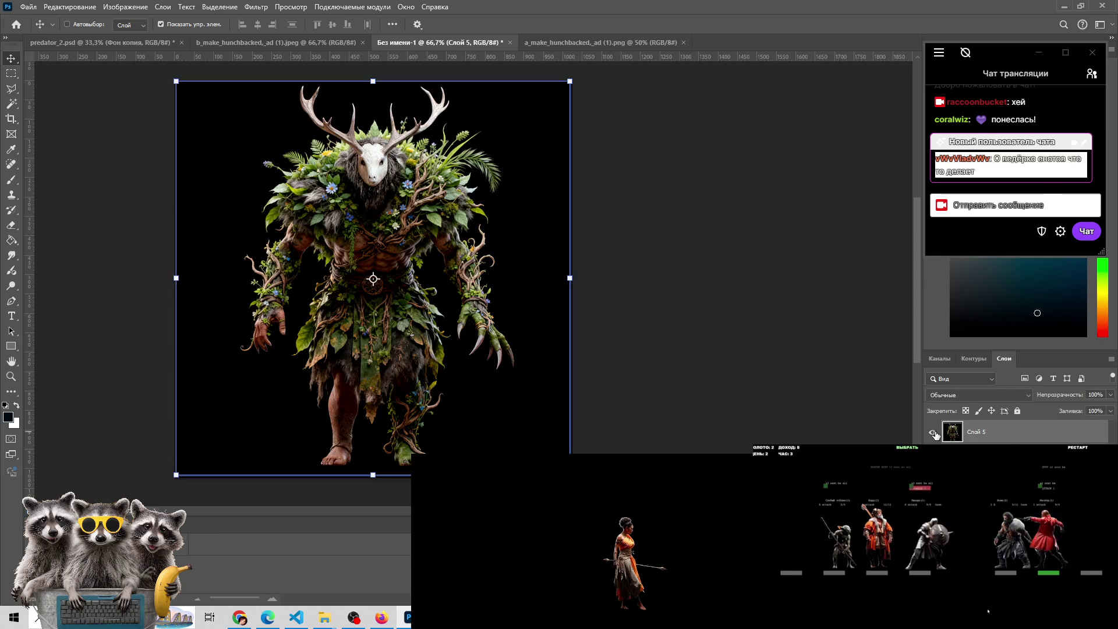
click(933, 435)
click(933, 435)
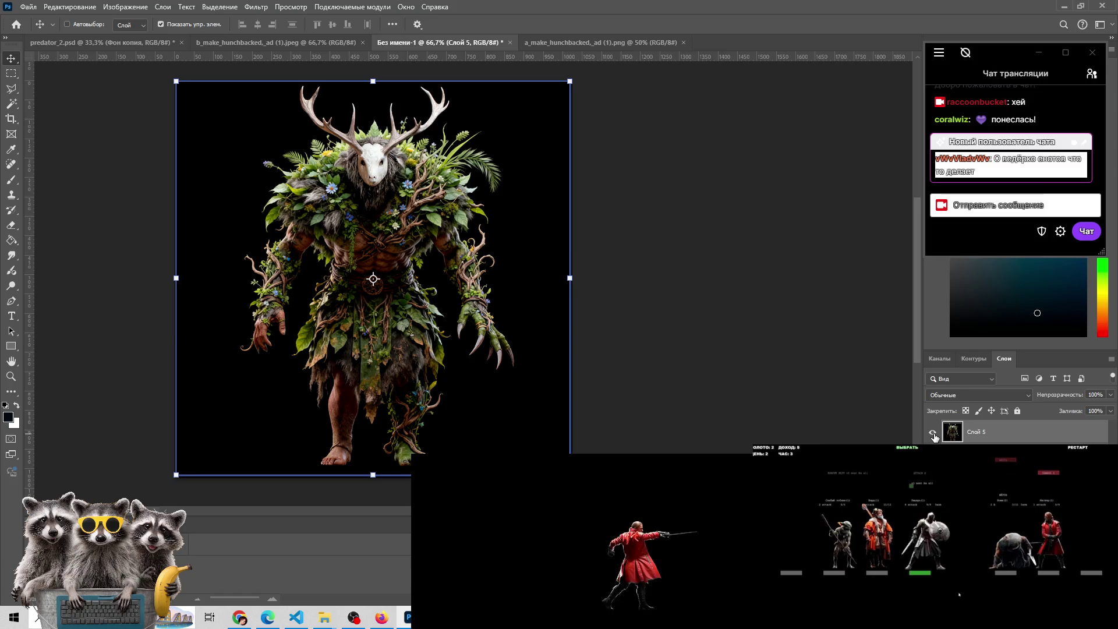
click(933, 434)
click(932, 434)
click(933, 434)
click(933, 434)
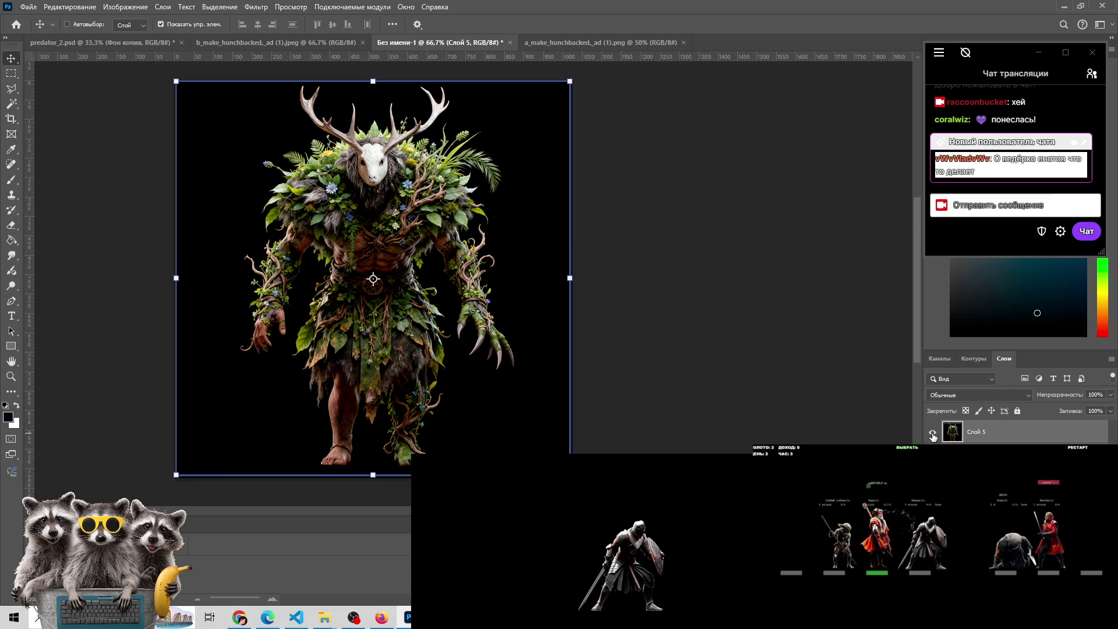
click(933, 435)
click(932, 434)
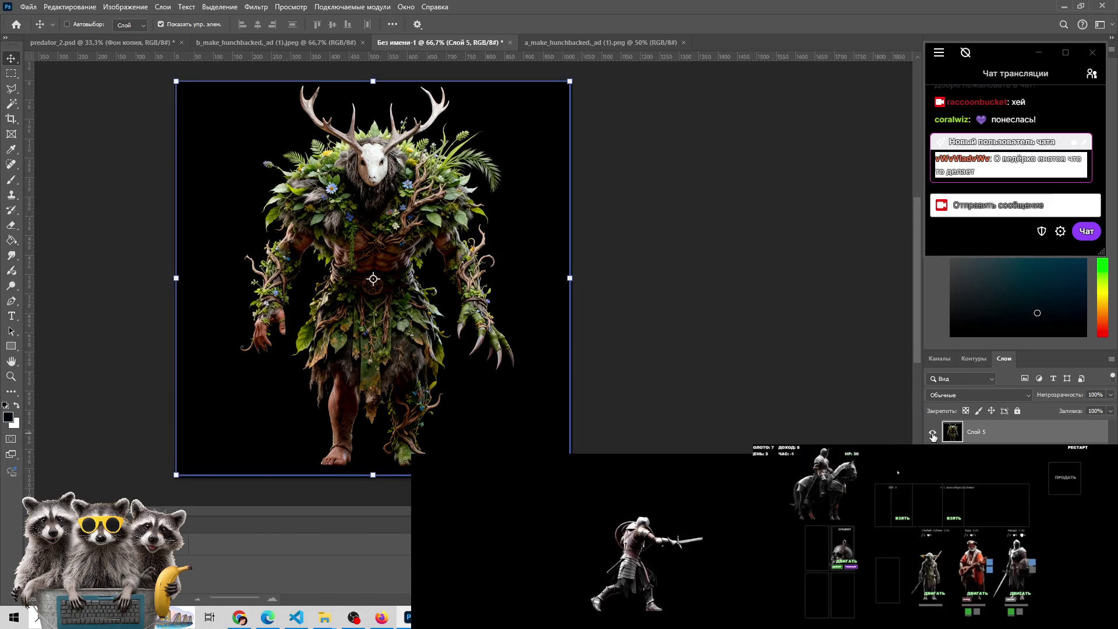
click(932, 433)
click(932, 434)
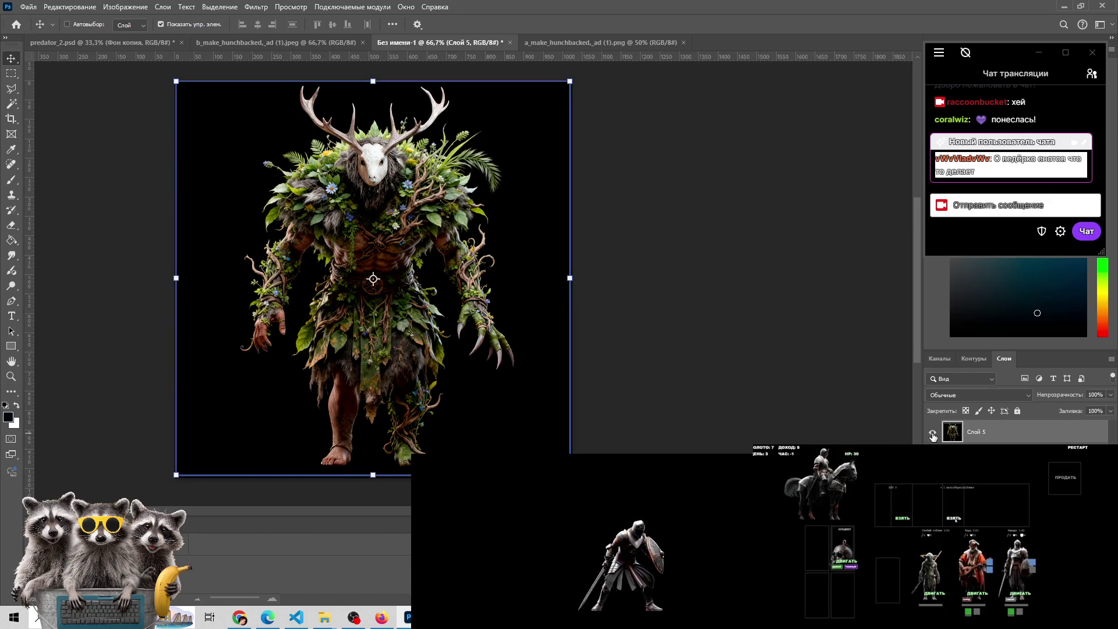
click(932, 434)
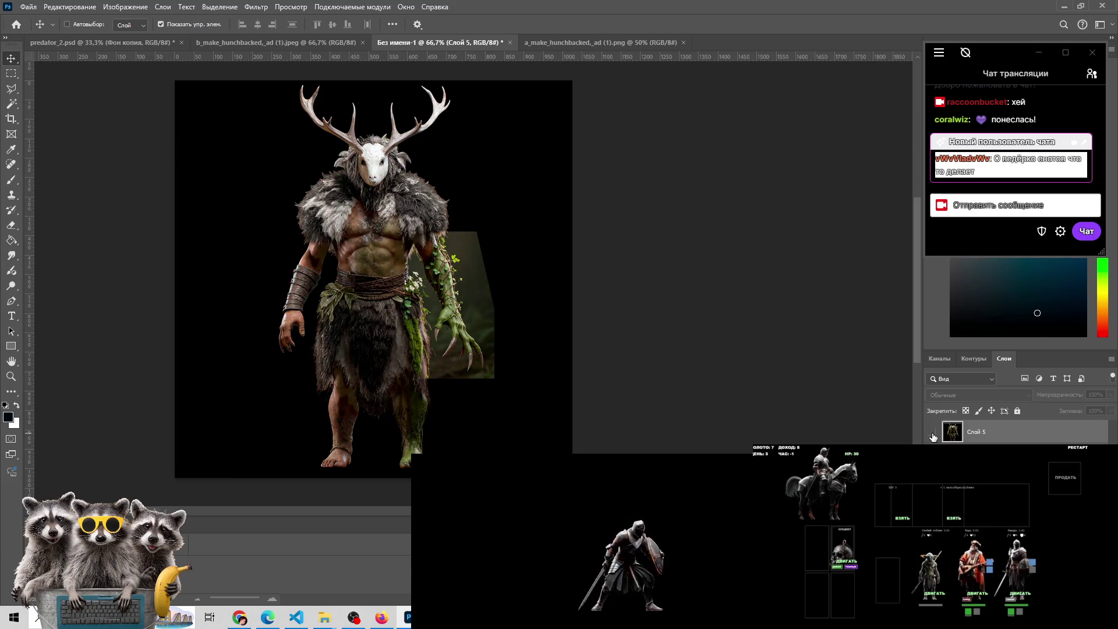
click(933, 434)
click(933, 434)
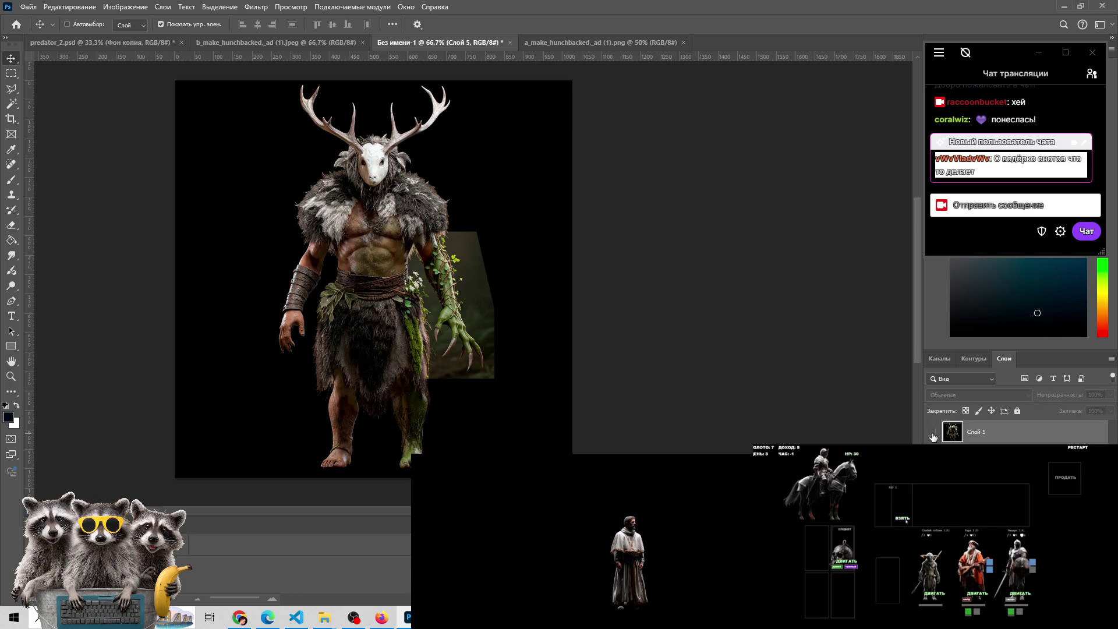
click(933, 434)
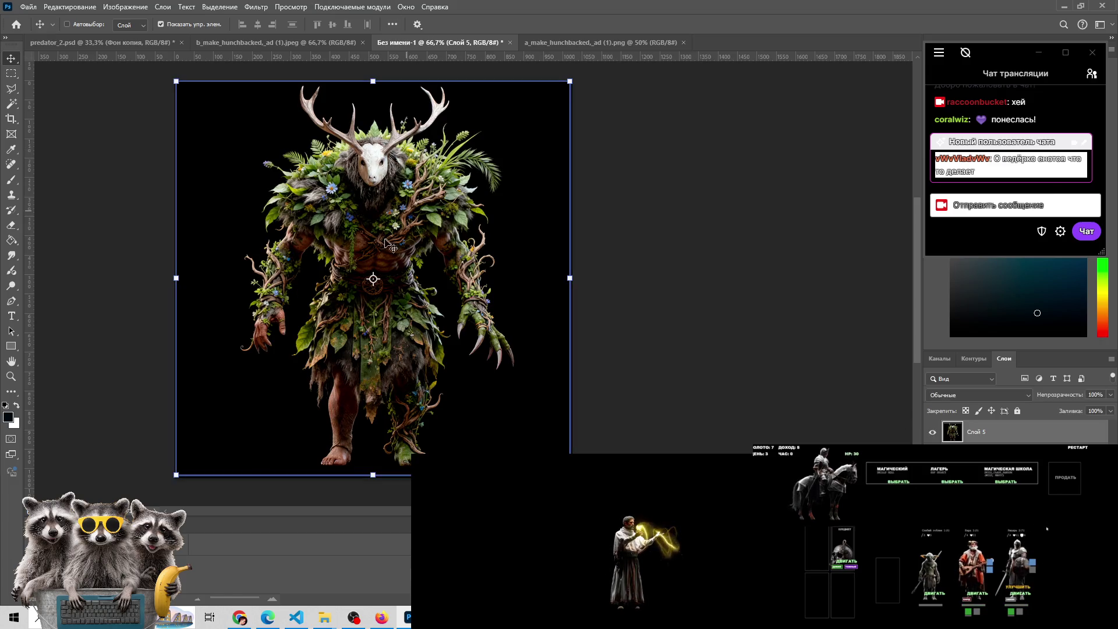
key(e)
click(12, 74)
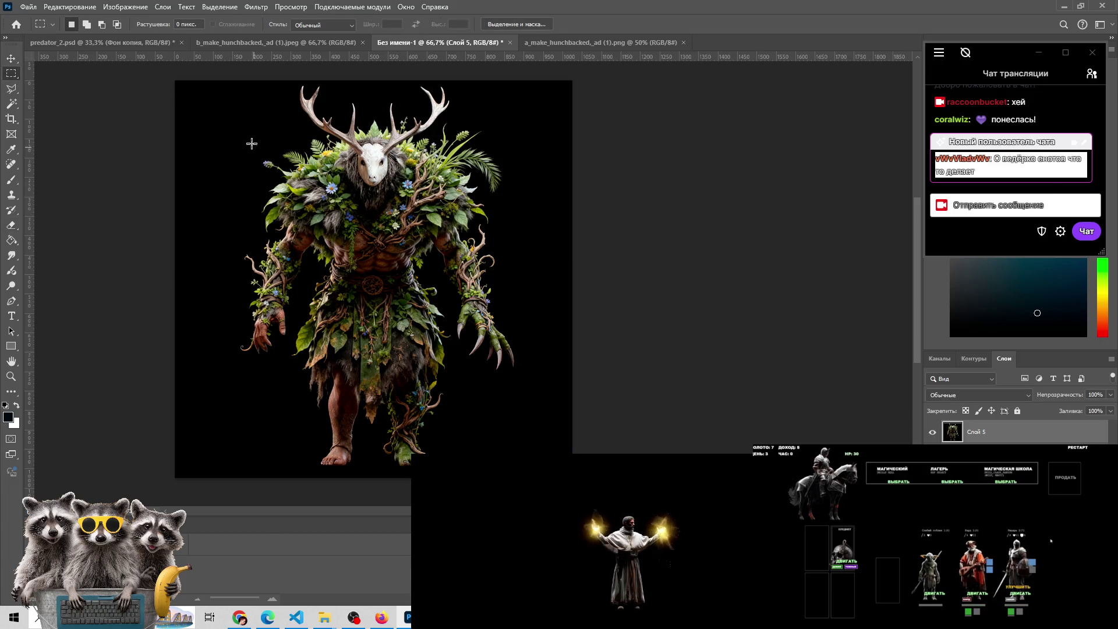
Copy a rectangular part of the leafy creature to Слой 6, hide Слой 5, and erase the leafy skirt
mouse_move(230, 81)
mouse_down()
mouse_move(381, 265)
mouse_move(370, 360)
mouse_up()
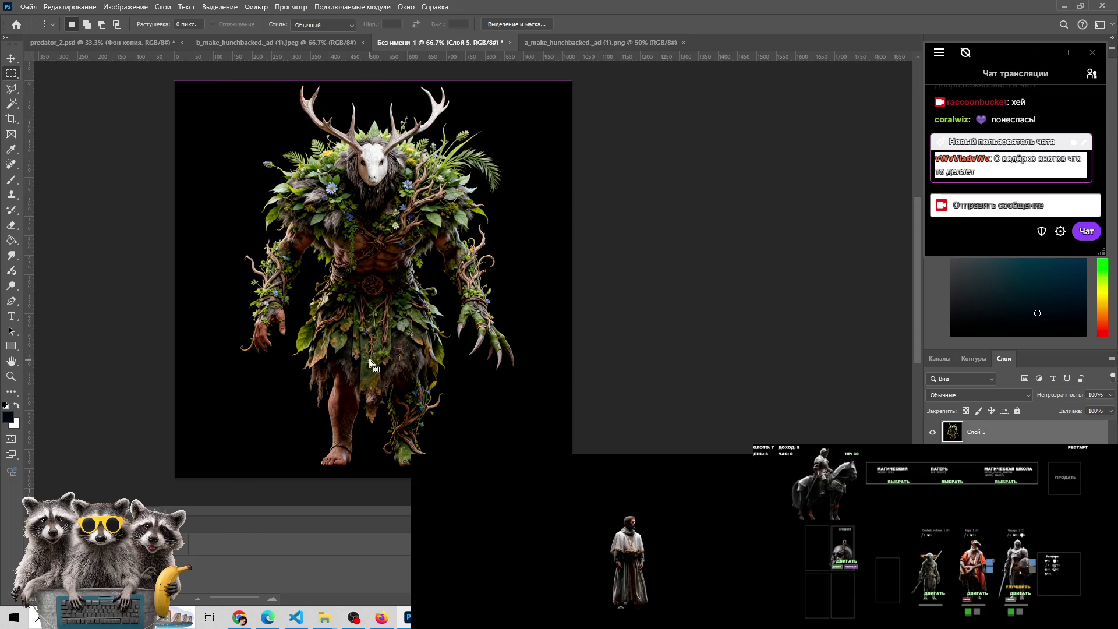
click(932, 432)
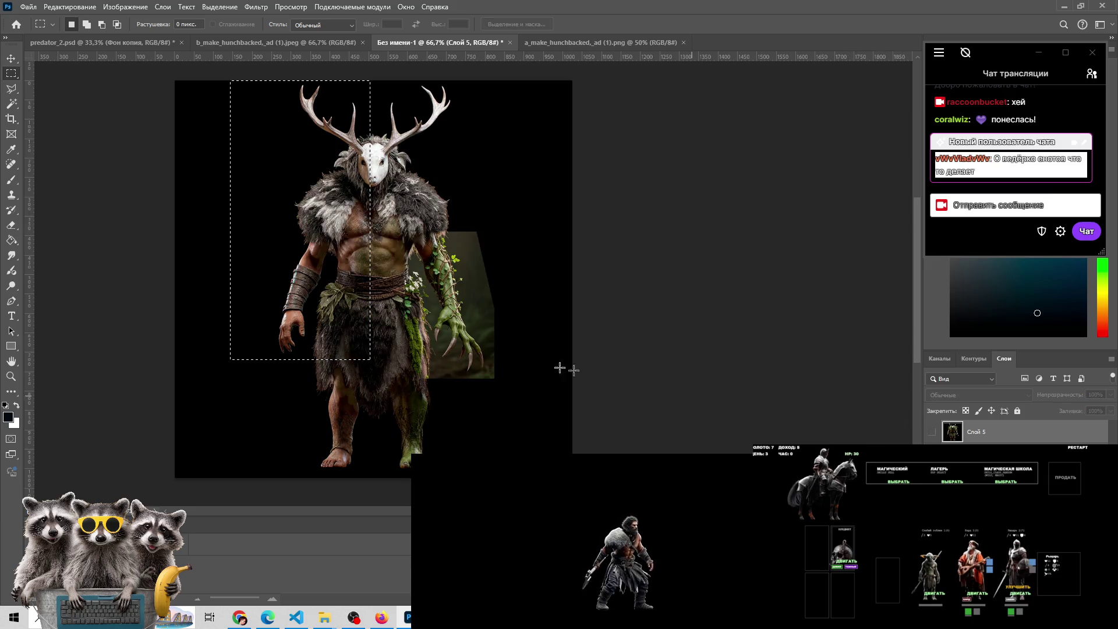
key(ctrl+j)
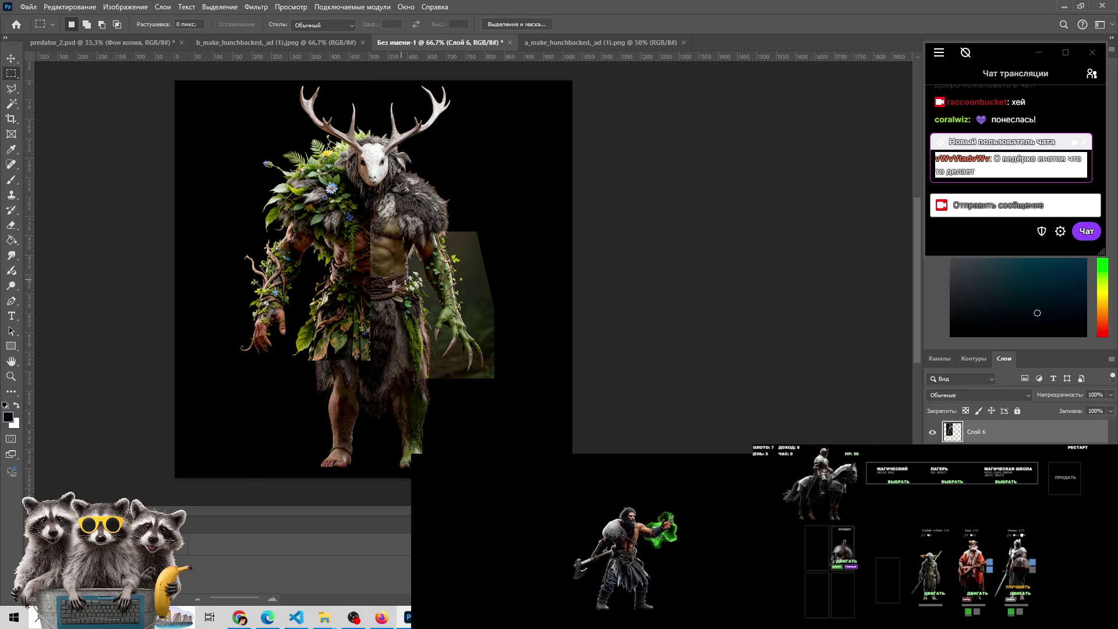
key(e)
mouse_move(384, 291)
mouse_down()
mouse_move(308, 326)
mouse_move(327, 316)
mouse_move(265, 276)
mouse_move(282, 342)
mouse_move(247, 315)
mouse_up()
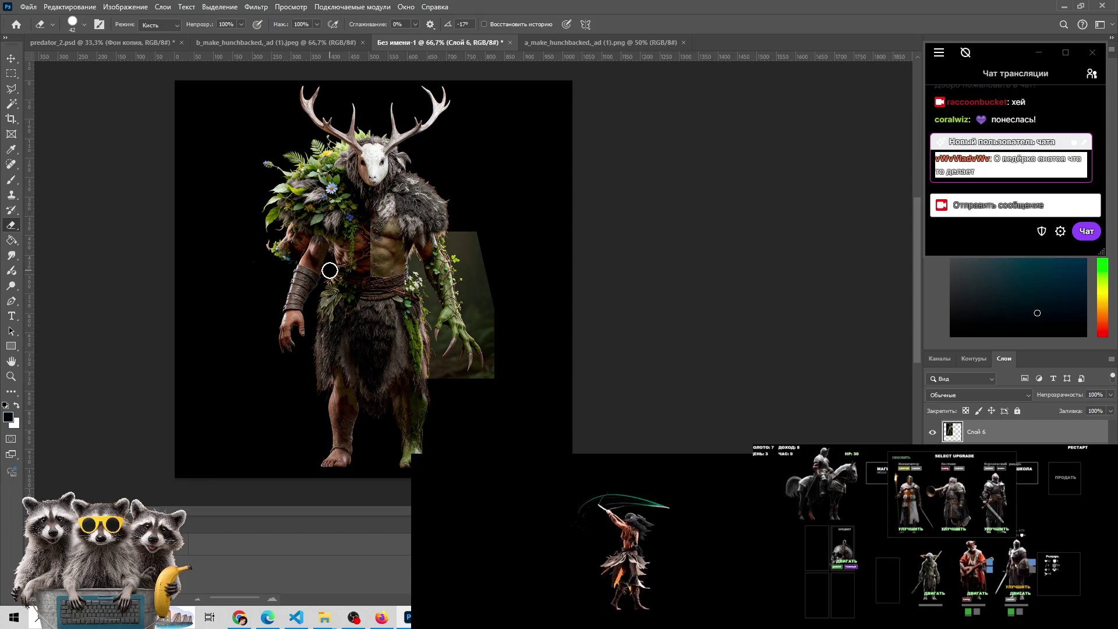
Erase the chest foliage on Слой 6 so only the leafy shoulder mantle remains, then zoom to check
drag(359, 275, 374, 225)
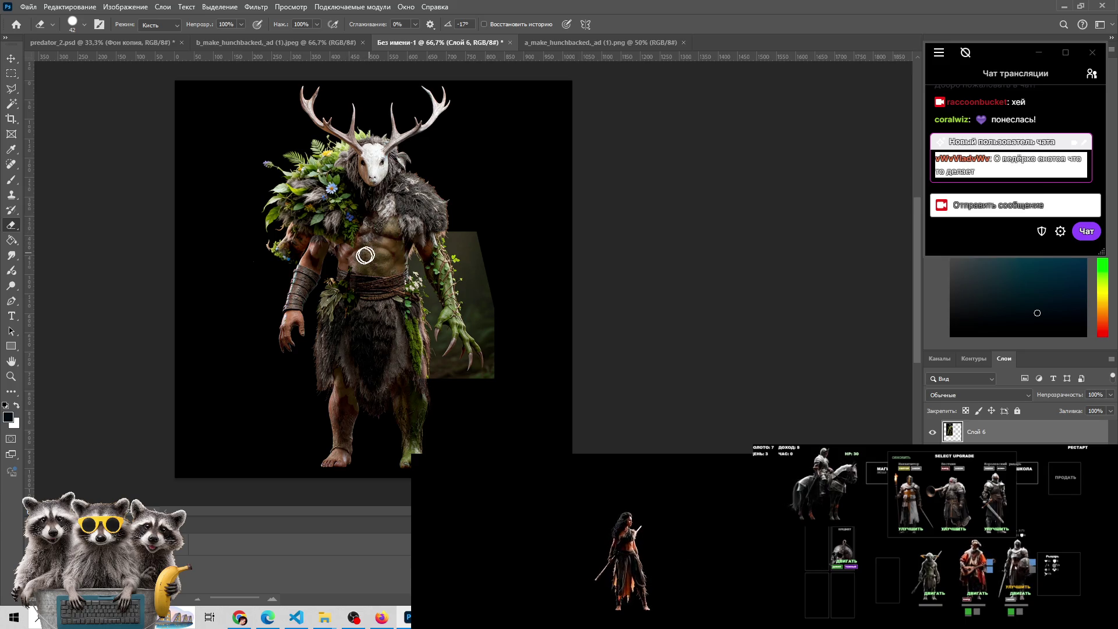
drag(369, 240, 272, 250)
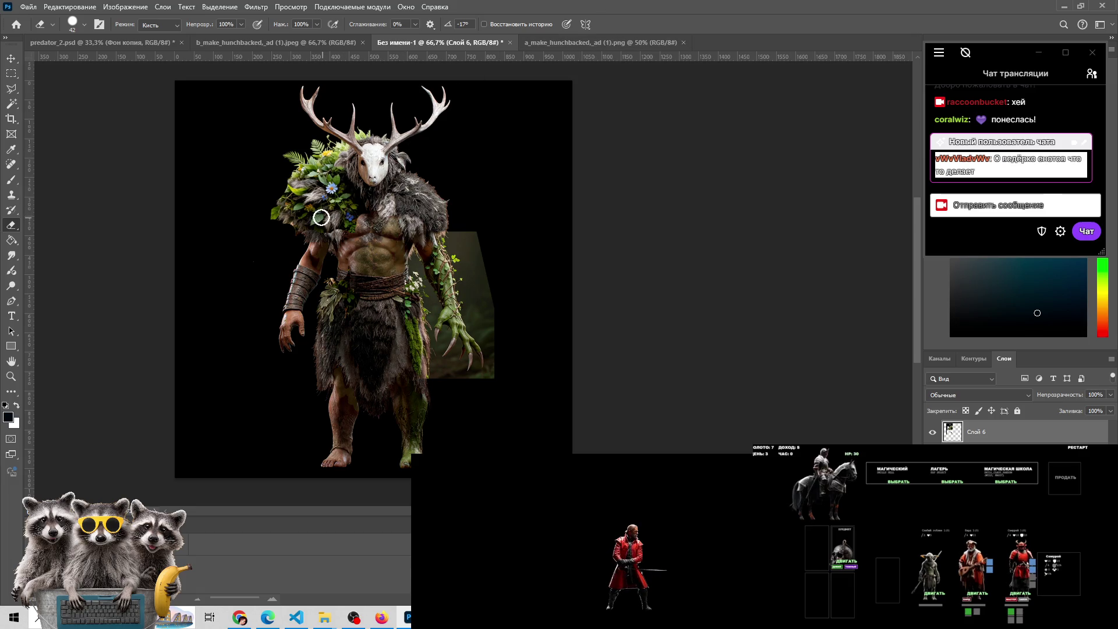
key(z)
click(311, 217)
alt+click(813, 376)
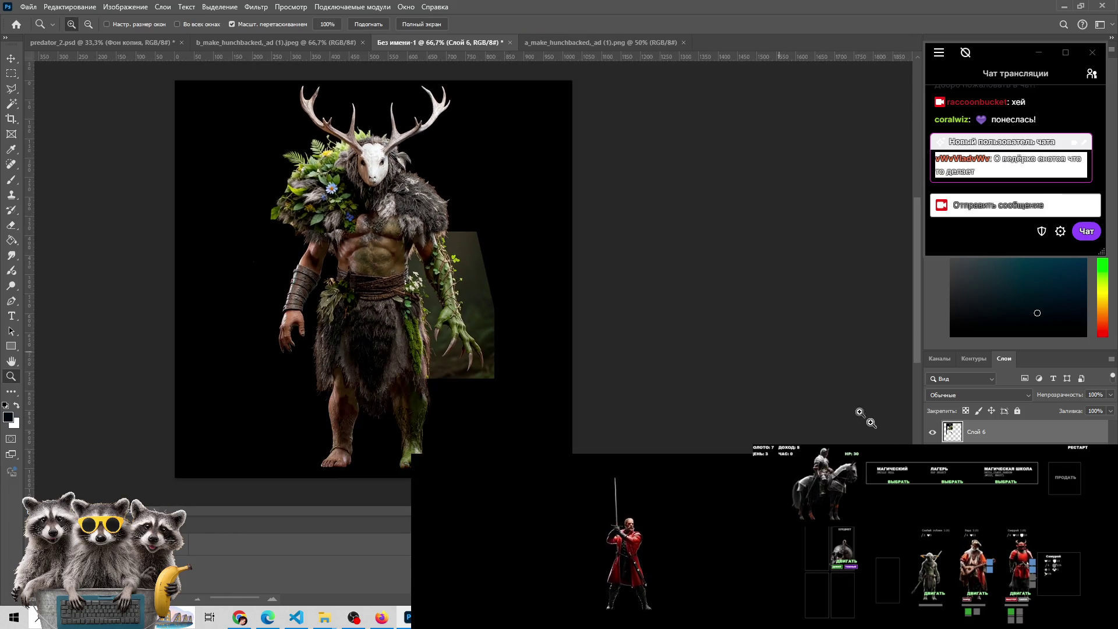
click(932, 431)
click(933, 432)
click(933, 432)
click(932, 432)
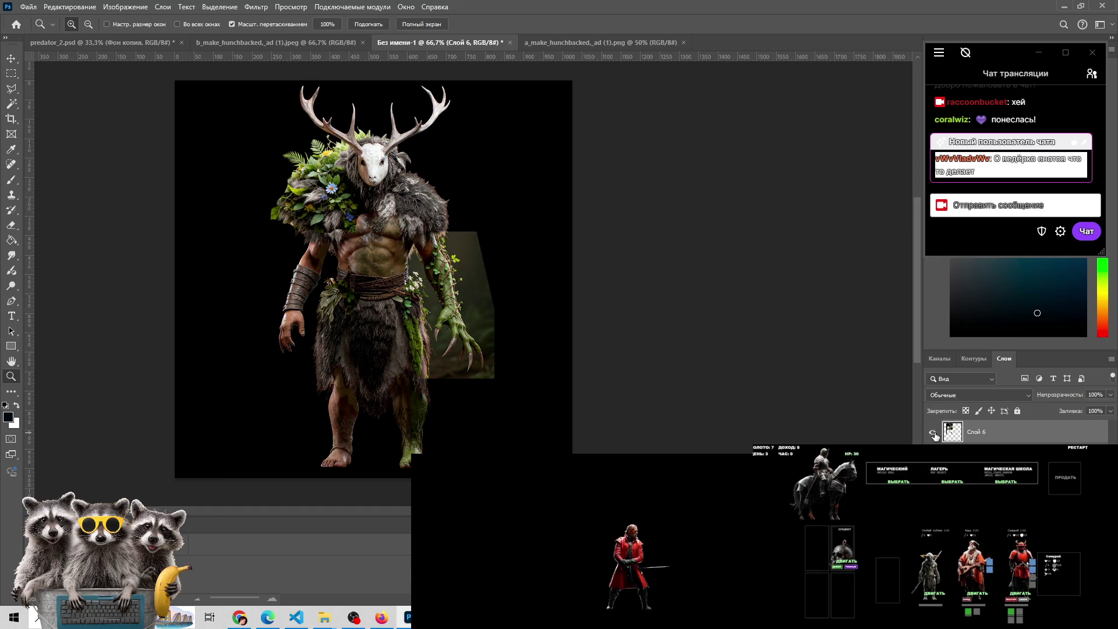
click(348, 309)
key(e)
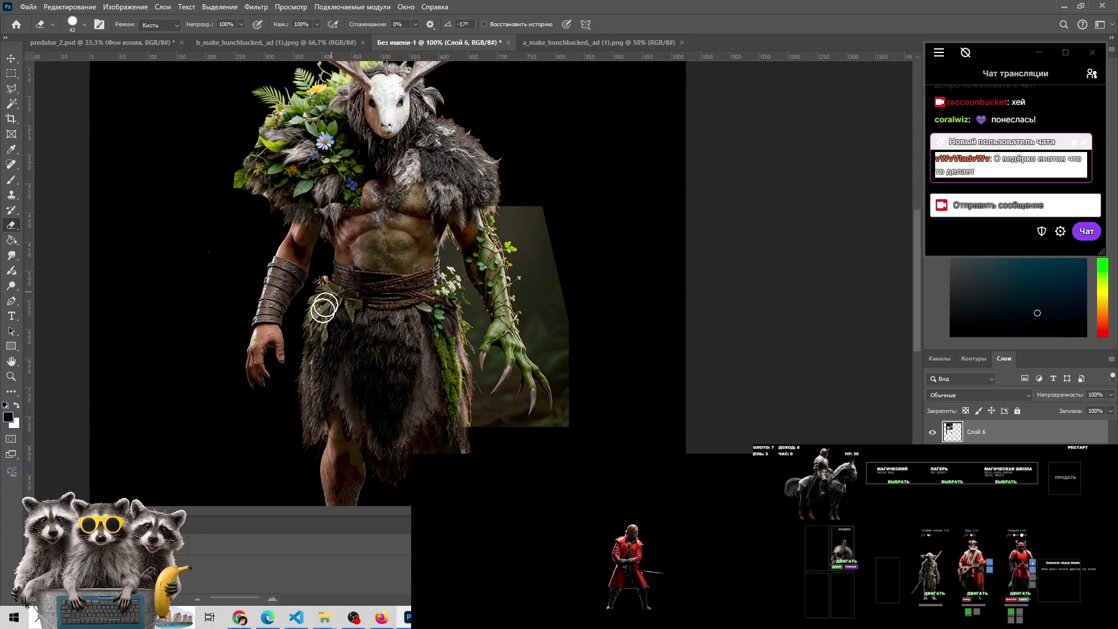
key(z)
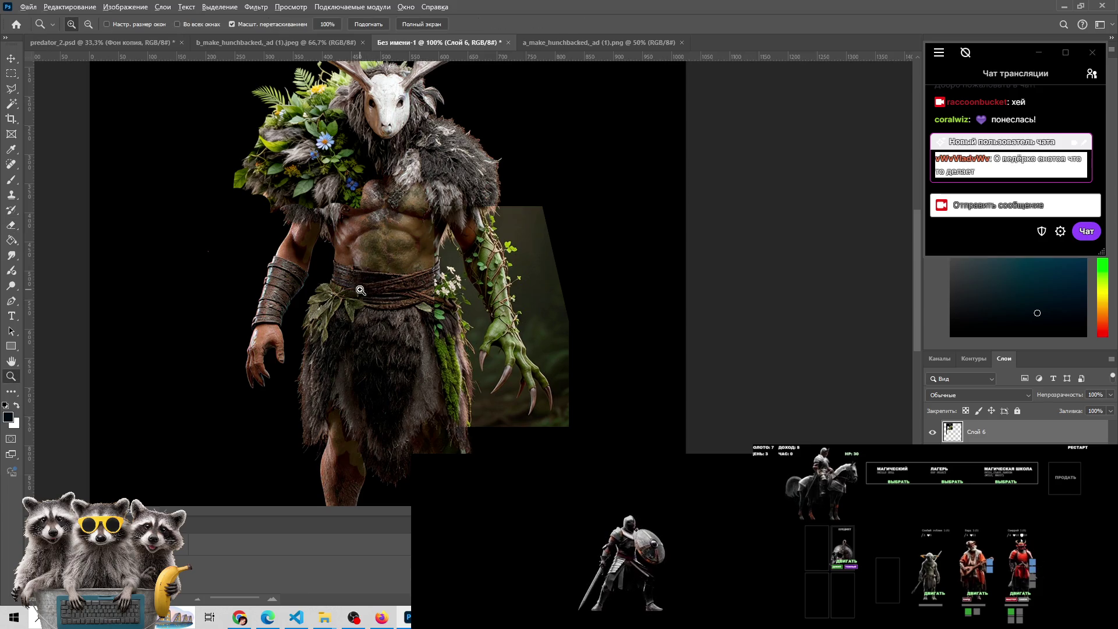
alt+click(360, 290)
click(362, 276)
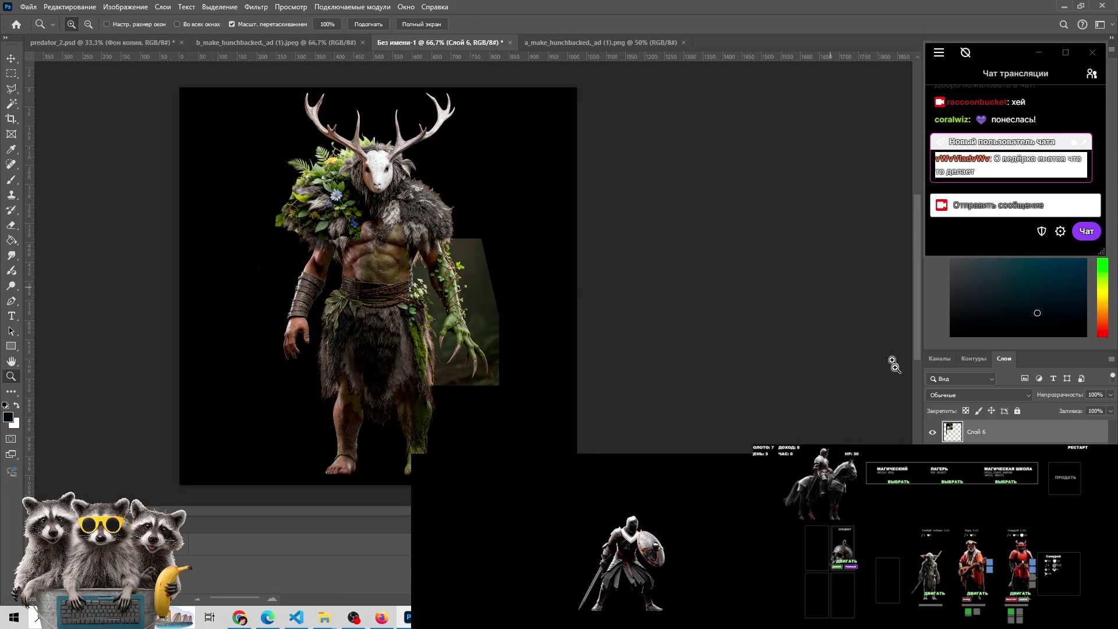
click(932, 433)
click(932, 432)
click(932, 432)
click(932, 433)
click(932, 433)
click(931, 433)
click(932, 433)
click(932, 432)
click(932, 433)
click(932, 432)
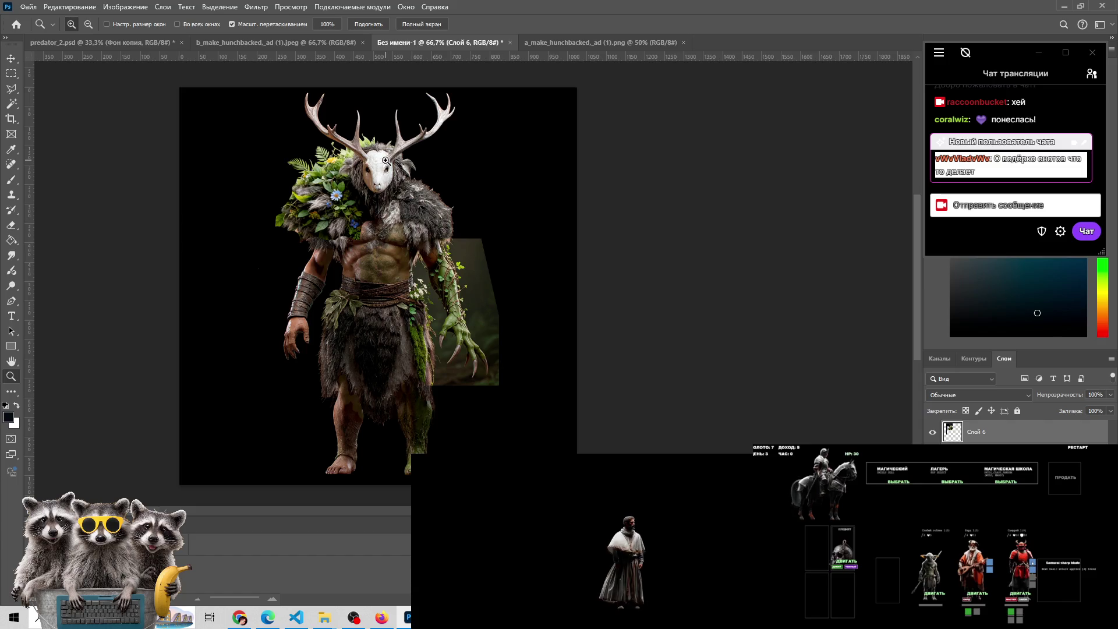
click(386, 160)
scroll(385, 160, up, 2)
key(e)
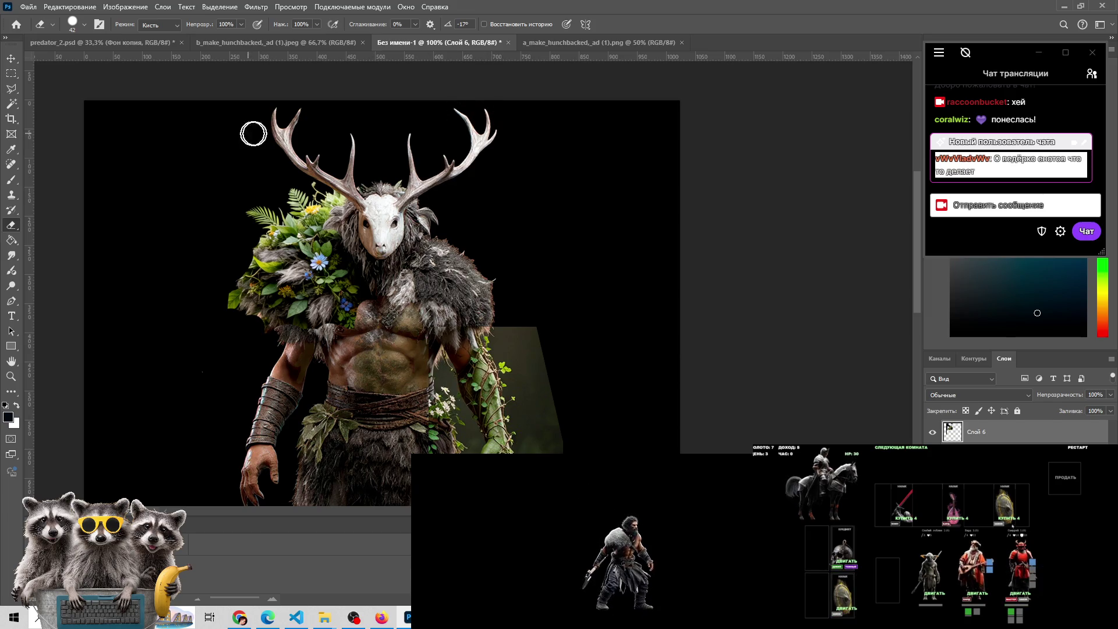
scroll(384, 169, down, 1)
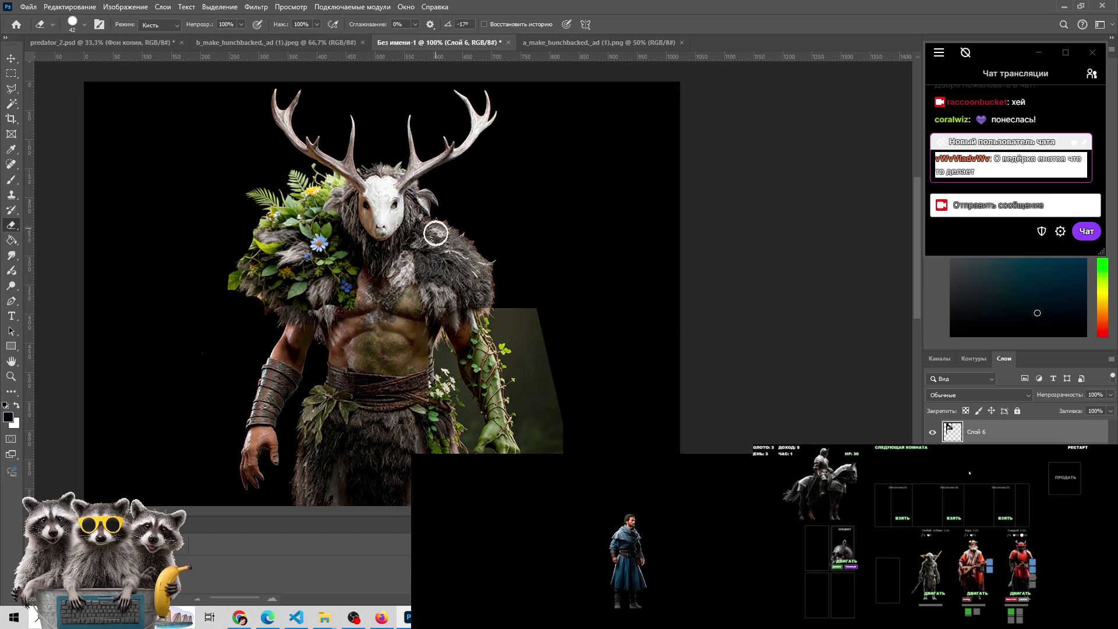
mouse_move(322, 618)
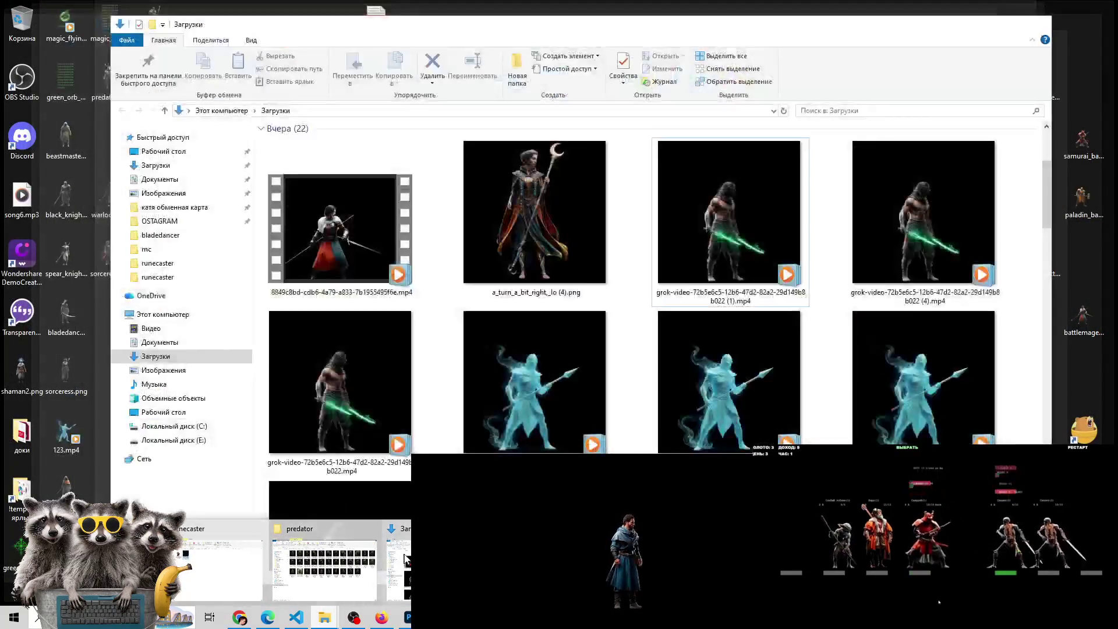
Play the sword-wielding warrior mp4 from Downloads, then close the video player
click(402, 568)
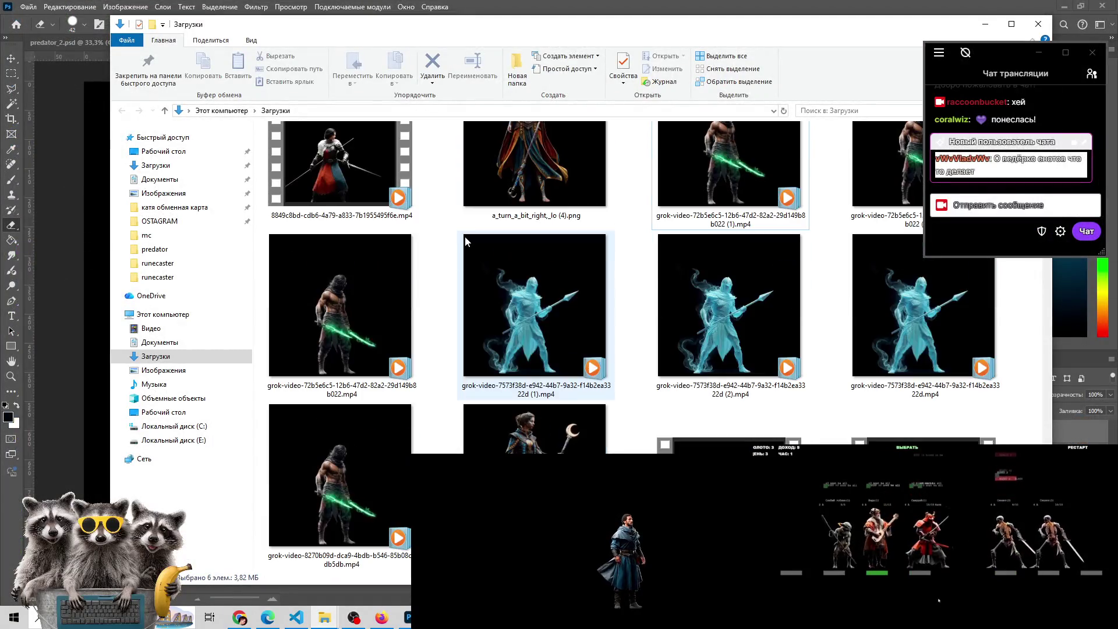
double_click(361, 410)
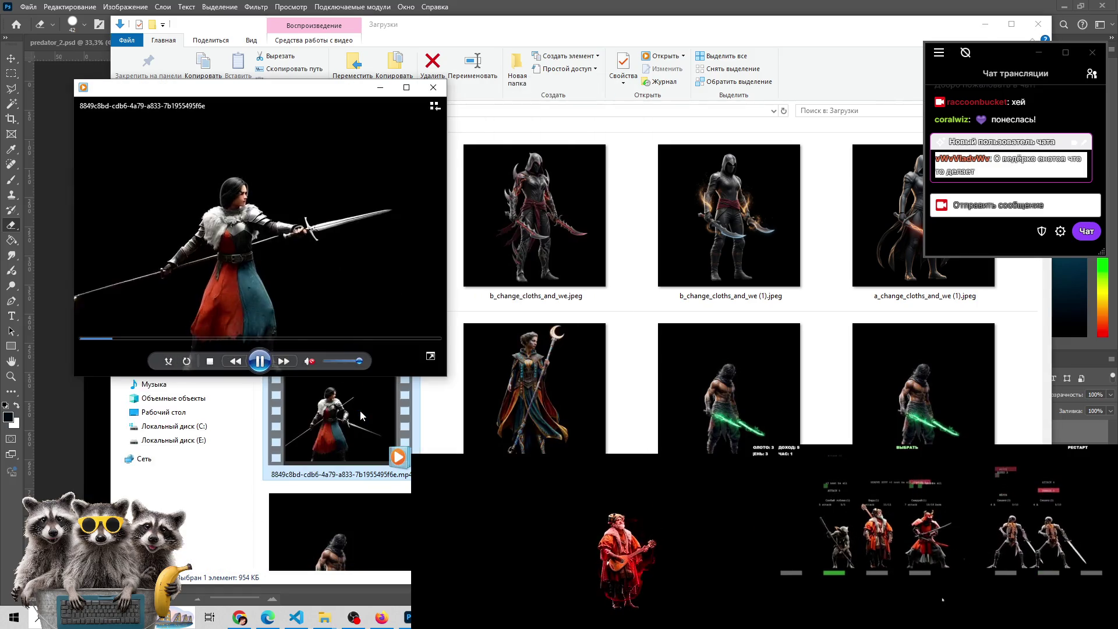
click(436, 88)
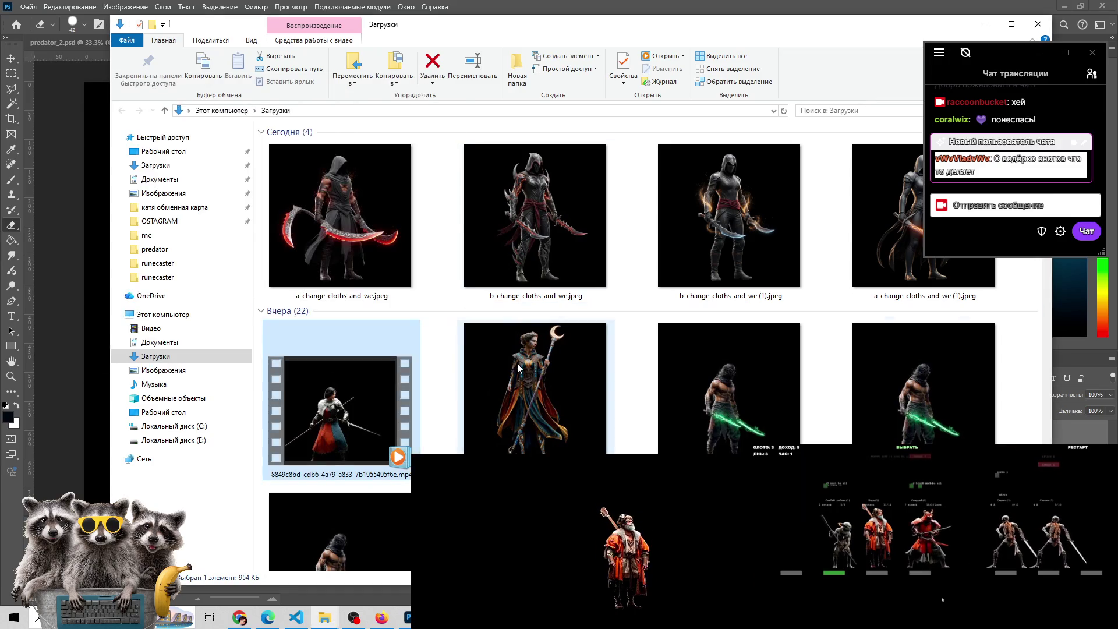
Scroll through the Downloads videos and minimize Explorer to return to Photoshop
scroll(518, 364, down, 3)
scroll(517, 364, down, 3)
scroll(648, 388, down, 2)
scroll(647, 387, up, 3)
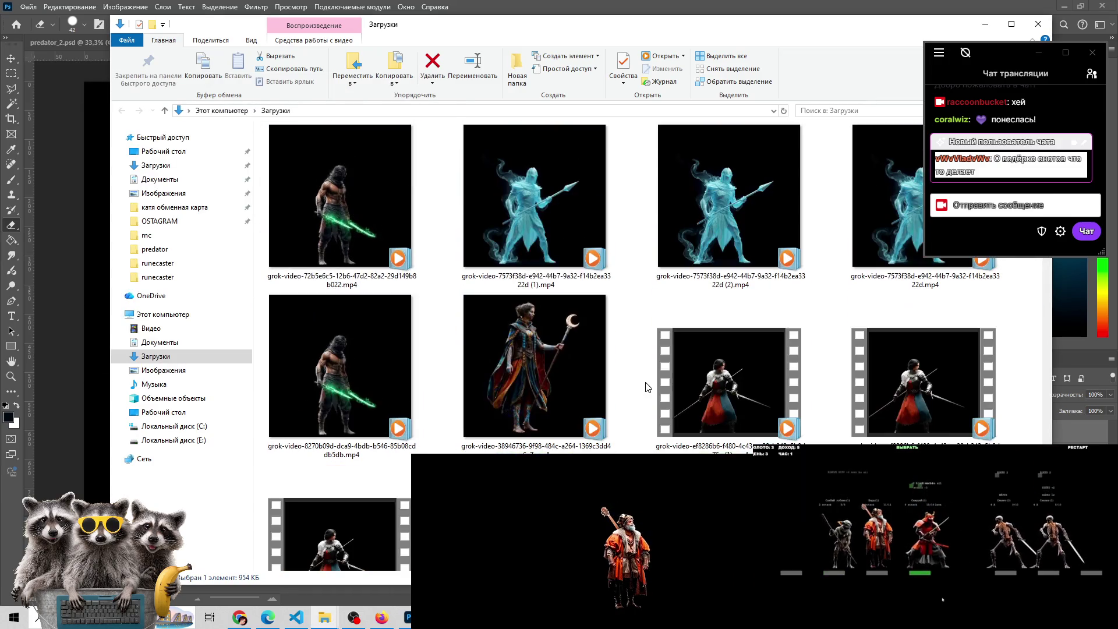
scroll(647, 387, down, 3)
scroll(648, 387, down, 3)
scroll(648, 387, down, 3)
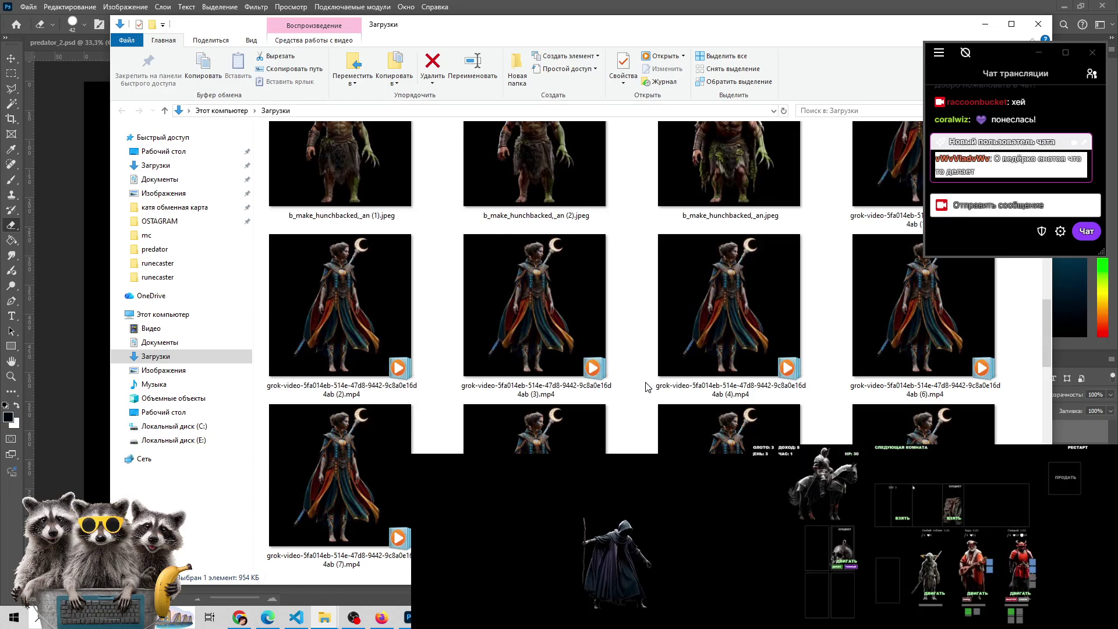
scroll(647, 387, up, 9)
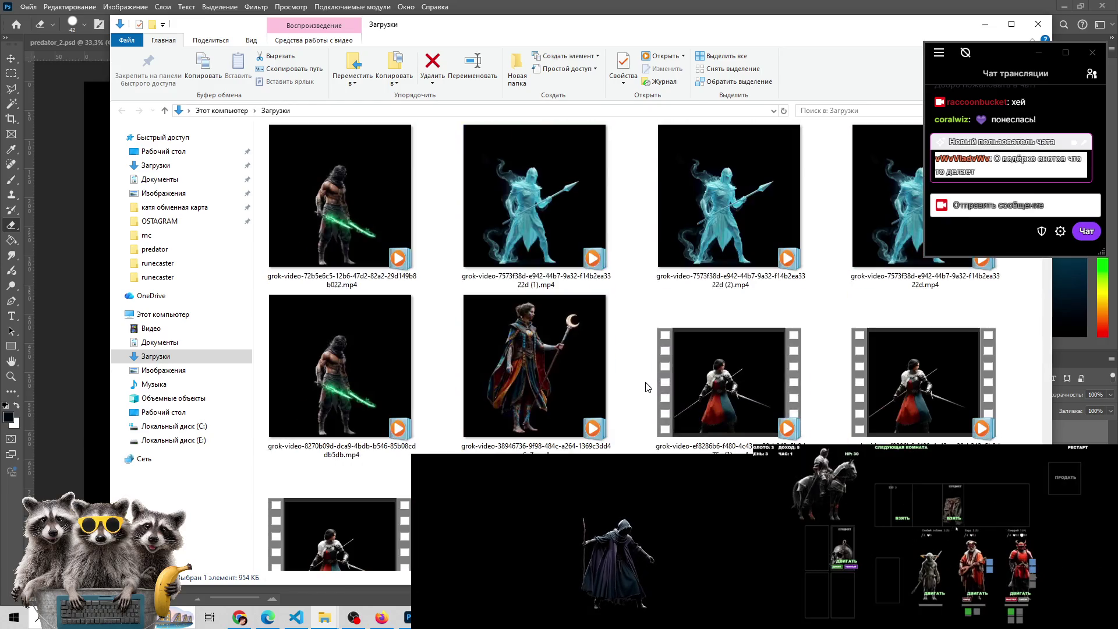
click(989, 25)
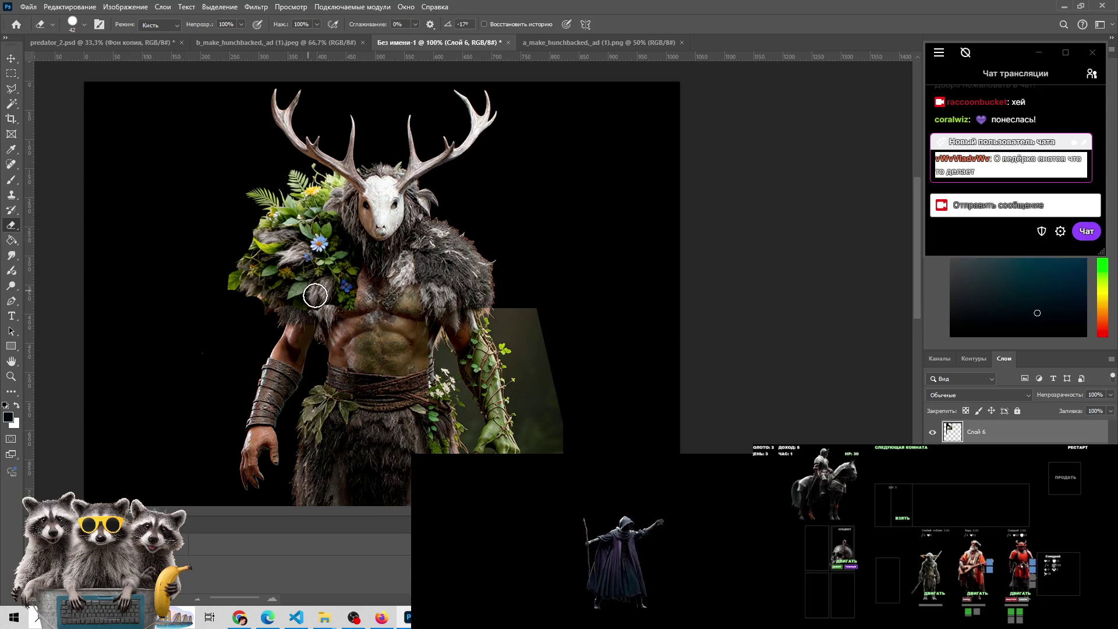
scroll(315, 295, down, 1)
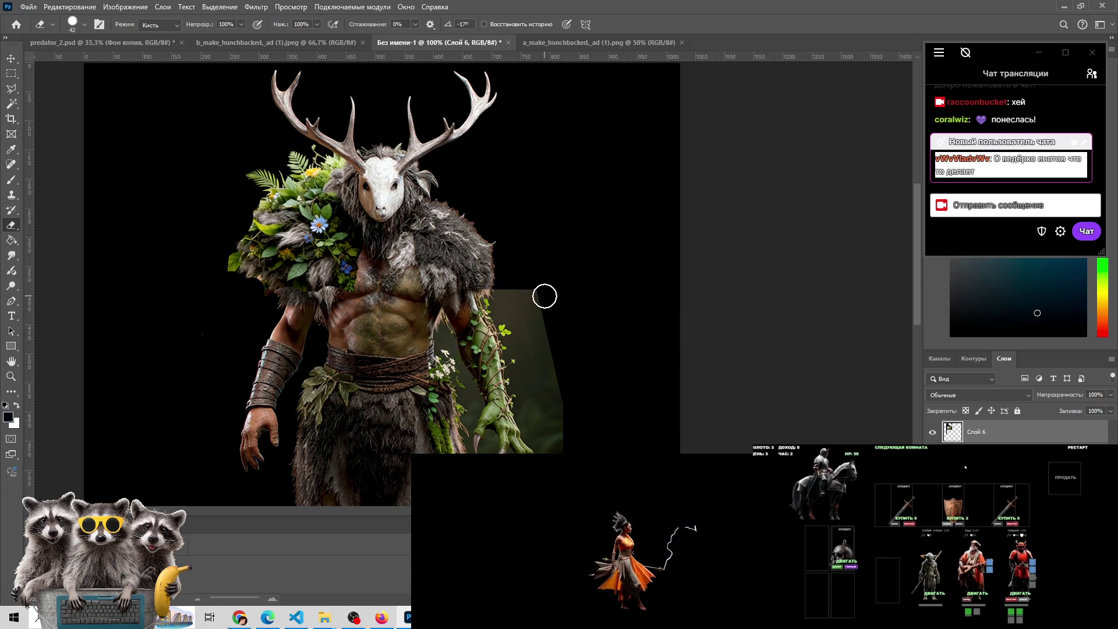
scroll(298, 315, down, 3)
scroll(300, 316, up, 4)
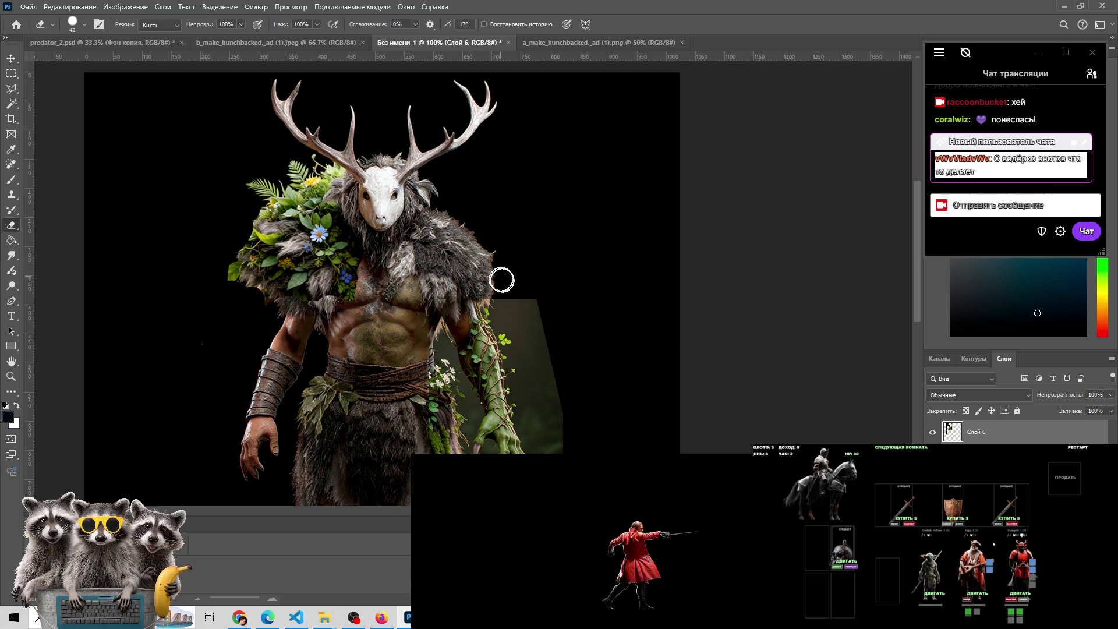
scroll(495, 256, down, 1)
scroll(349, 222, up, 2)
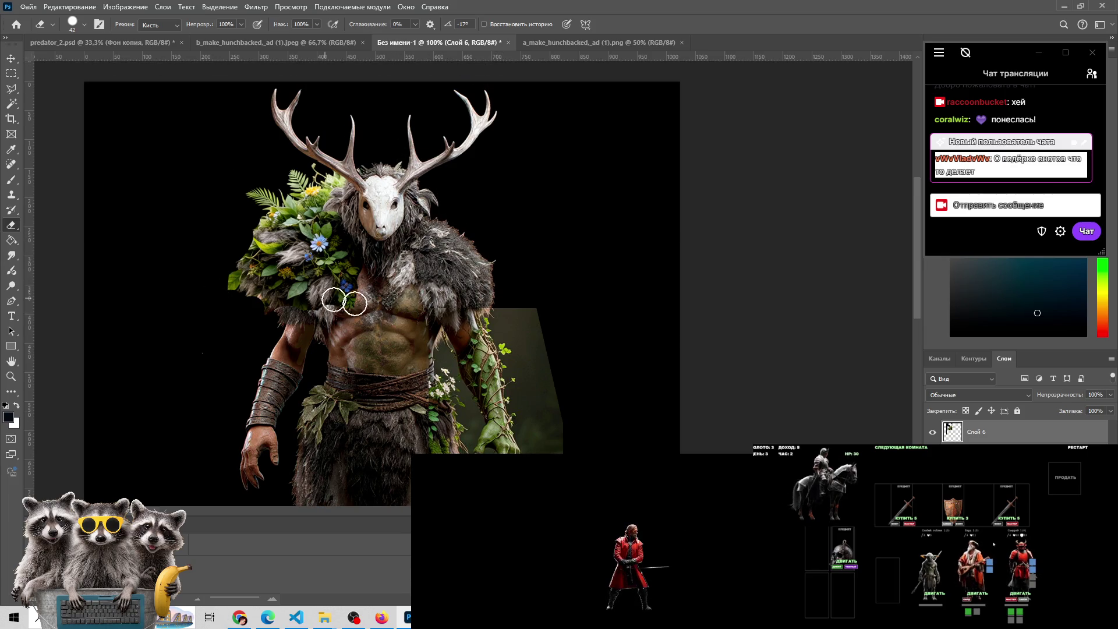
click(932, 432)
click(932, 433)
click(932, 432)
click(933, 432)
click(933, 432)
click(931, 434)
click(932, 433)
click(932, 434)
click(932, 433)
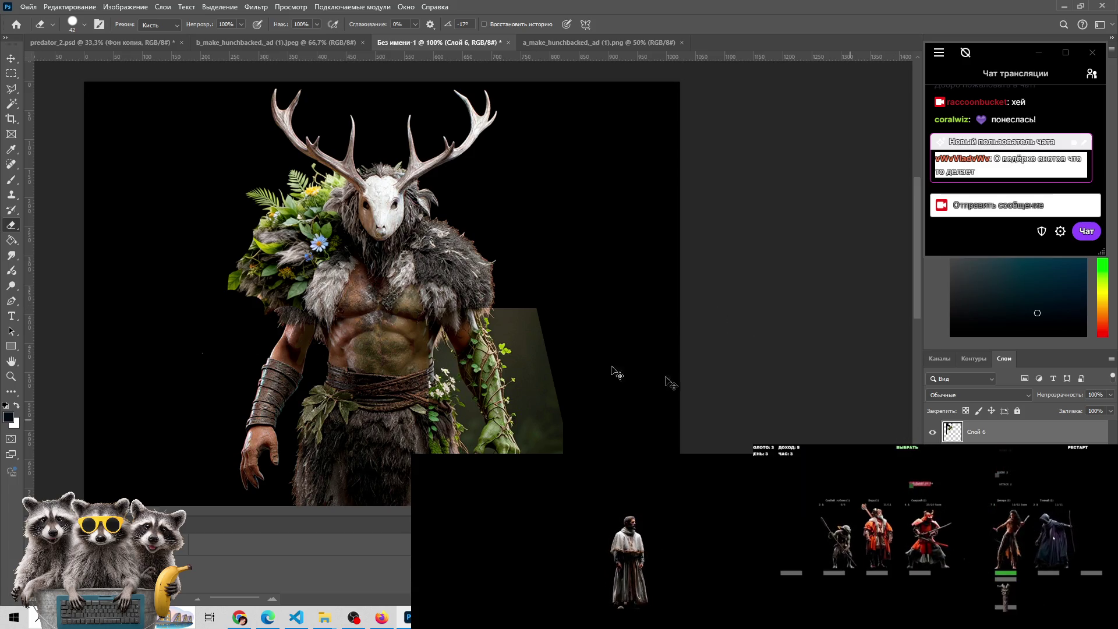
key(z)
Zoom the view to 66.7% and pan to centre the creature
alt+click(364, 336)
alt+click(365, 332)
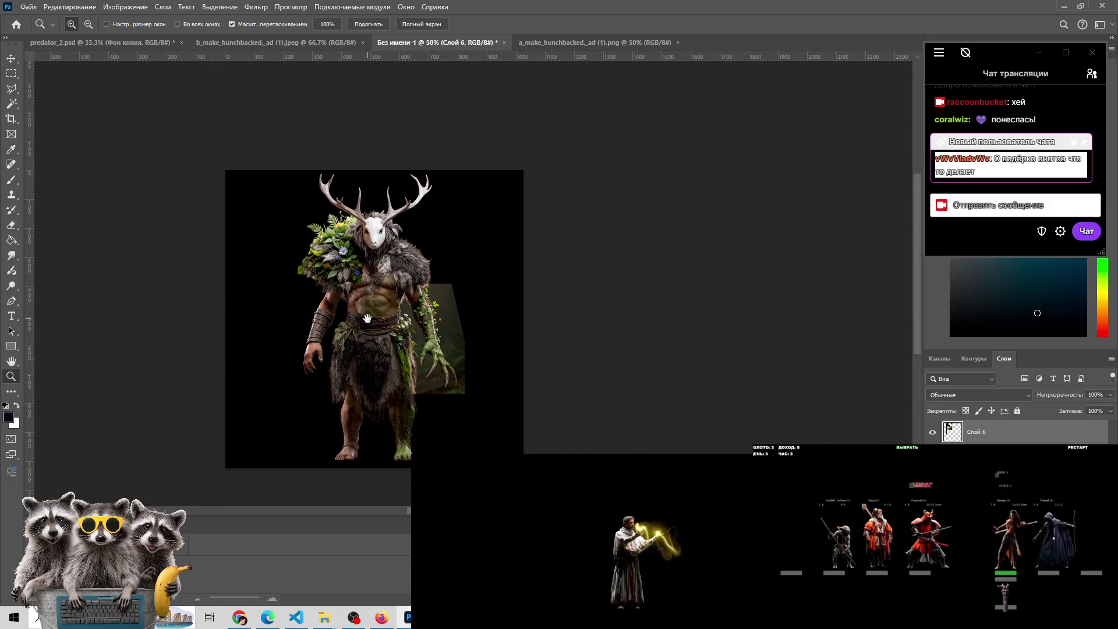
click(368, 314)
click(369, 315)
alt+click(368, 314)
drag(367, 313, 362, 288)
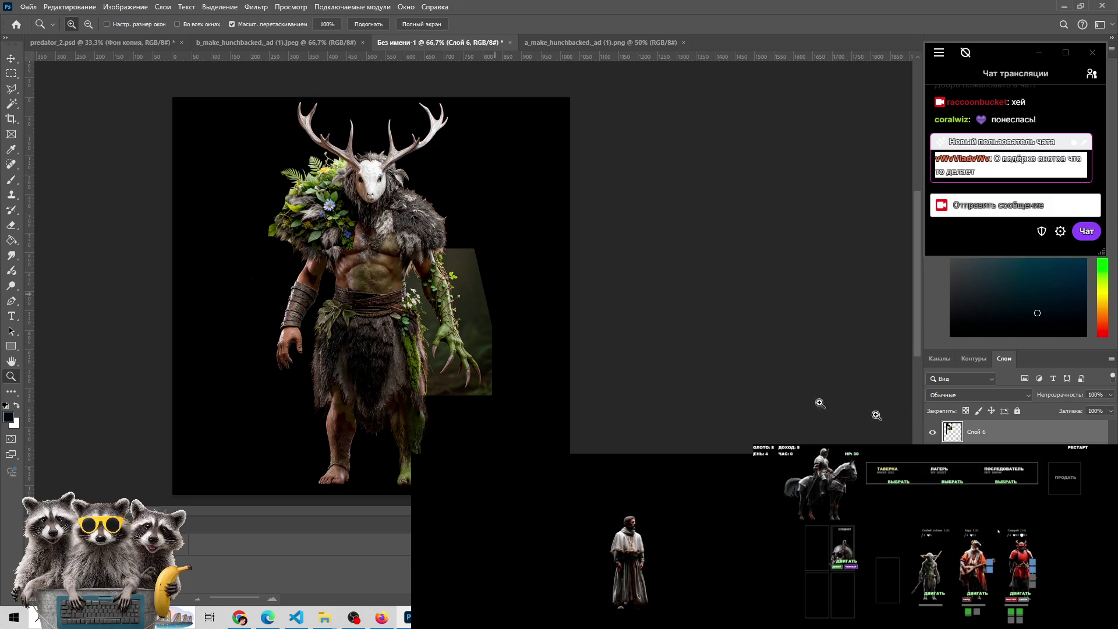
Toggle the leafy layer against the mossy fur version, leaving the leafy layer visible
click(933, 453)
click(932, 453)
click(932, 453)
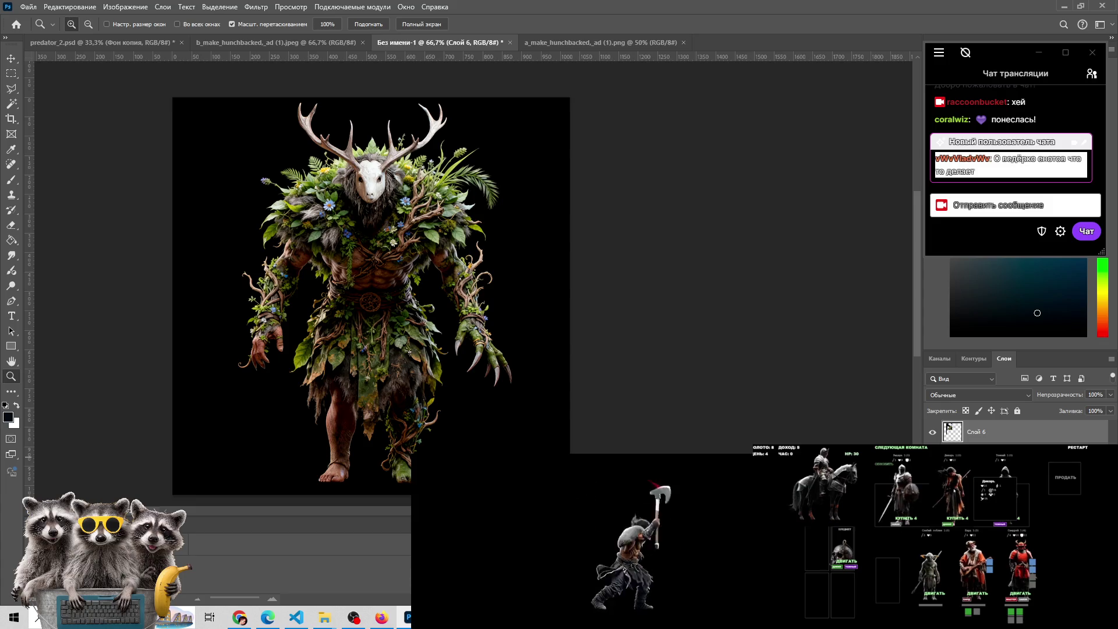
click(932, 453)
click(932, 453)
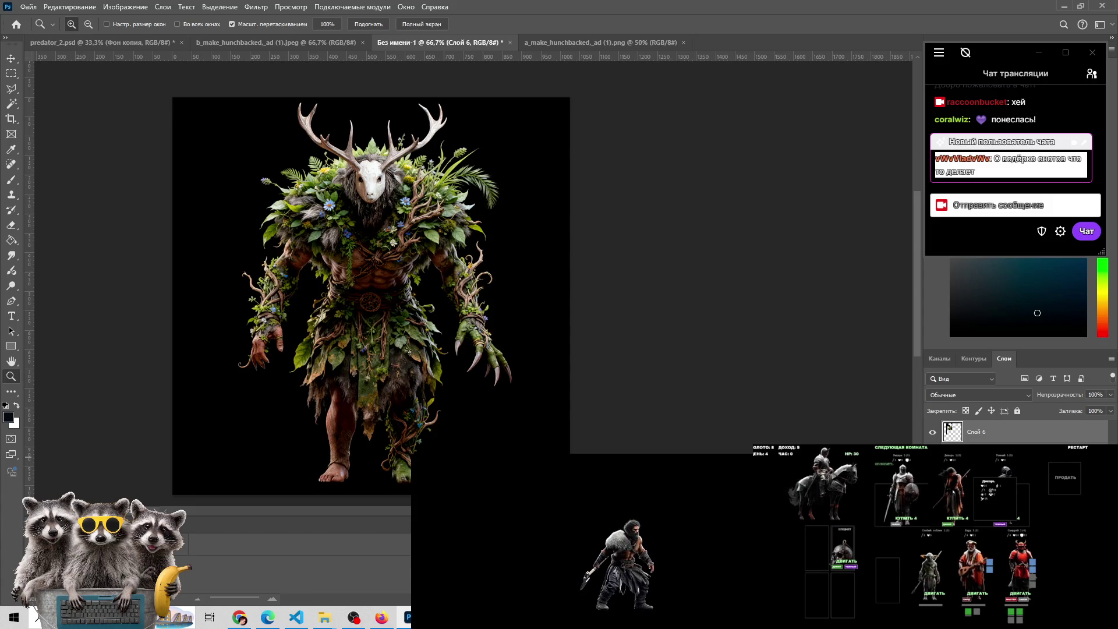
click(932, 453)
click(932, 453)
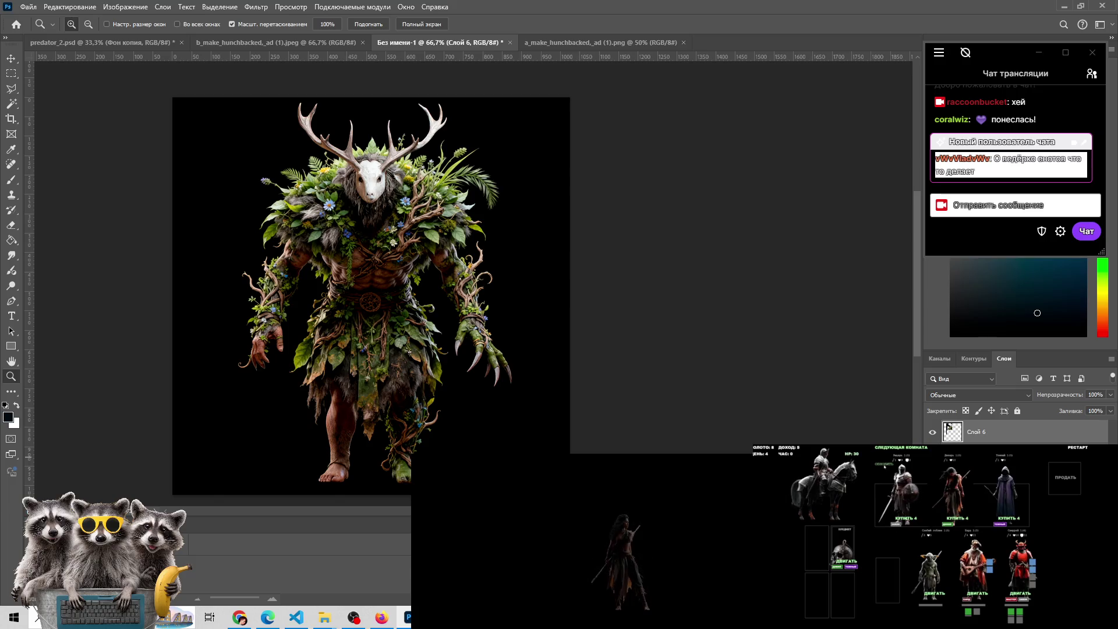
Duplicate layer Слой 5 to create Слой 5 копия
right_click(960, 431)
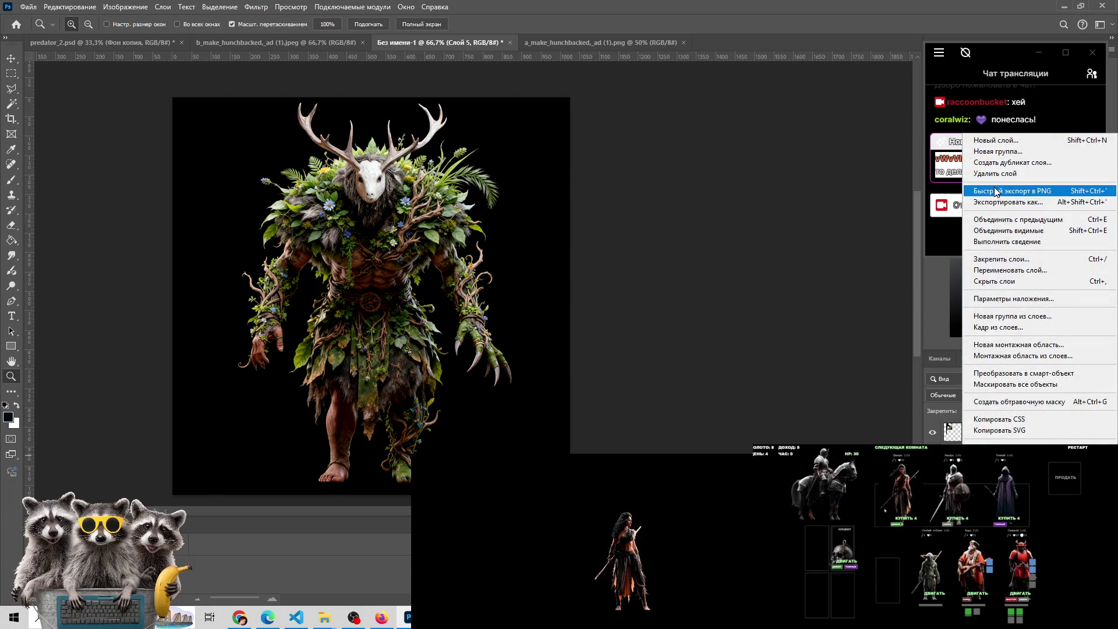
click(999, 163)
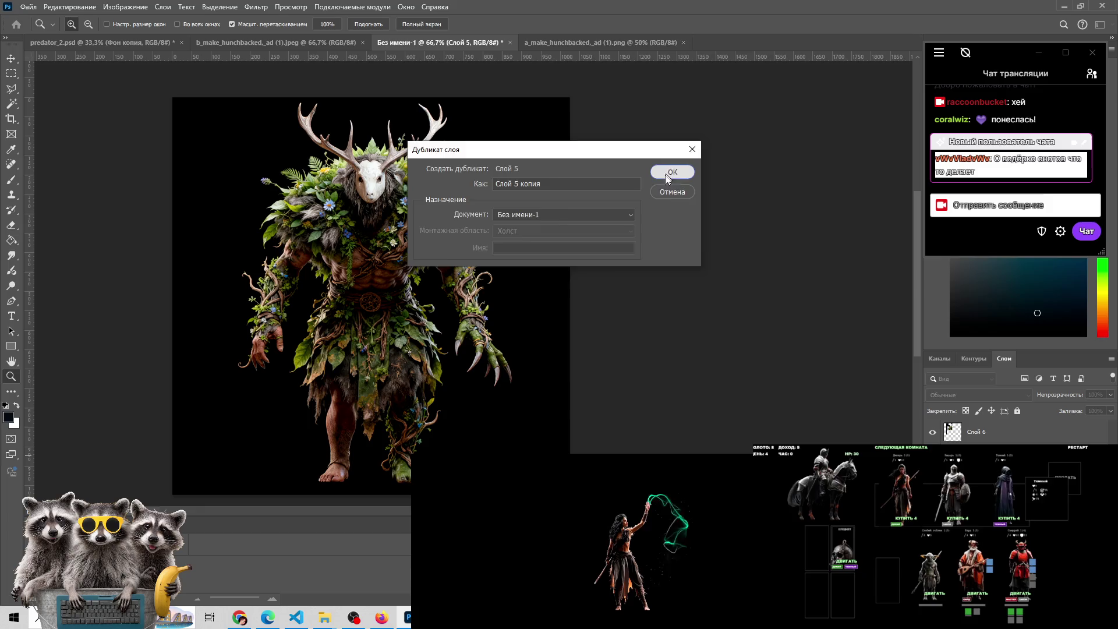
click(666, 173)
drag(876, 574, 885, 576)
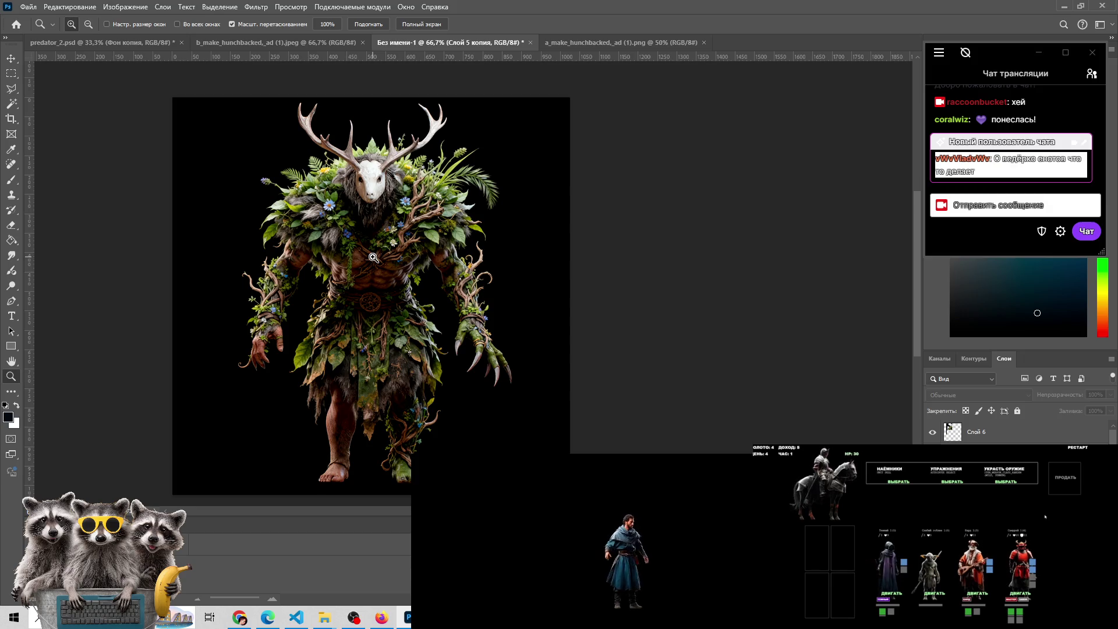
Open a new File Explorer window at Quick Access with Win+E
scroll(373, 258, down, 3)
scroll(373, 257, up, 2)
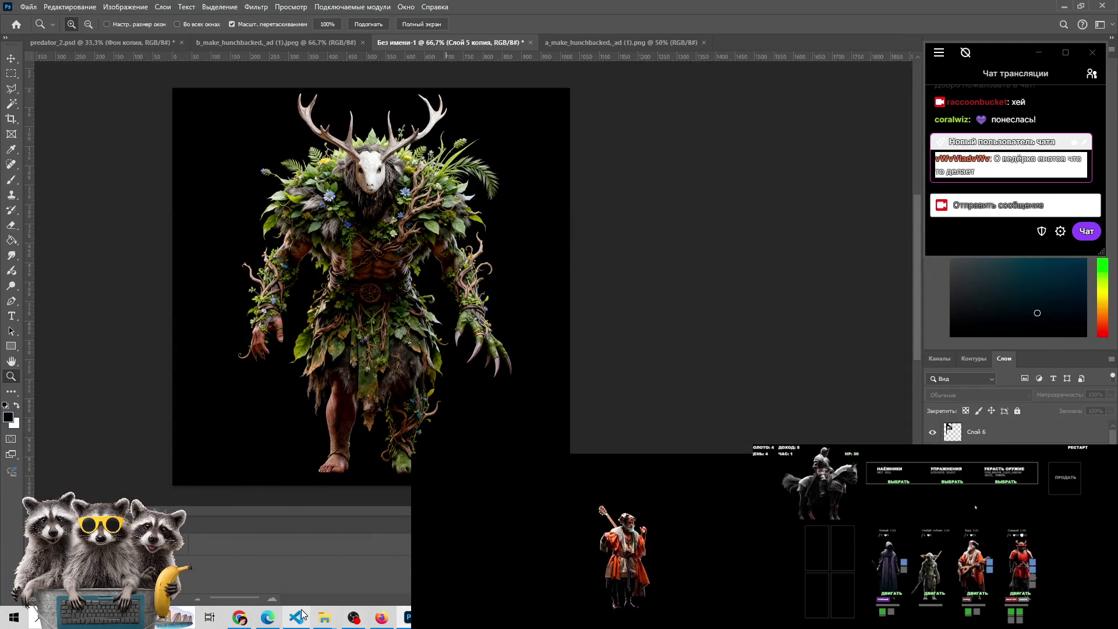
mouse_move(325, 617)
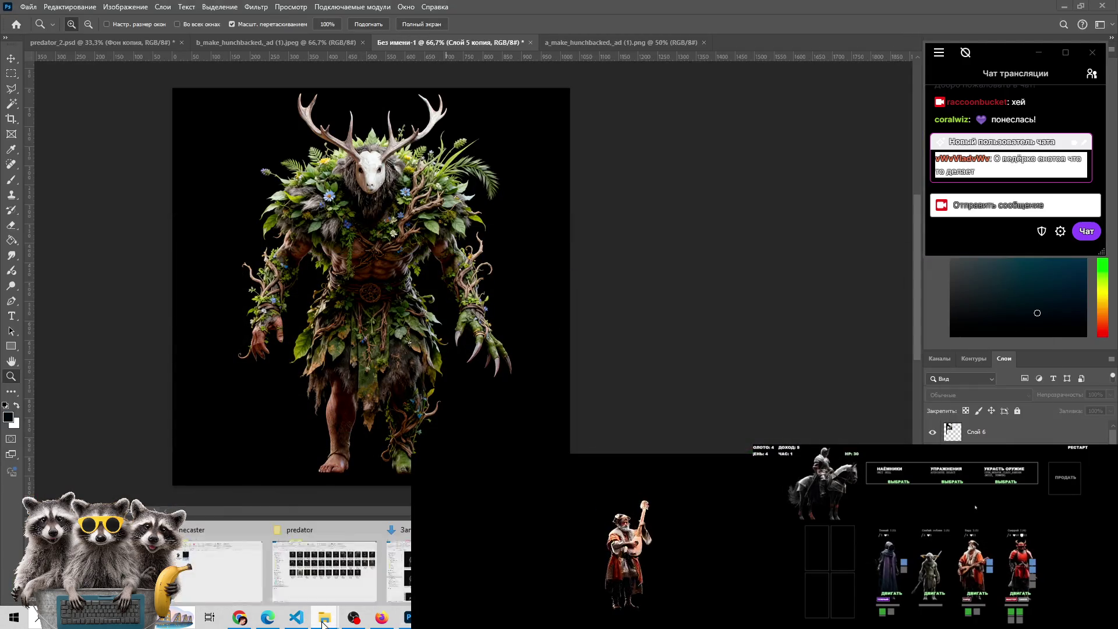
key(super+e)
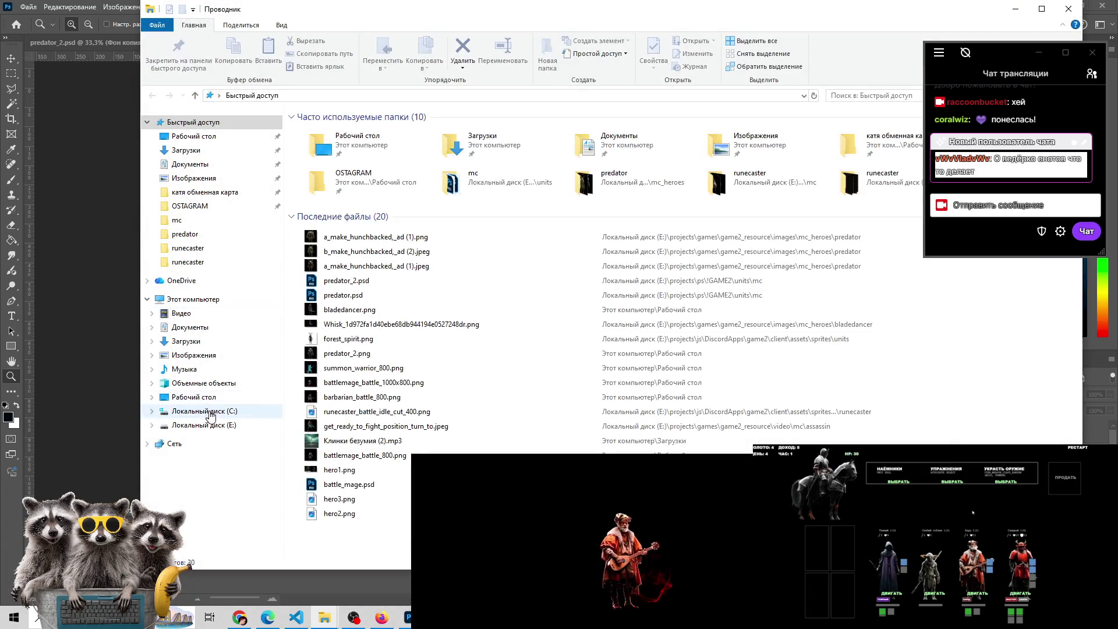
On drive E:, peek into photos, then open projects and look inside its games folder
click(204, 426)
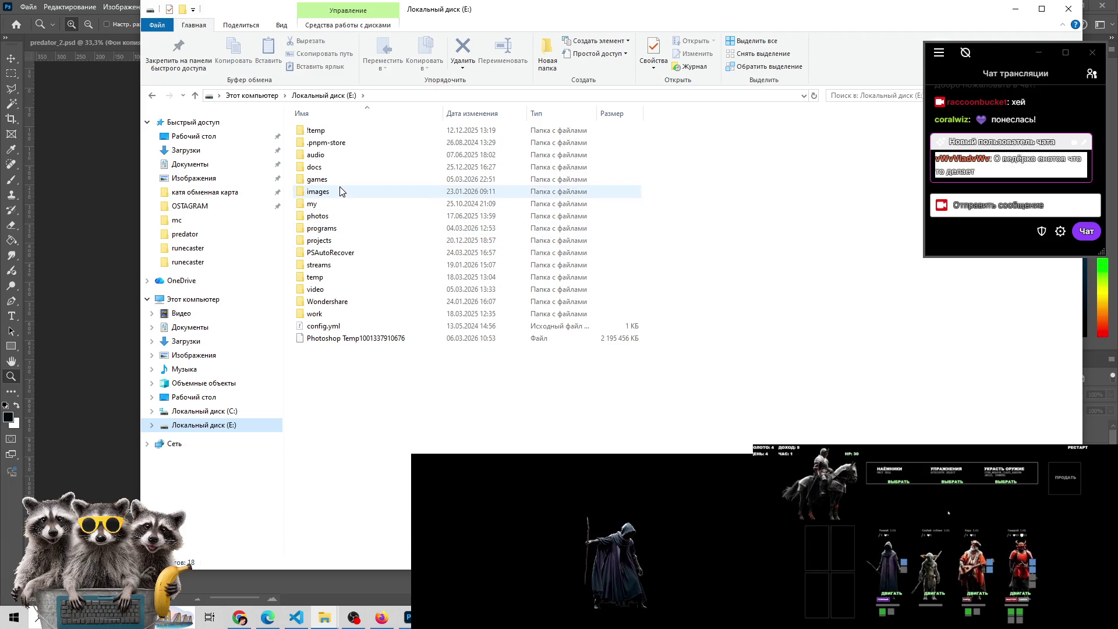
double_click(344, 217)
click(194, 95)
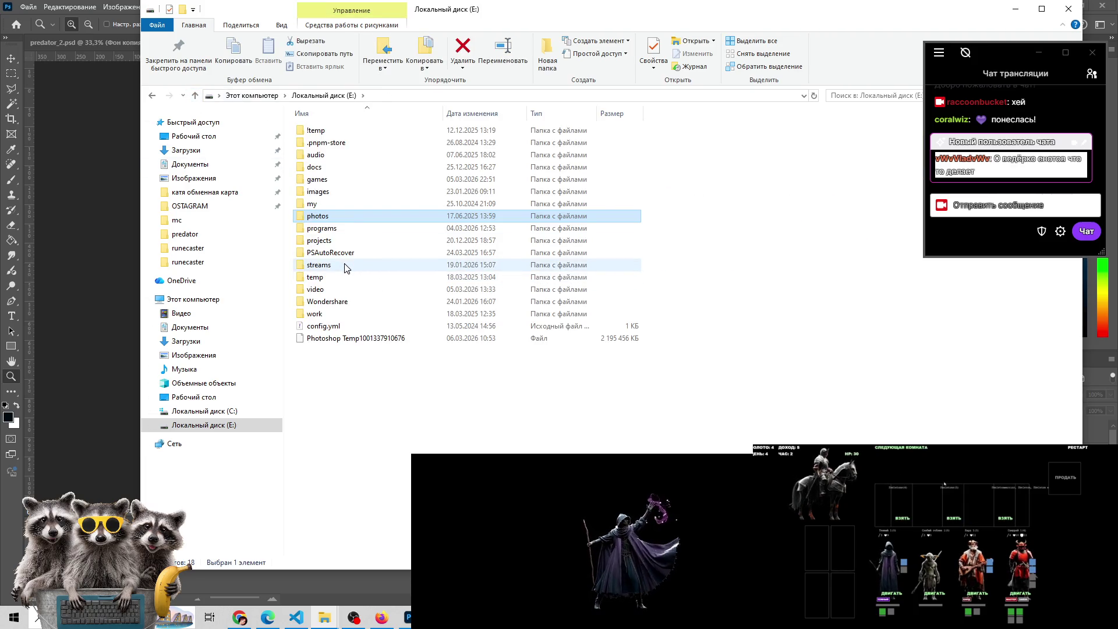
double_click(344, 243)
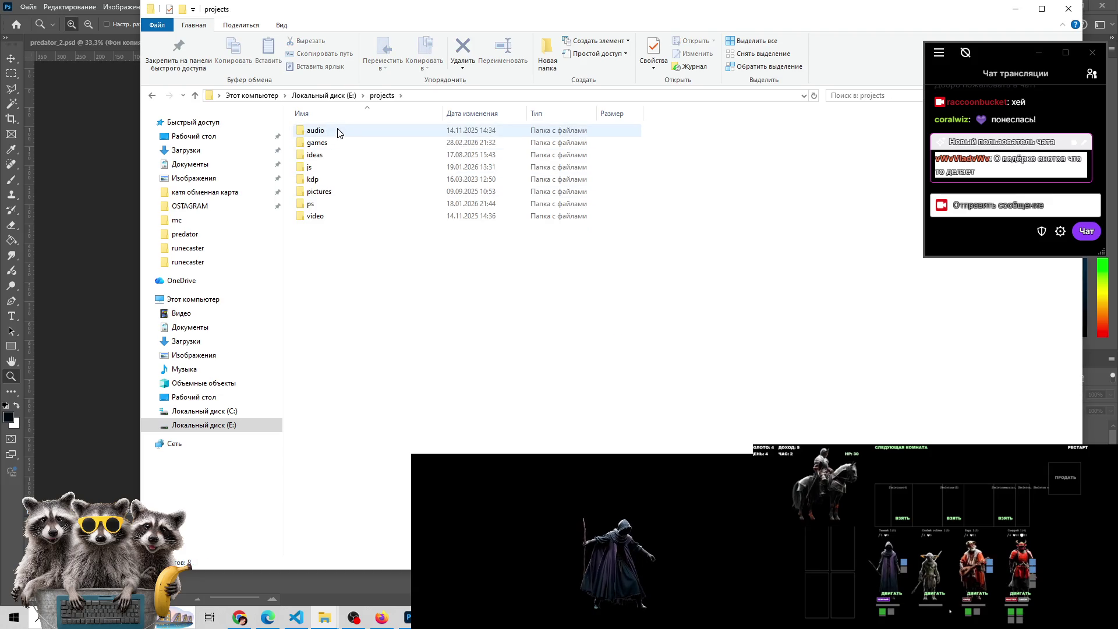
double_click(336, 145)
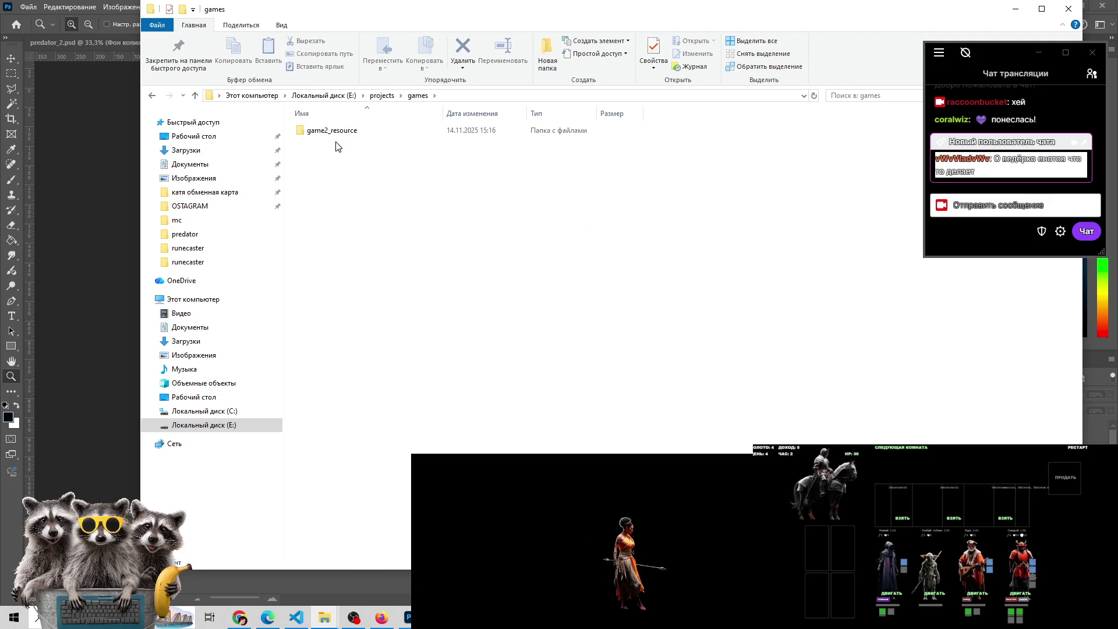
click(196, 96)
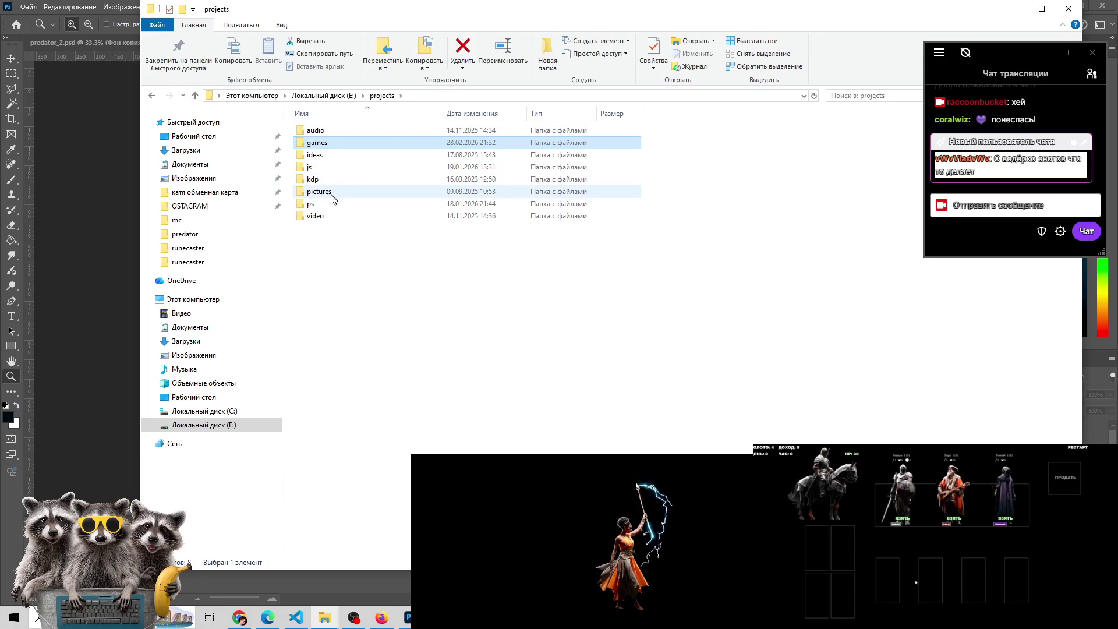
Browse the projects\video folder, then return to projects
double_click(330, 216)
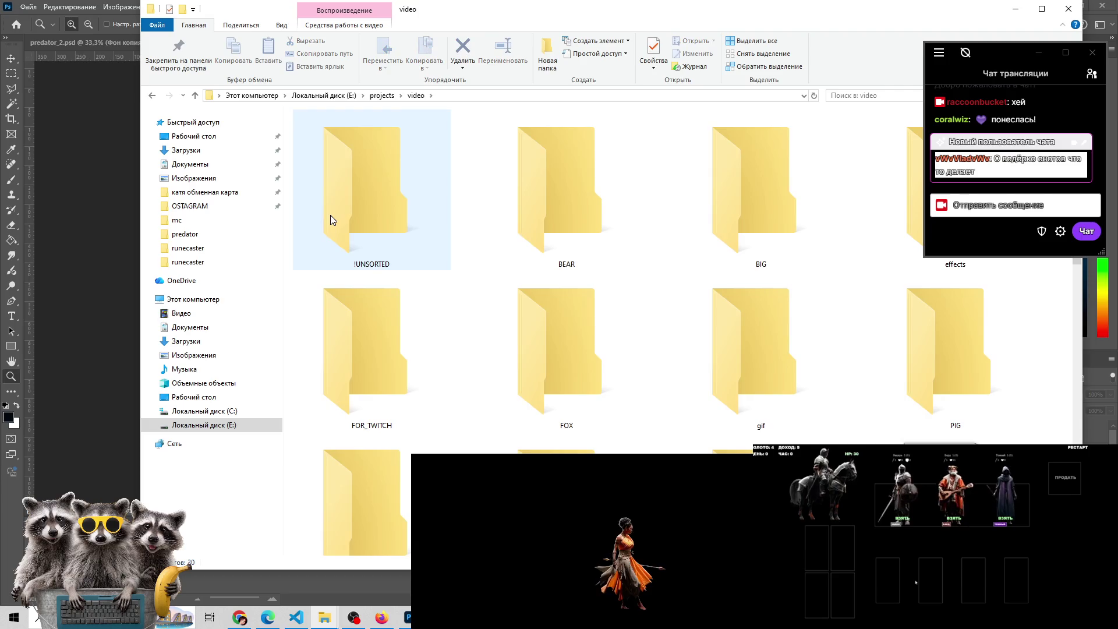
scroll(330, 215, down, 5)
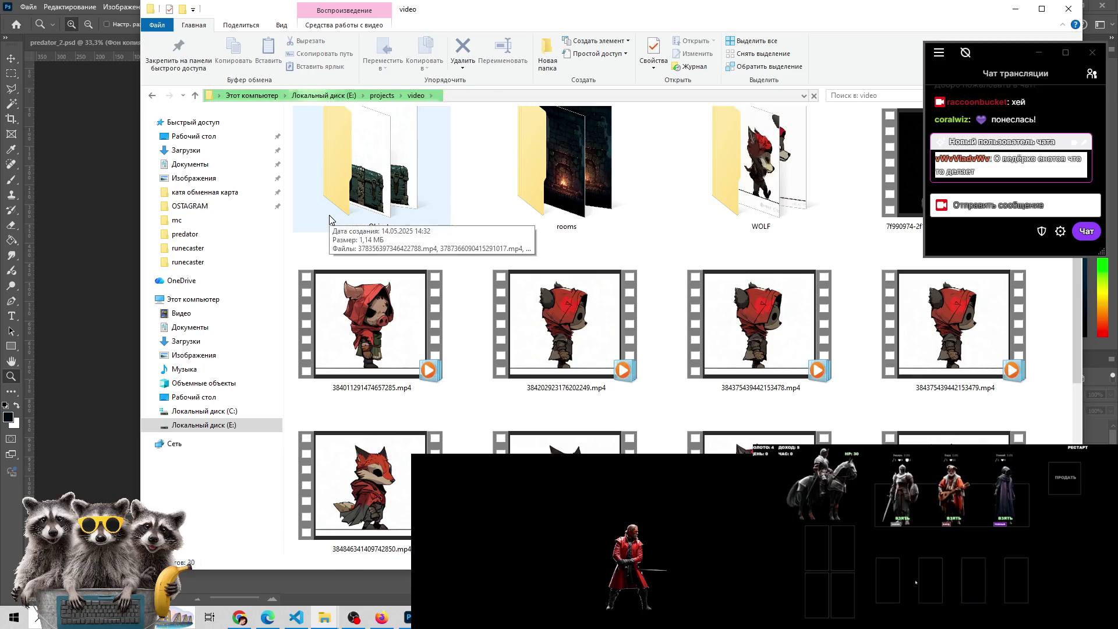
scroll(329, 215, down, 5)
scroll(329, 218, up, 10)
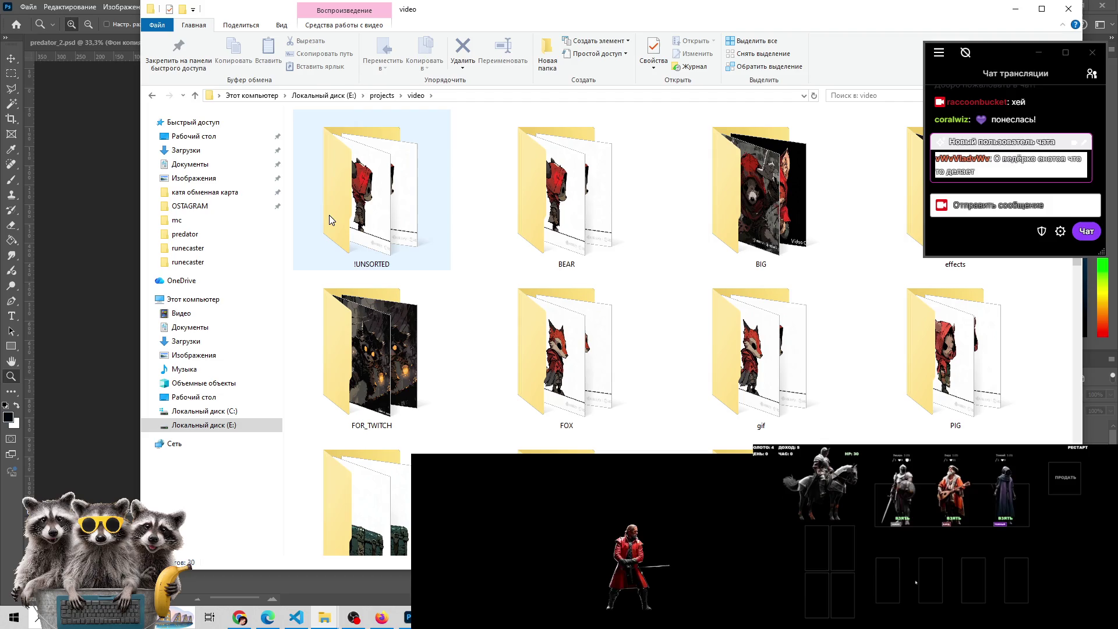
click(196, 95)
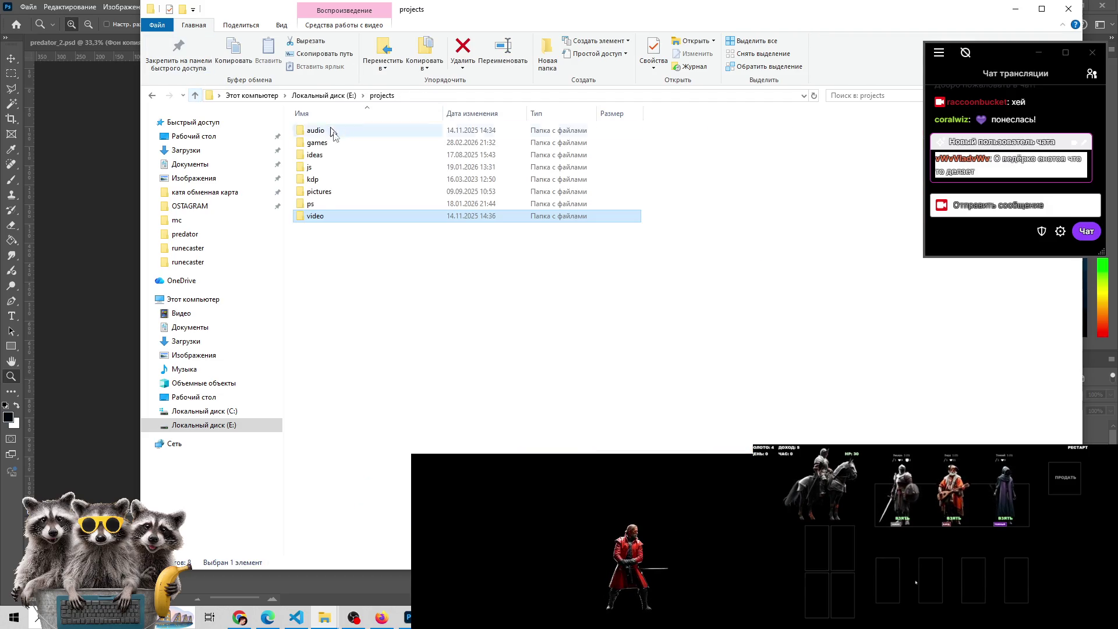
Browse the projects\pictures folder, then return to the projects listing
double_click(324, 196)
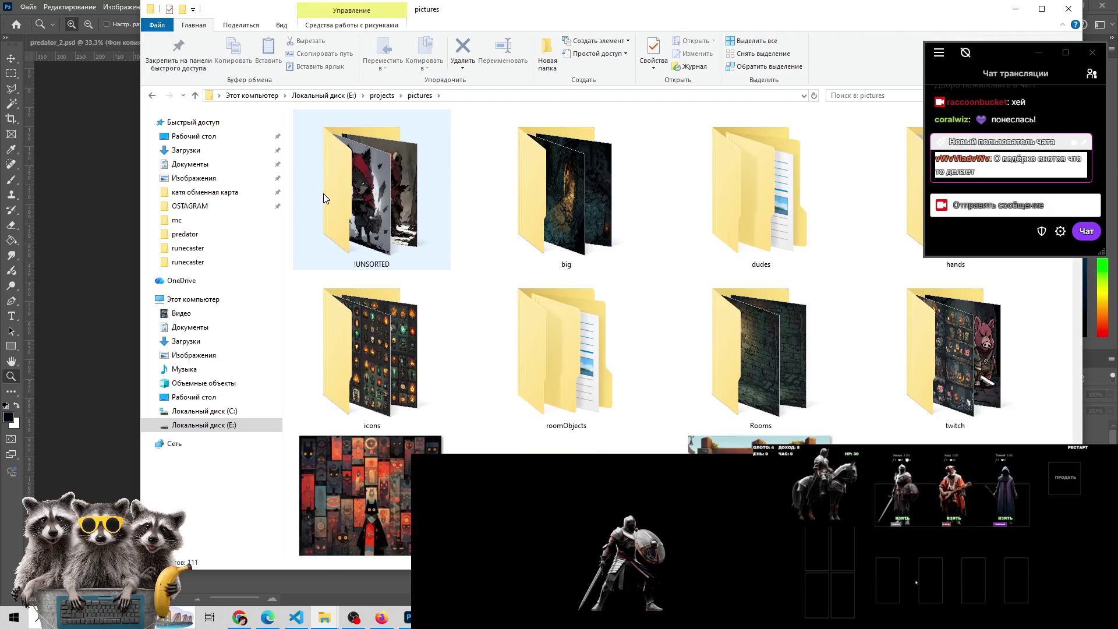
scroll(324, 198, down, 5)
scroll(325, 198, down, 5)
scroll(325, 198, down, 5)
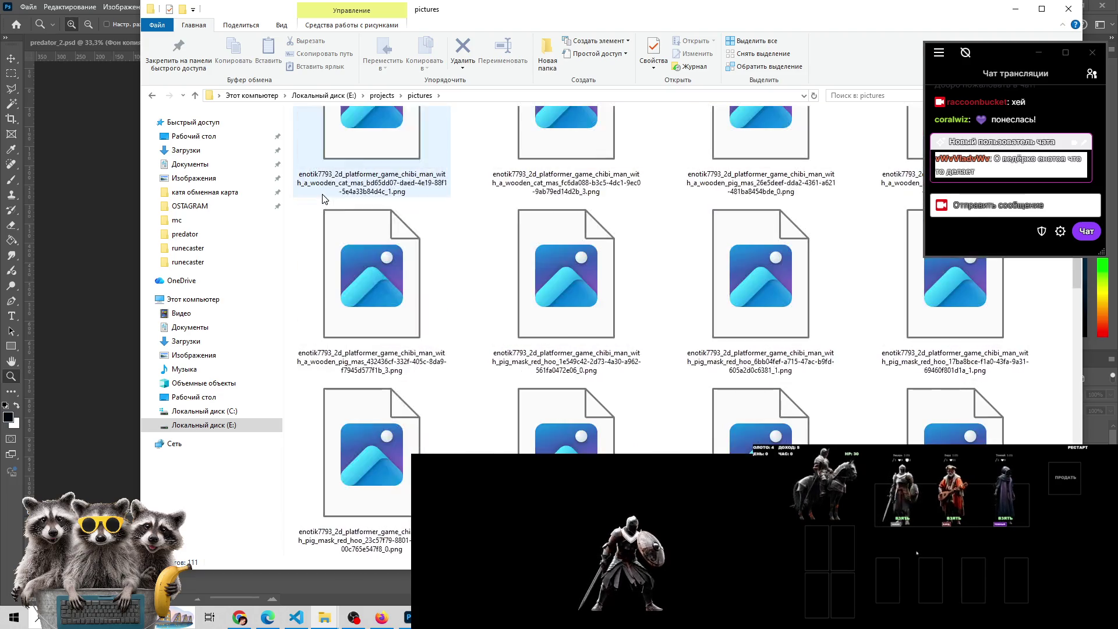
scroll(324, 193, down, 1)
scroll(324, 187, up, 5)
scroll(324, 186, up, 10)
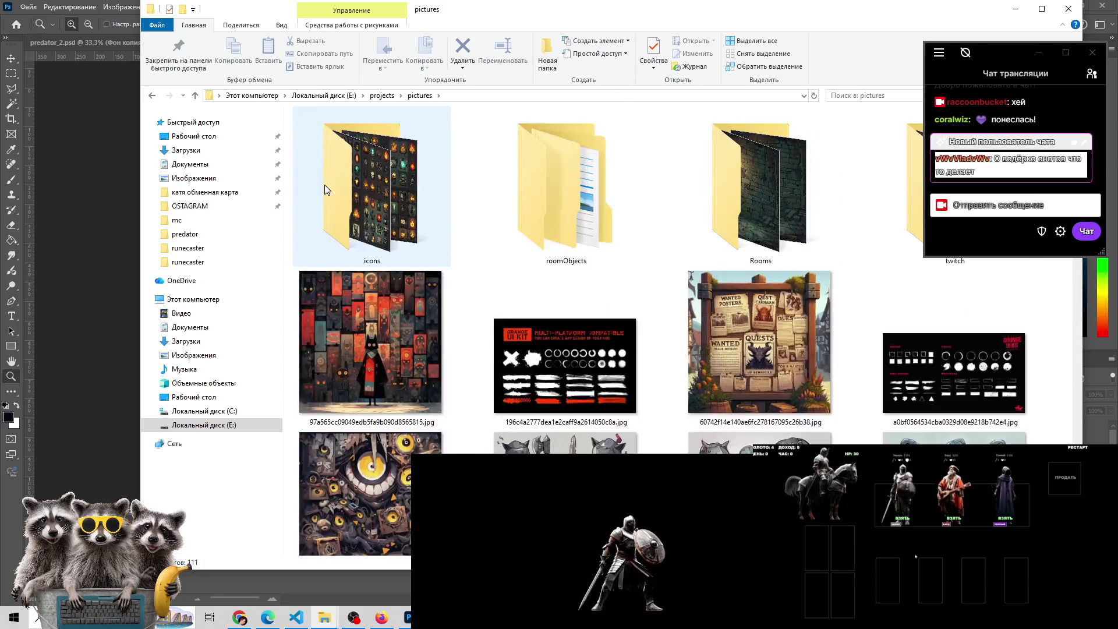
scroll(325, 186, up, 3)
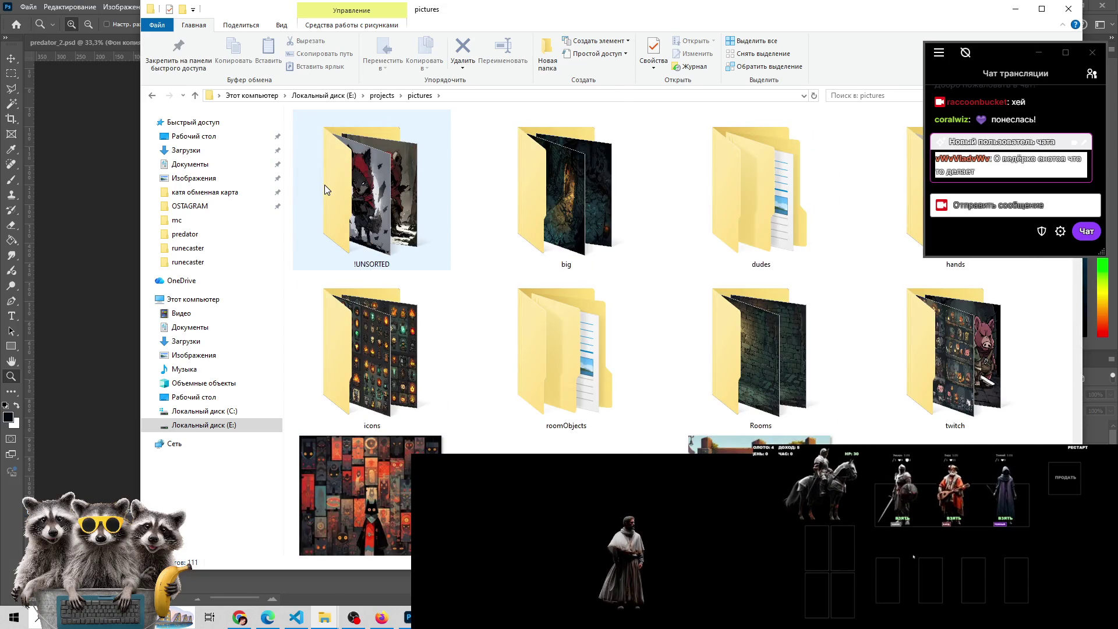
click(197, 96)
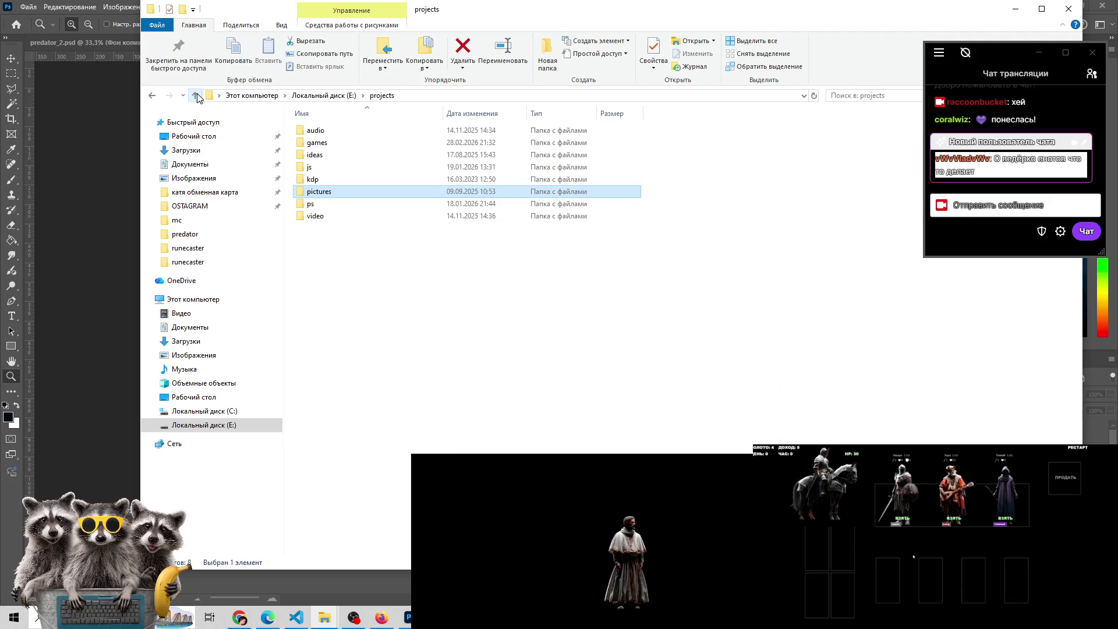
Show the desktop, open the !temp folder, and close it
key(super+d)
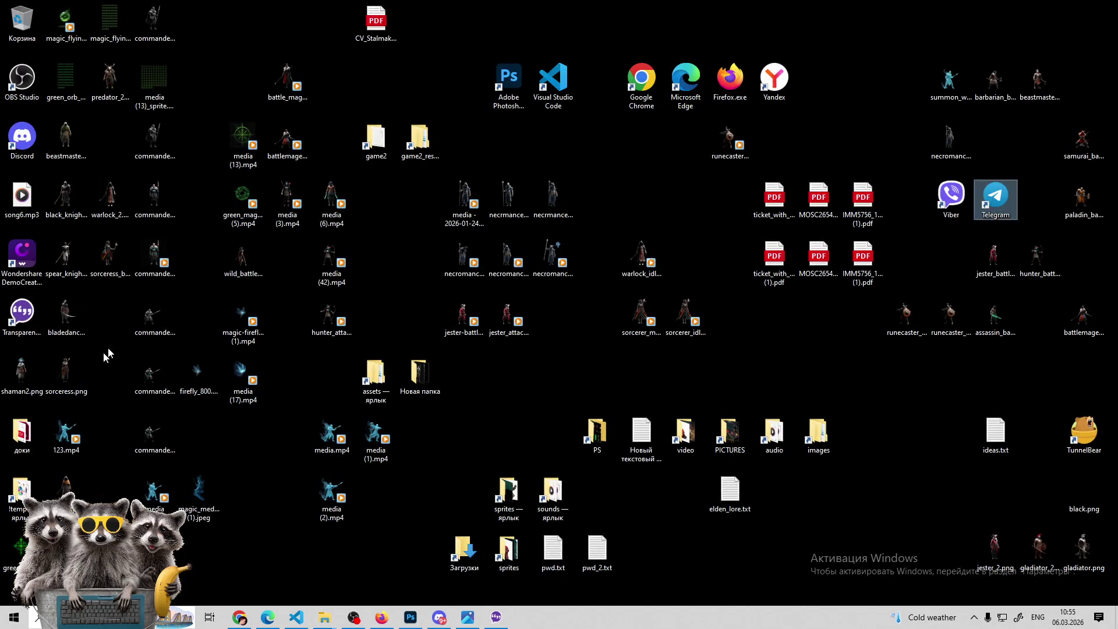
double_click(22, 495)
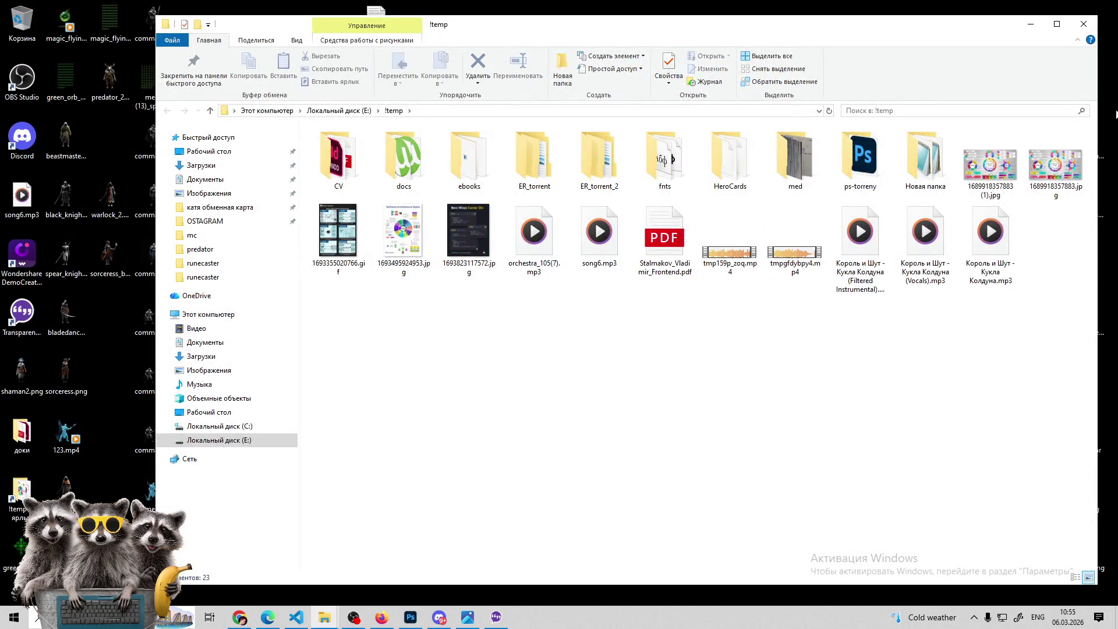
click(1084, 24)
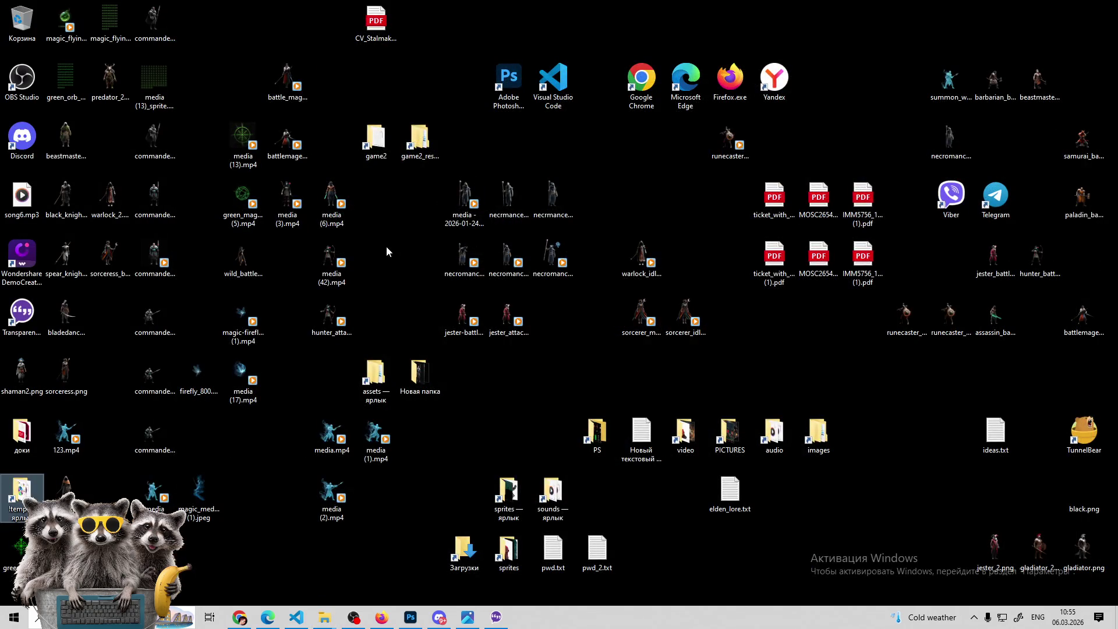
Open the desktop images folder, close it, and bring the YouTube browser window forward
click(419, 376)
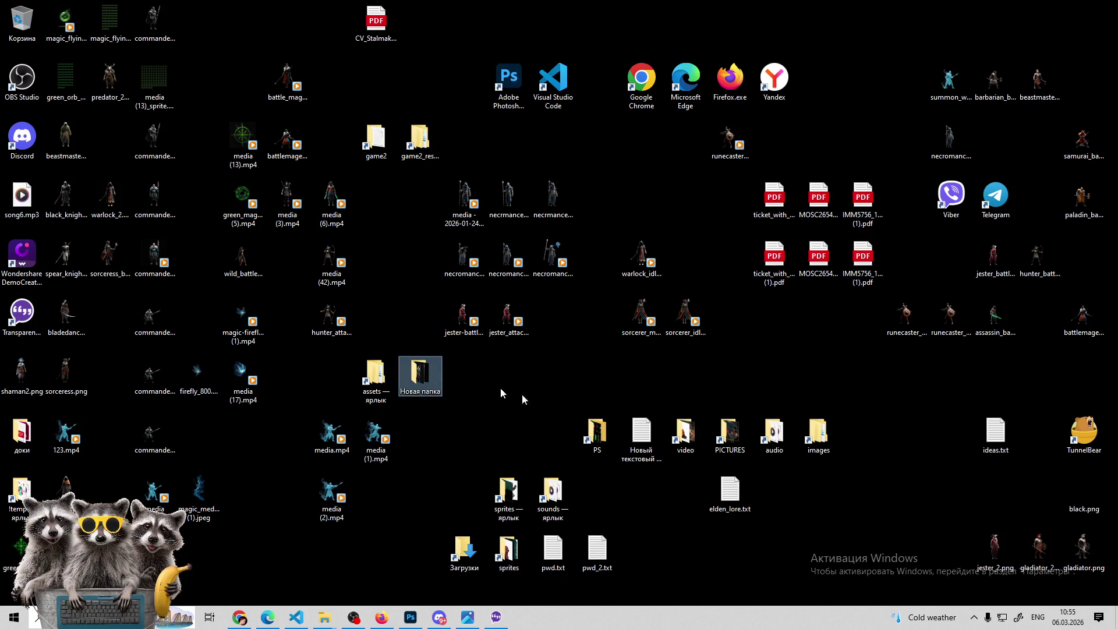
click(806, 438)
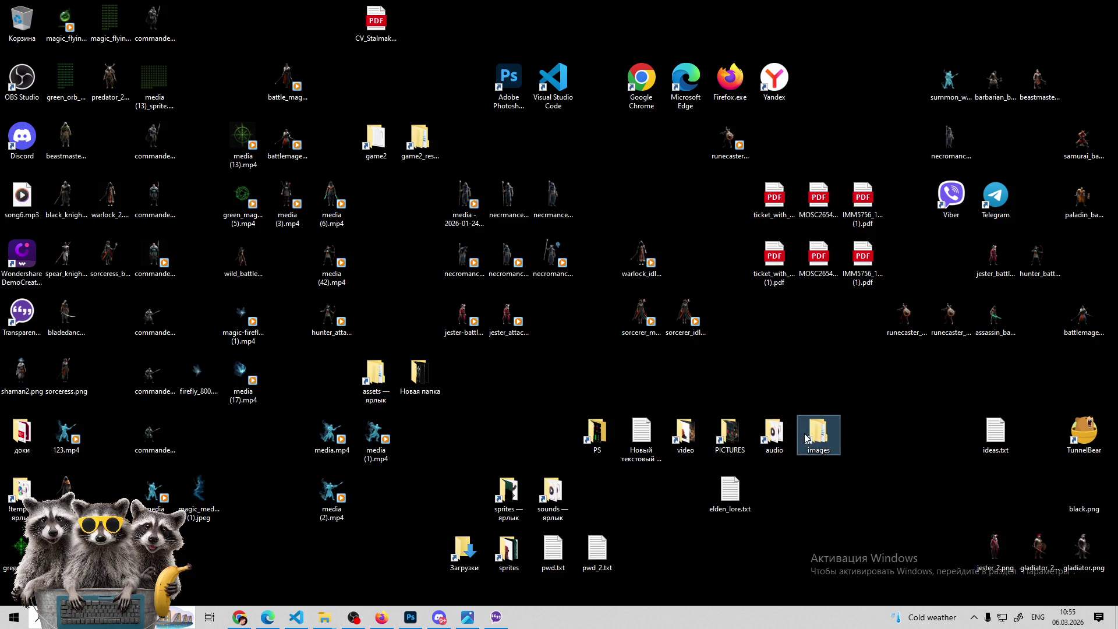
double_click(828, 441)
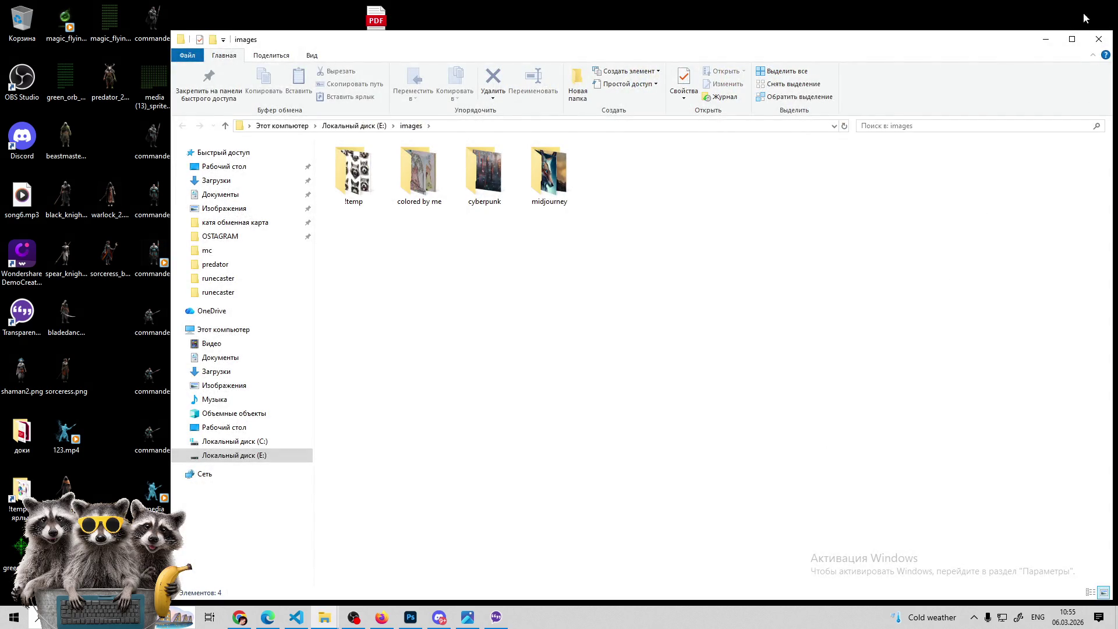
click(1098, 39)
click(256, 621)
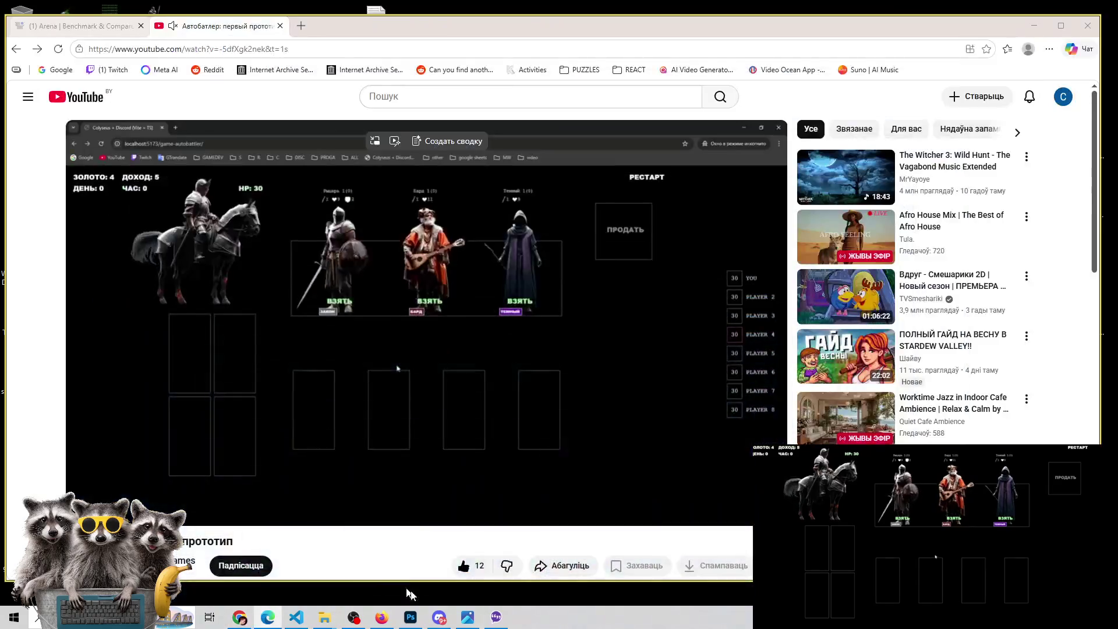
View the autobattler game in Firefox, then switch back to the Photoshop creature composite
click(382, 617)
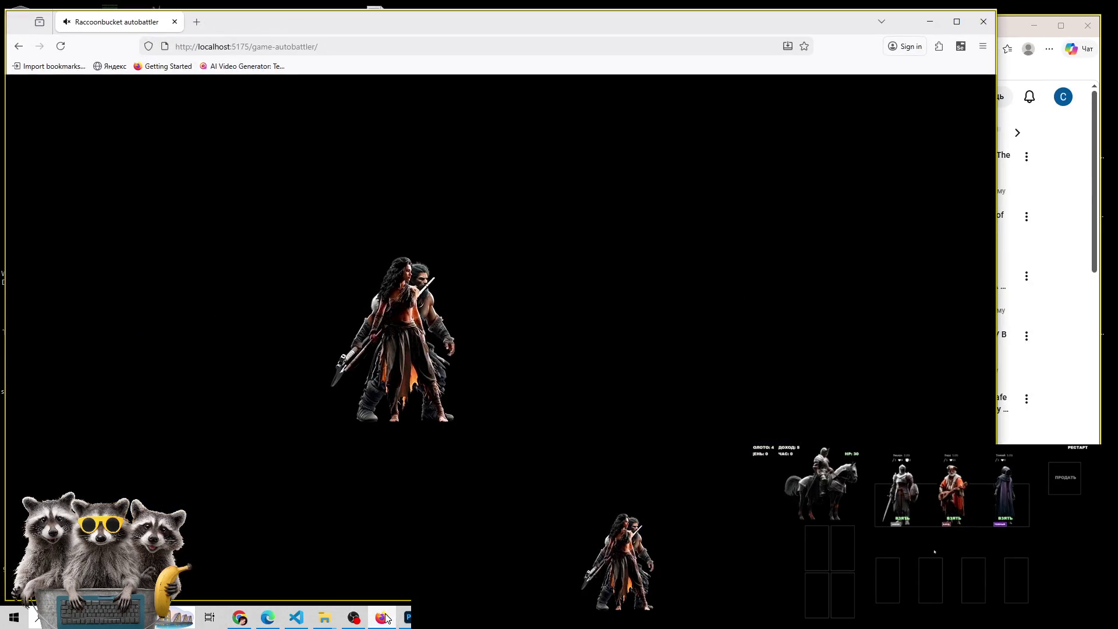
click(408, 617)
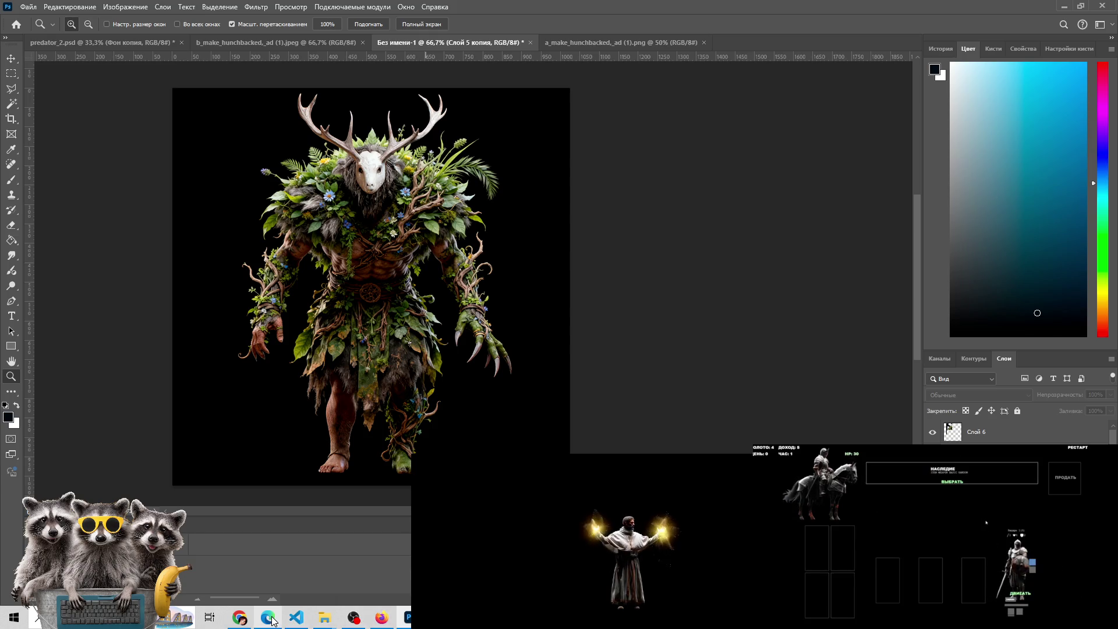
Preview the mc_heroes folder window from the File Explorer taskbar thumbnails
mouse_move(332, 624)
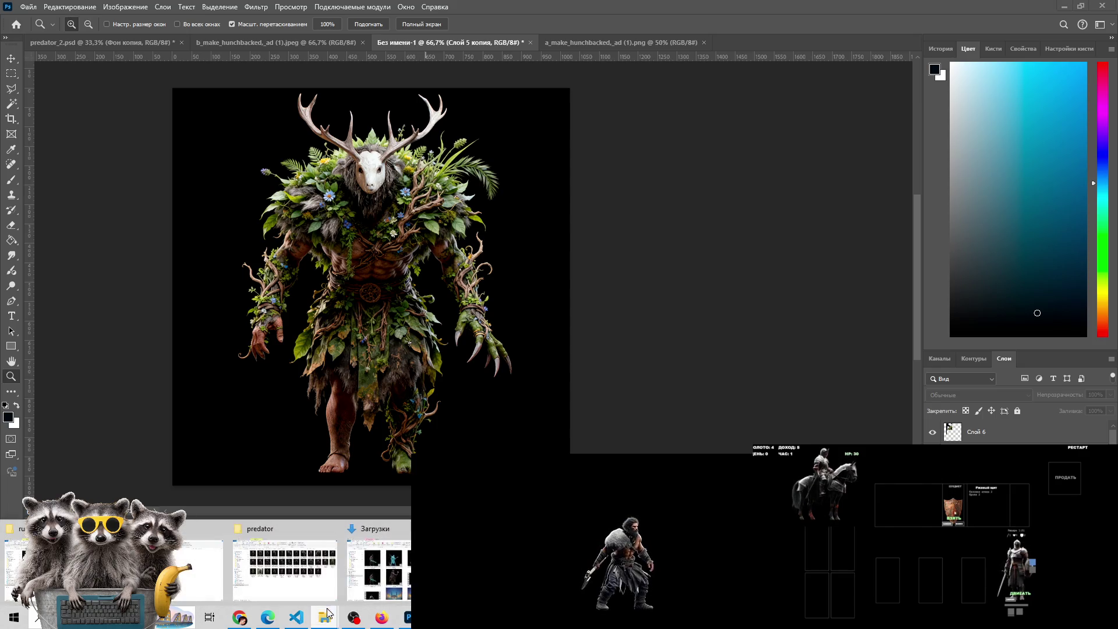
Switch to the mc_heroes folder and view the a_make_hunchbacked antlered-creature image in Photos
mouse_move(513, 560)
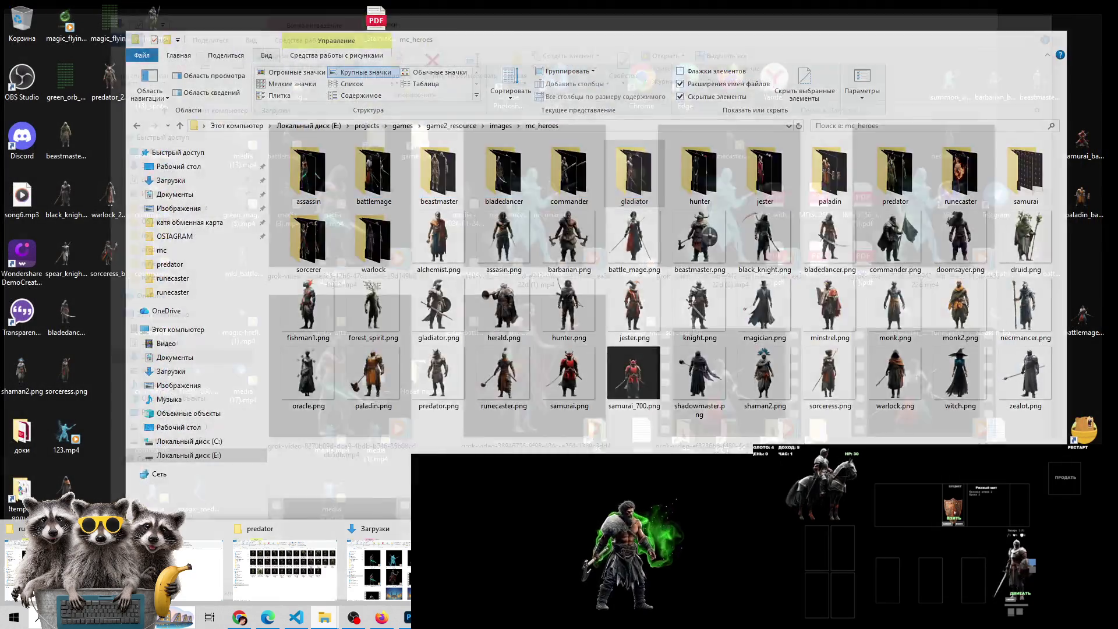
mouse_move(390, 585)
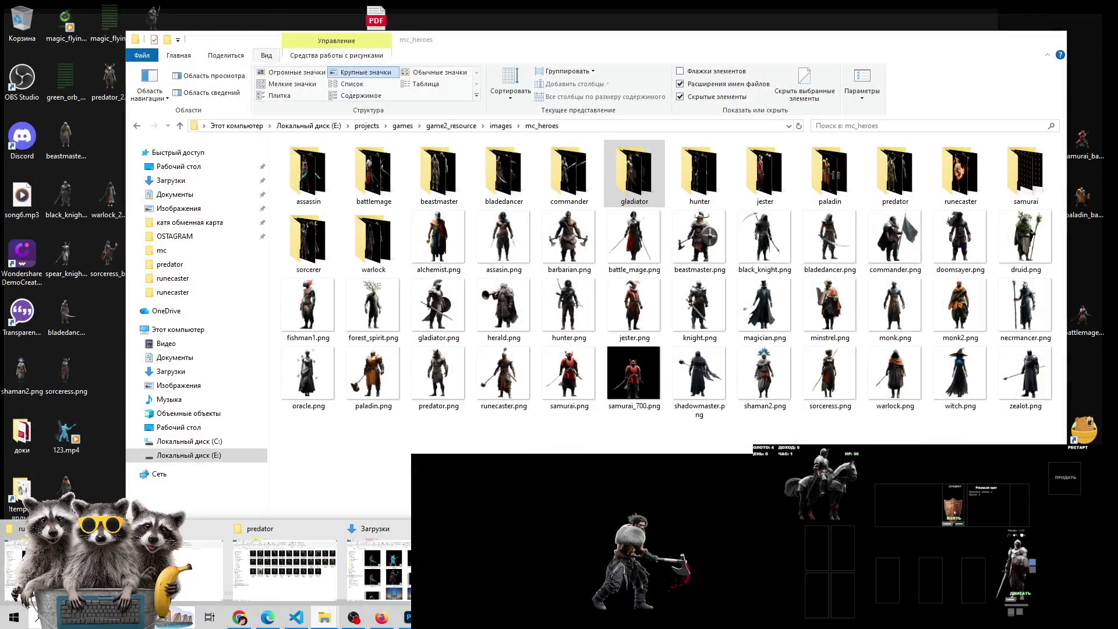
click(500, 567)
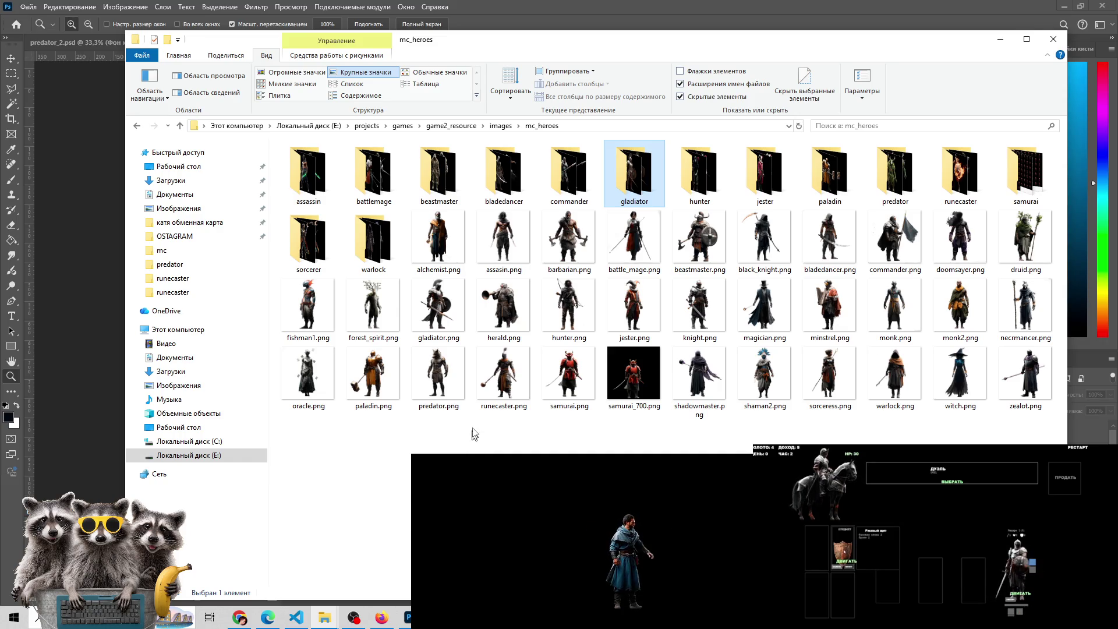
click(474, 432)
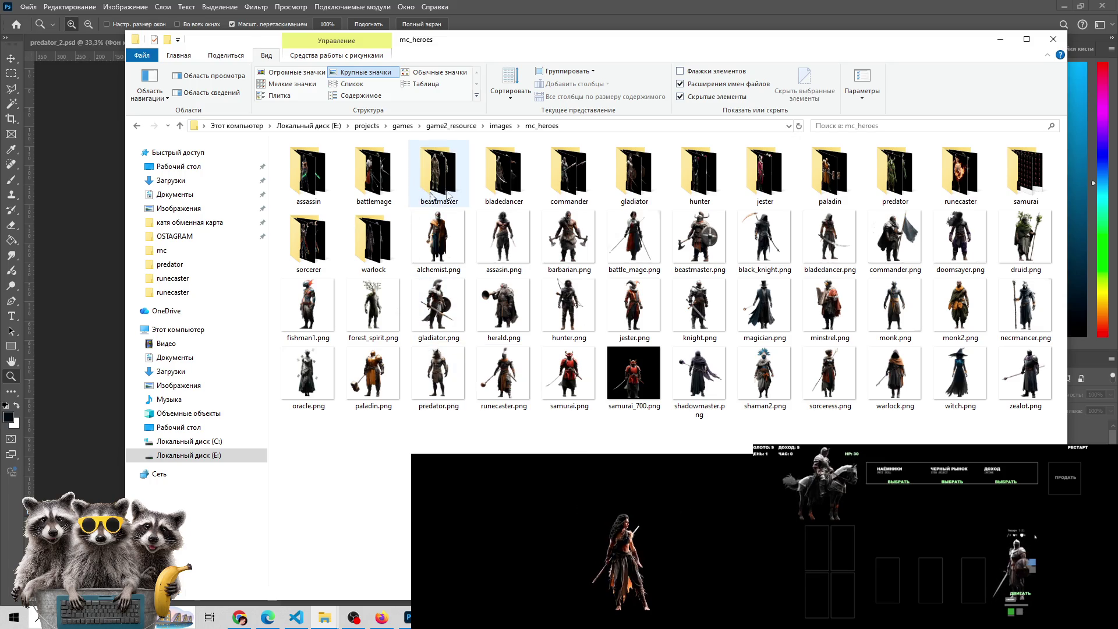
mouse_move(264, 620)
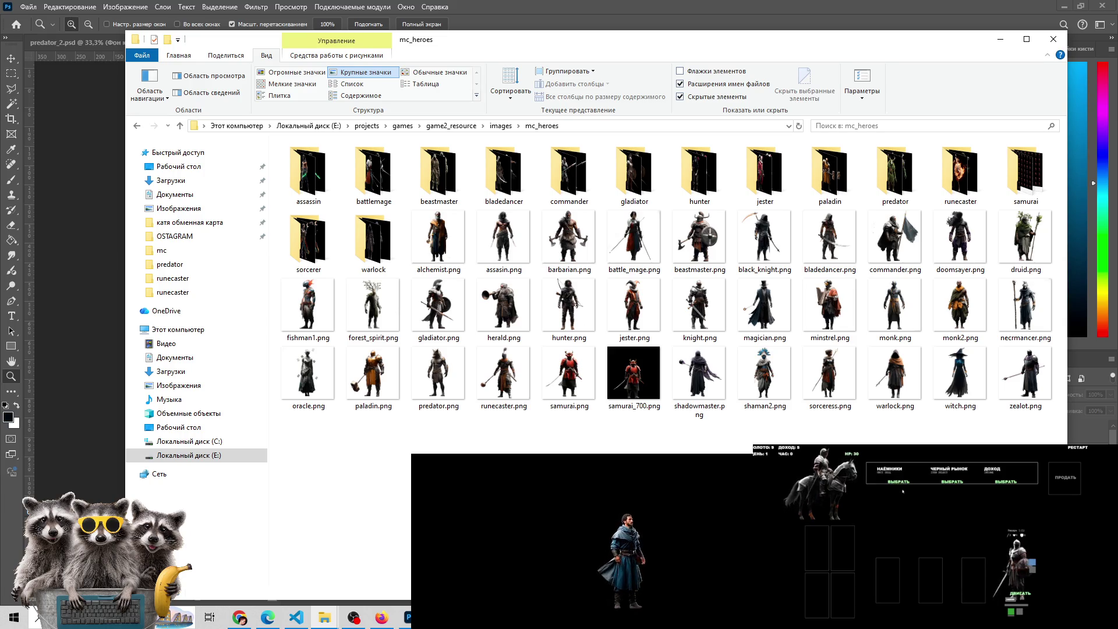
click(552, 260)
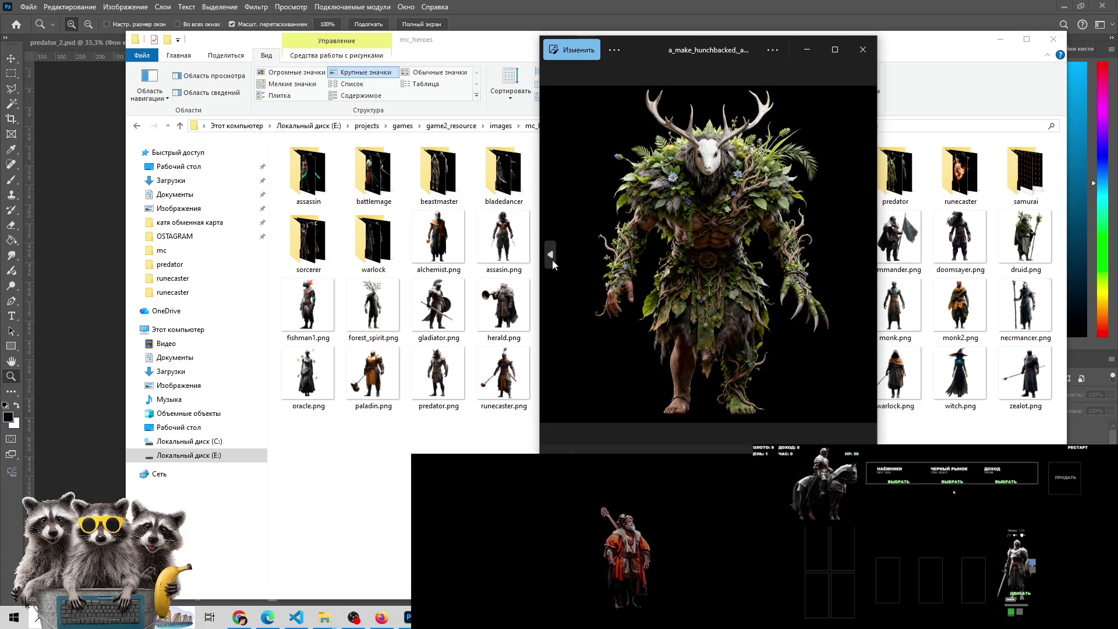
Page back and forth through the antlered-creature renders, then close Photos with Esc
click(552, 260)
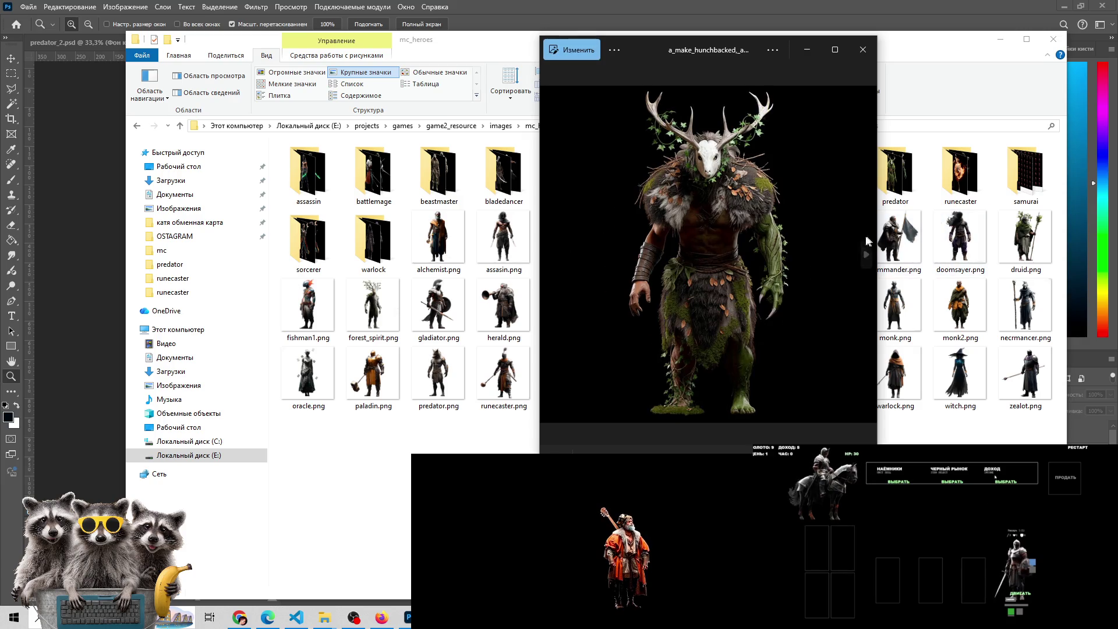
click(865, 257)
click(863, 257)
click(863, 256)
click(863, 256)
click(864, 255)
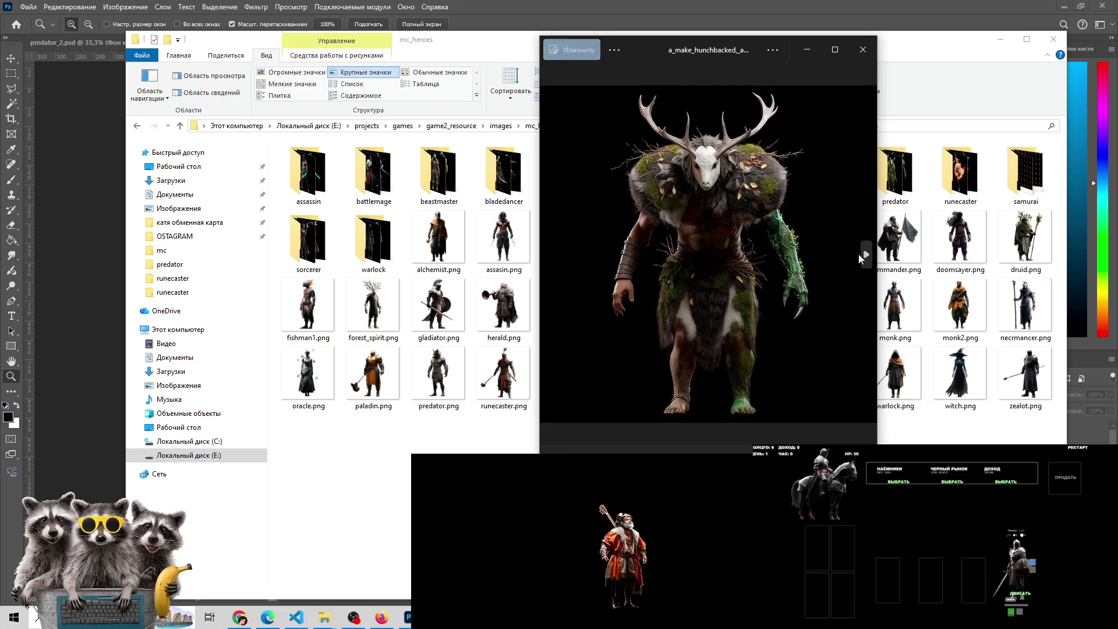
click(865, 255)
click(864, 255)
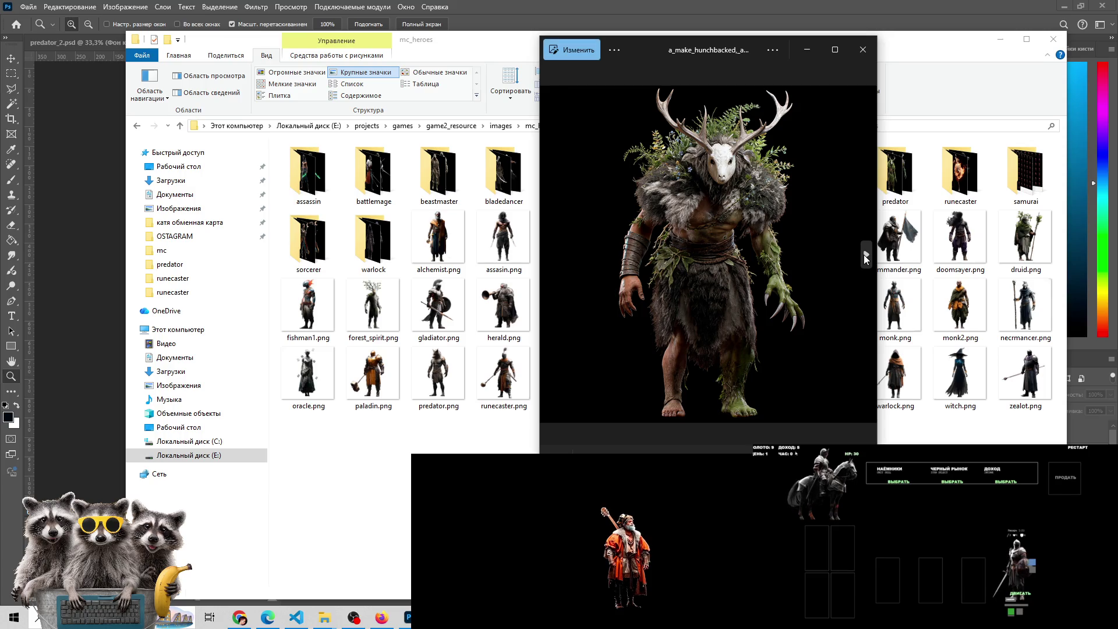
click(864, 253)
click(865, 254)
click(865, 254)
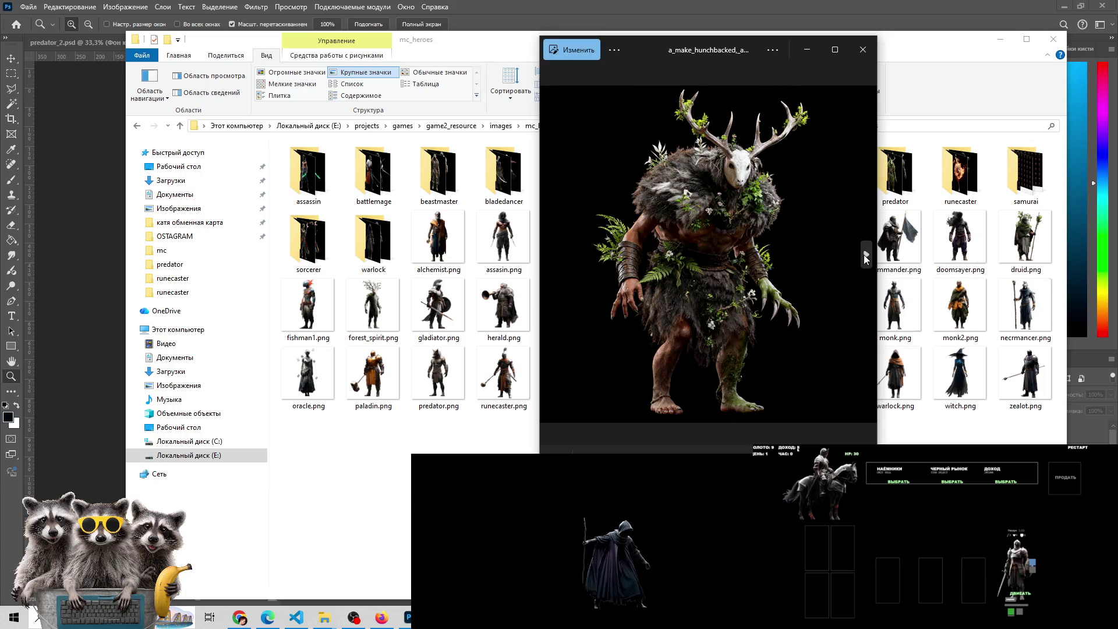
click(864, 254)
click(864, 254)
click(864, 254)
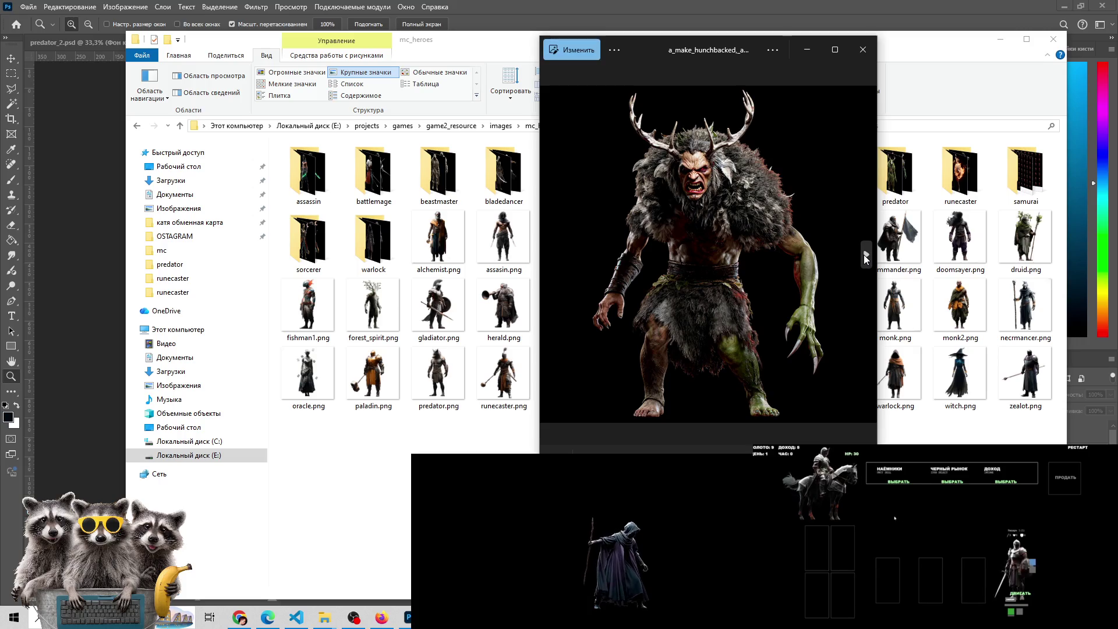
click(864, 254)
key(Escape)
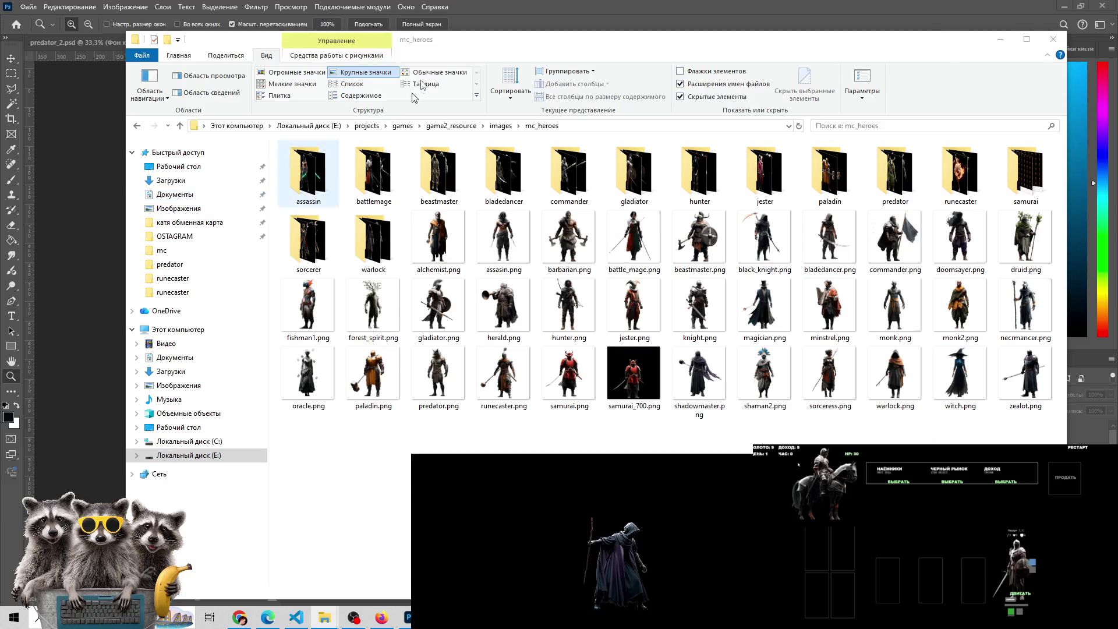
Open a new Explorer window on drive E: and look inside !temp and its HeroCards folder
key(super+e)
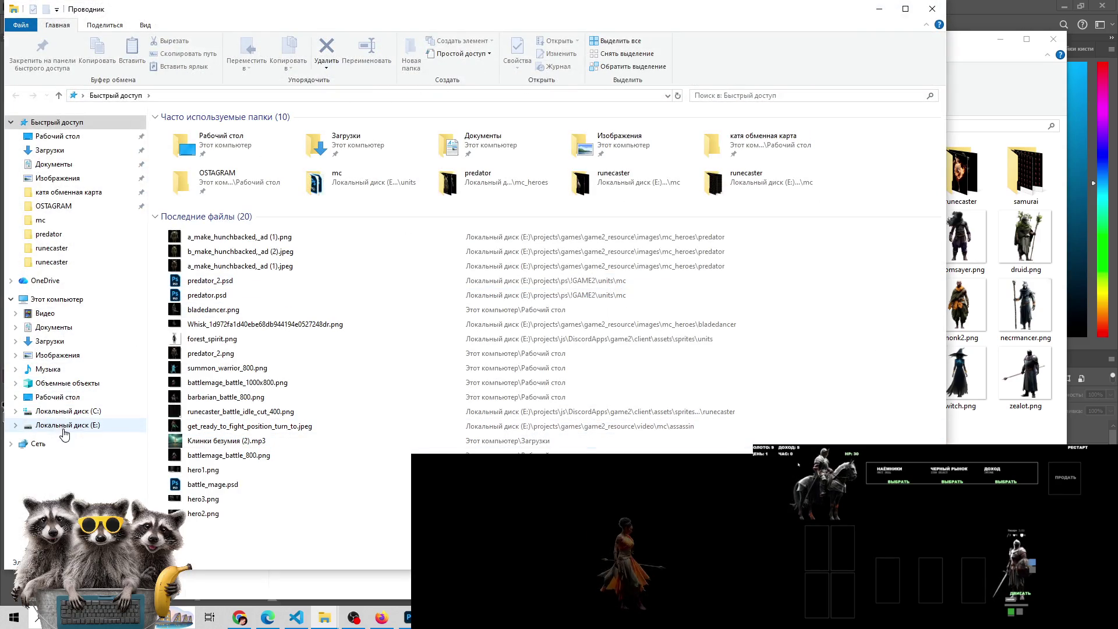
click(68, 426)
double_click(288, 132)
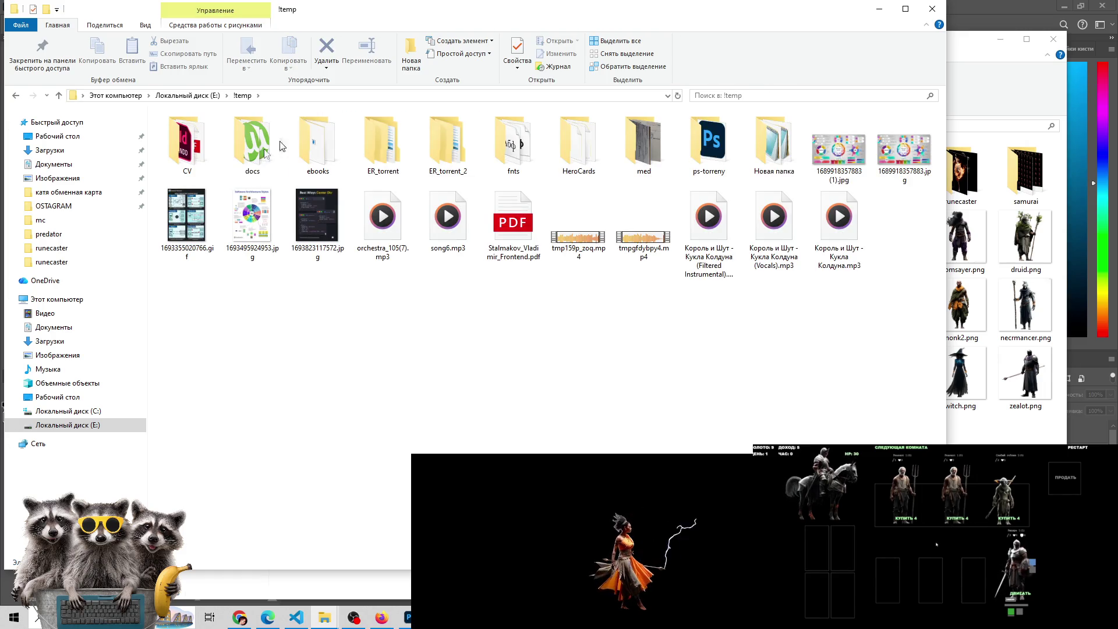
click(584, 147)
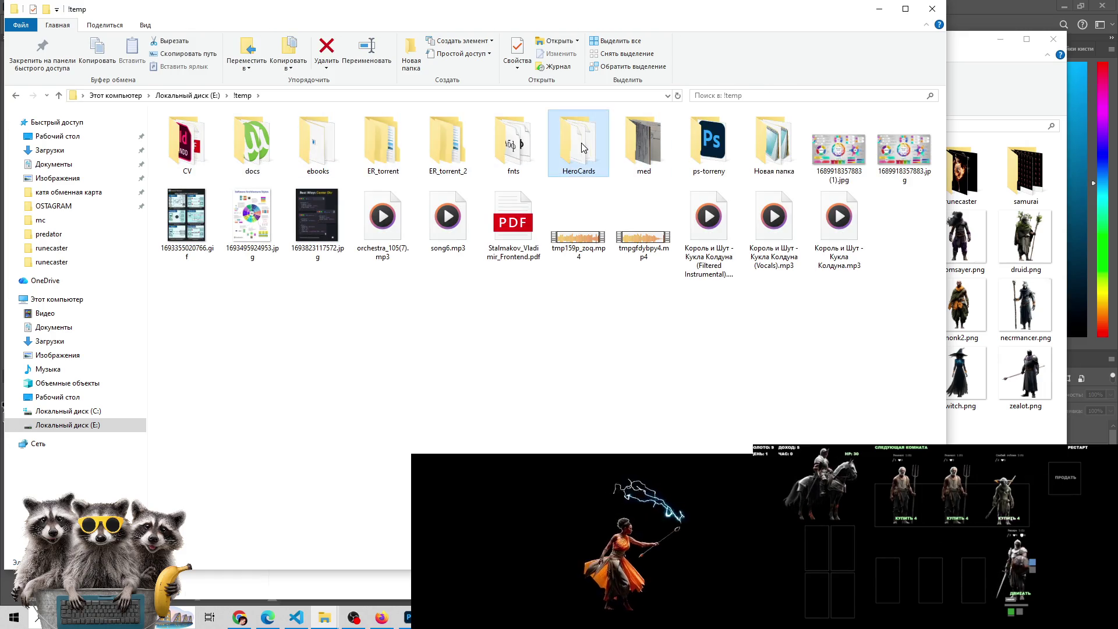
double_click(583, 147)
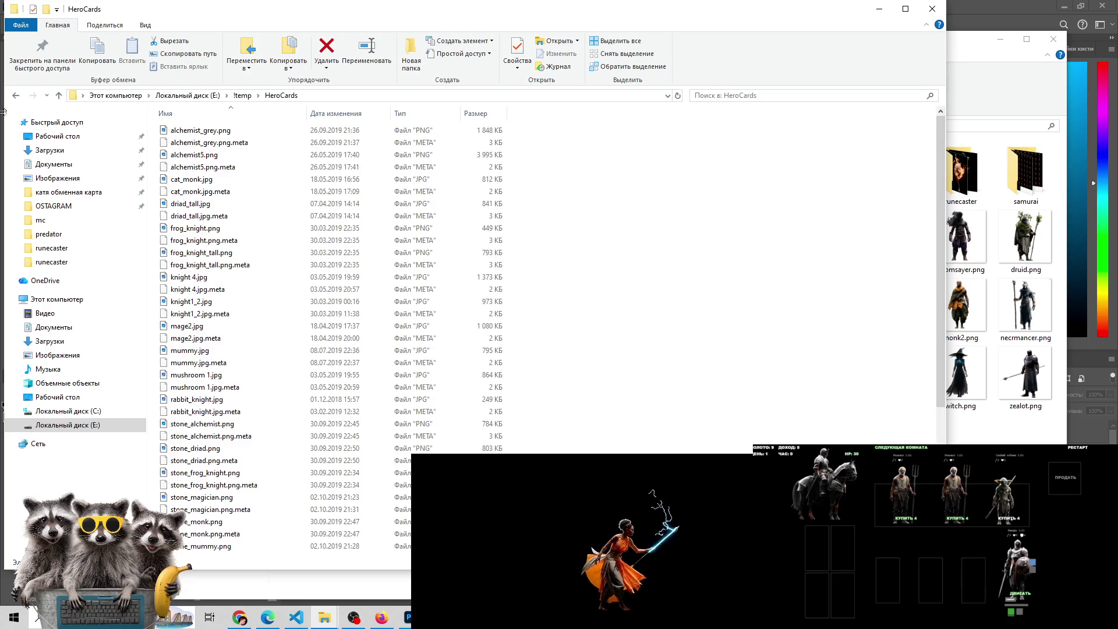
click(59, 95)
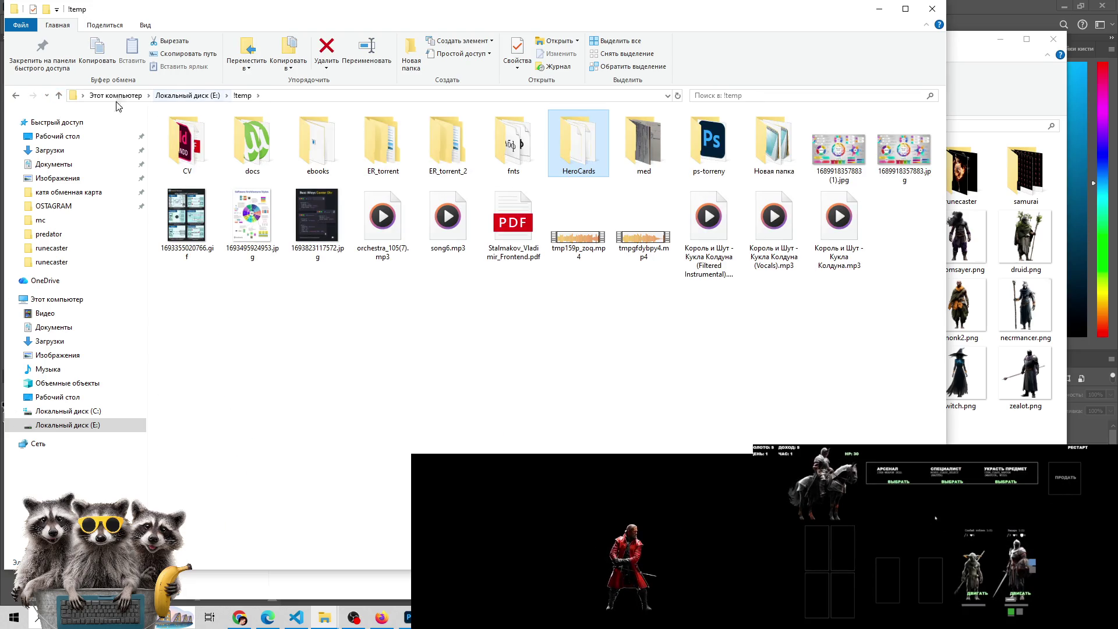
click(59, 95)
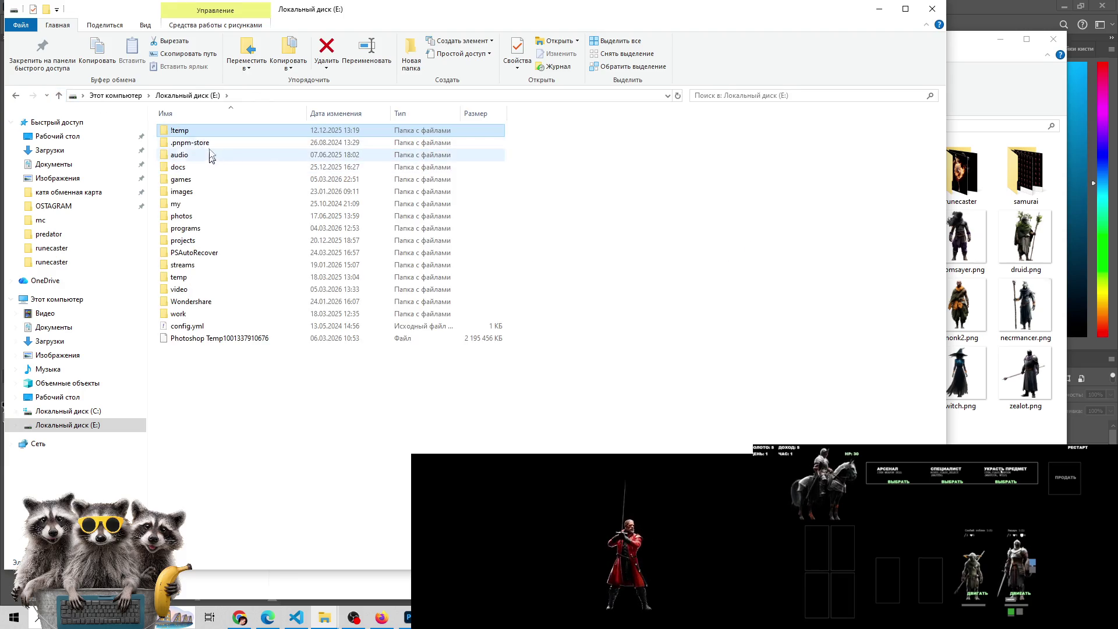
Browse the images and my folders on E:, then go into projects and its video folder
double_click(204, 191)
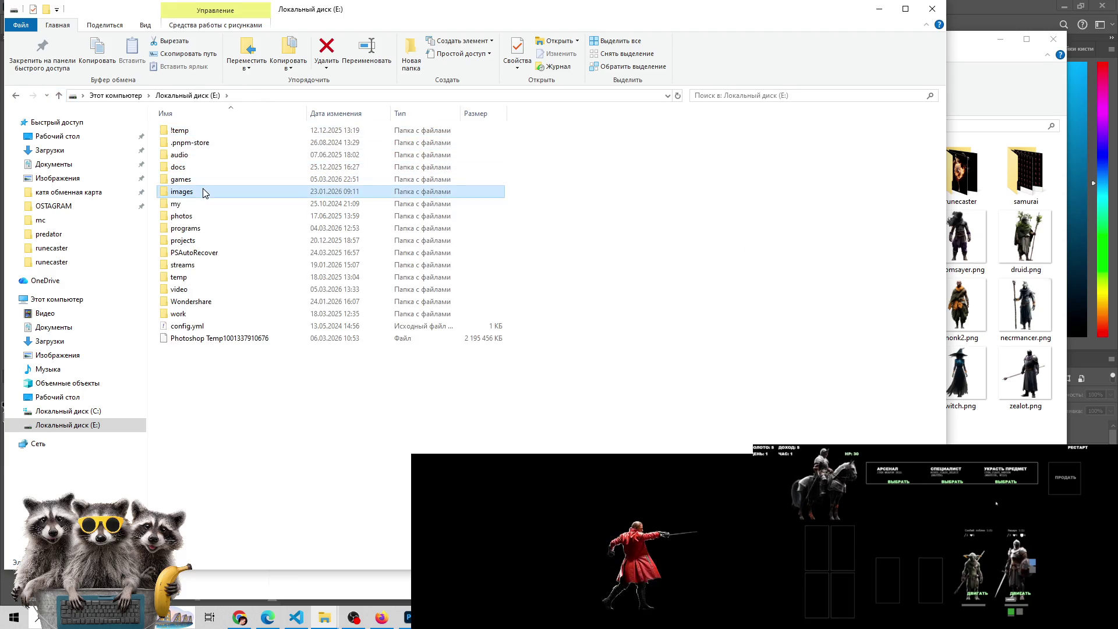
double_click(198, 155)
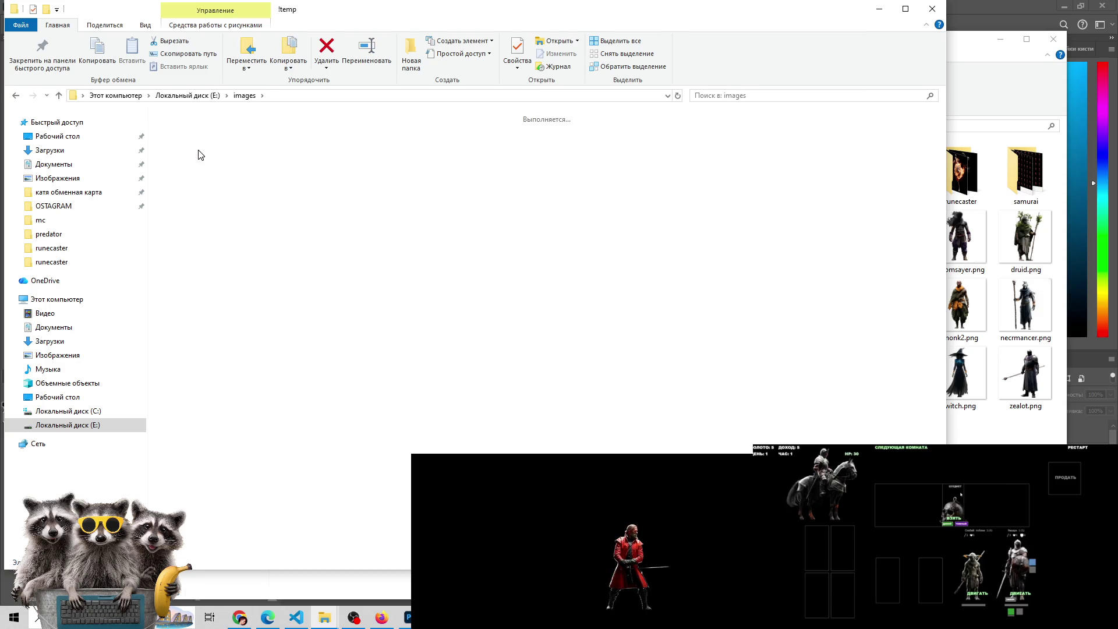
click(60, 97)
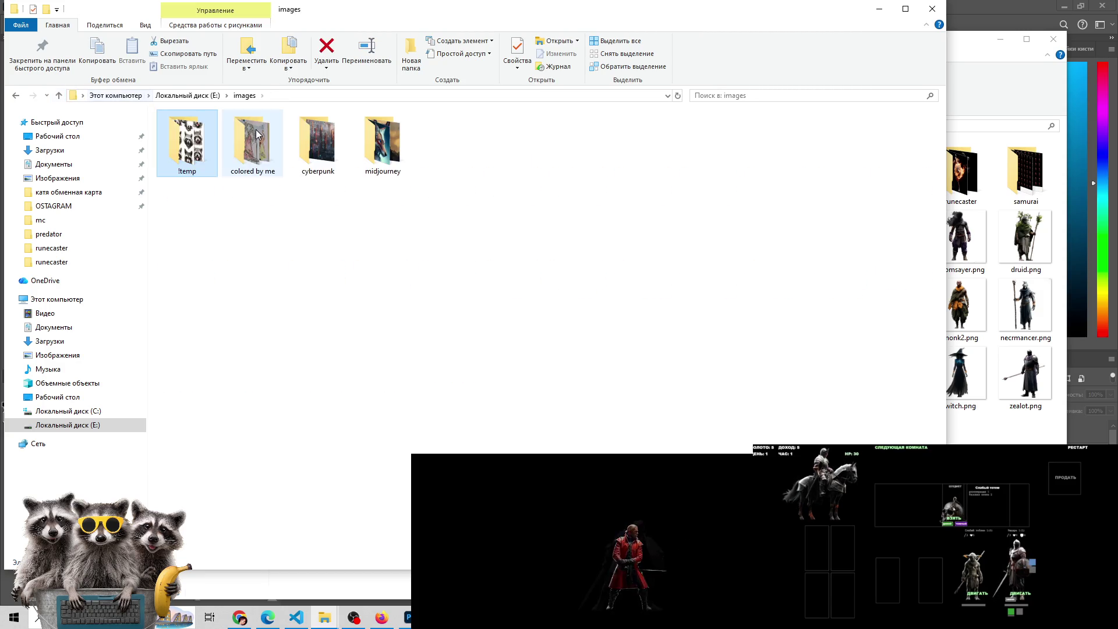
click(58, 95)
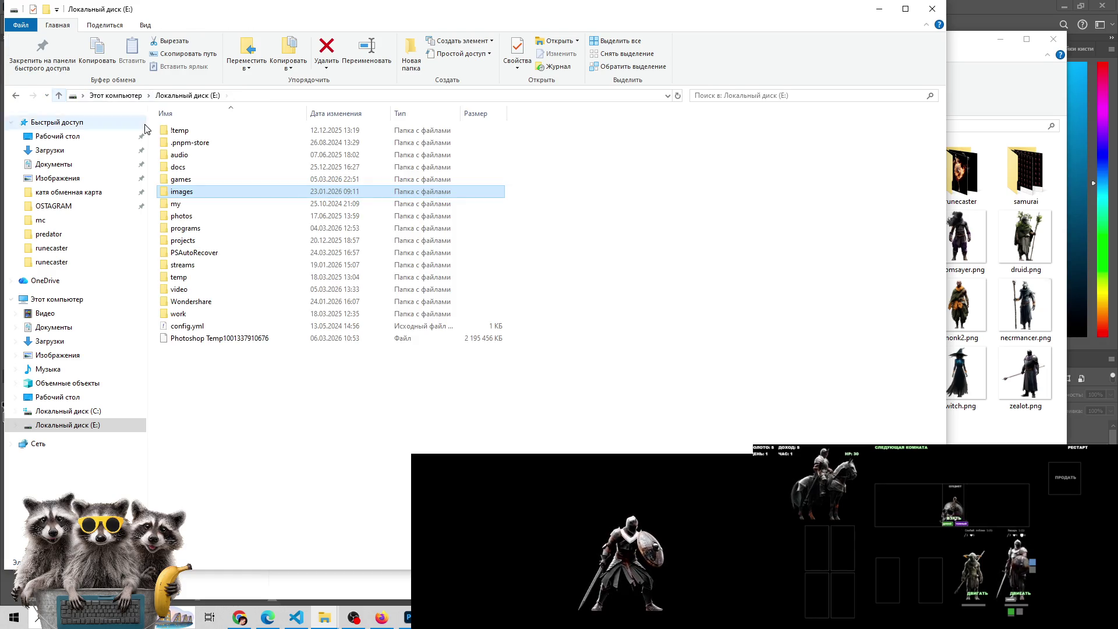
double_click(190, 208)
click(61, 95)
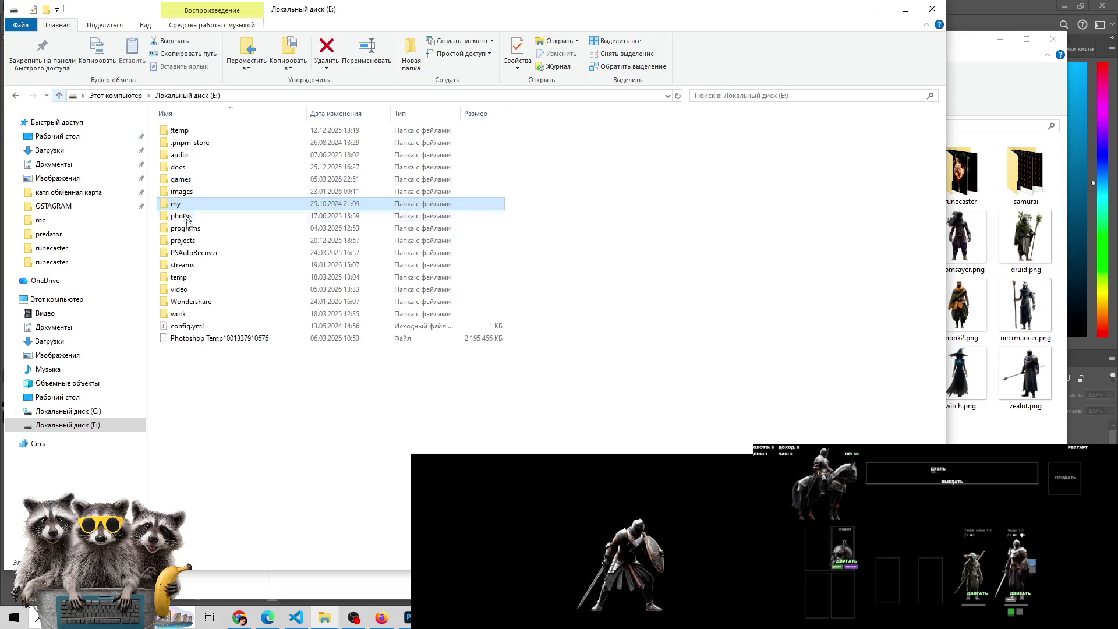
double_click(197, 242)
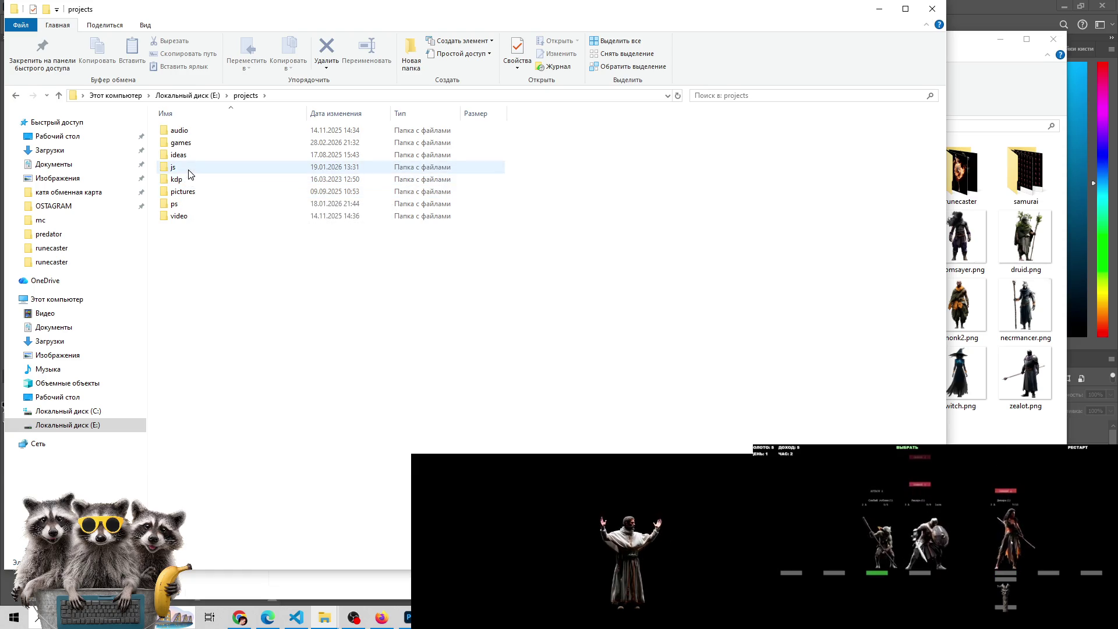
double_click(190, 216)
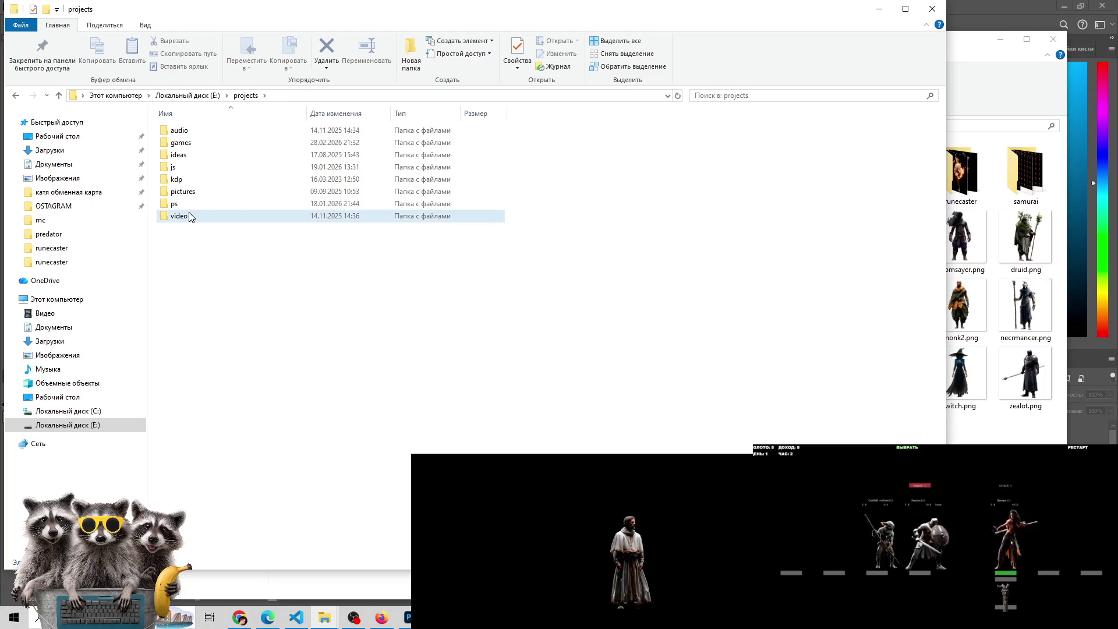
Scroll through the video folder and peek into its rooms subfolder
scroll(190, 217, down, 3)
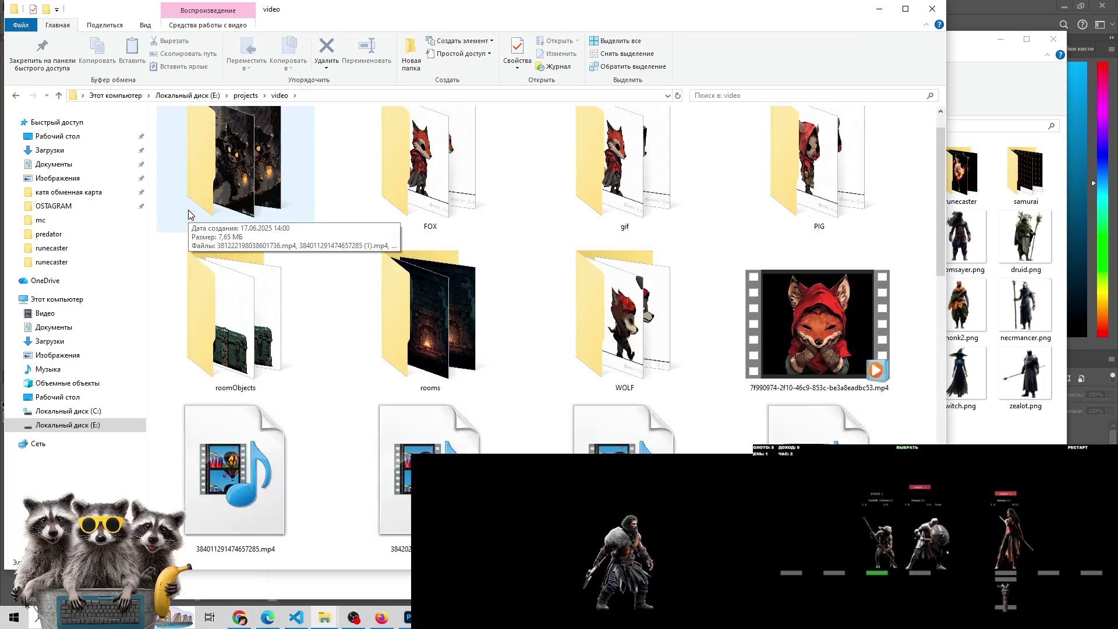
scroll(190, 216, down, 5)
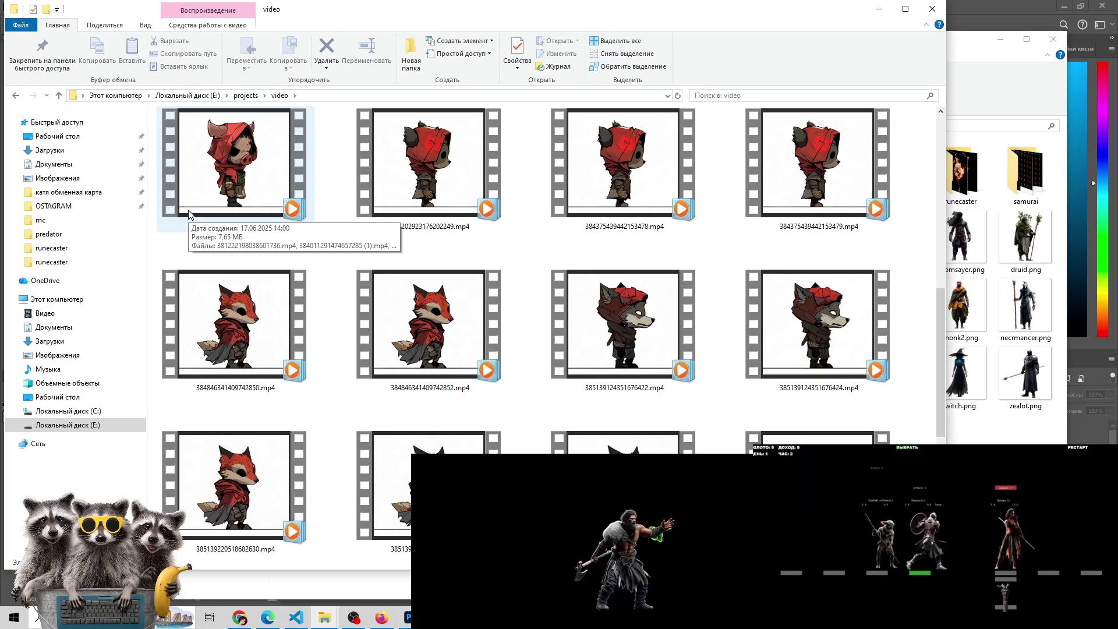
scroll(190, 217, down, 3)
scroll(539, 349, up, 3)
scroll(539, 349, up, 3)
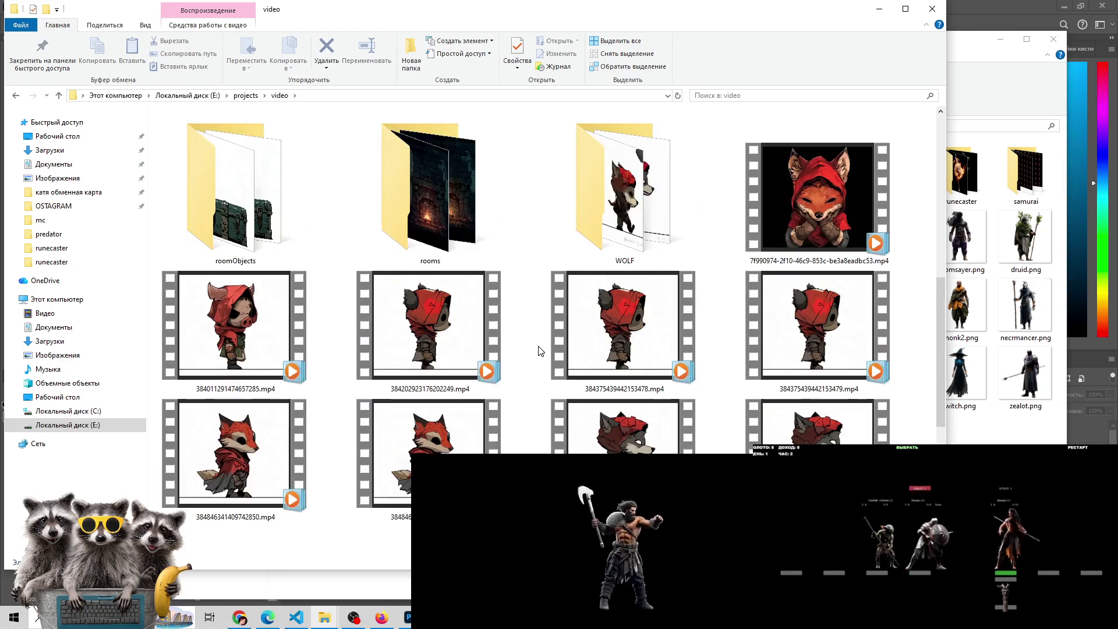
scroll(541, 350, up, 2)
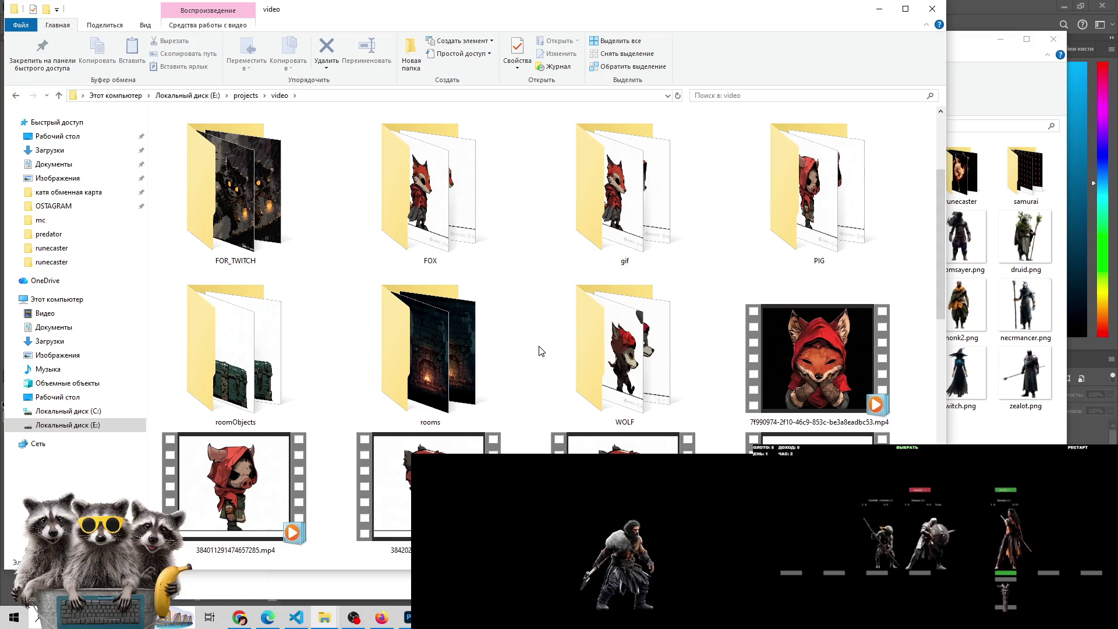
scroll(541, 351, up, 3)
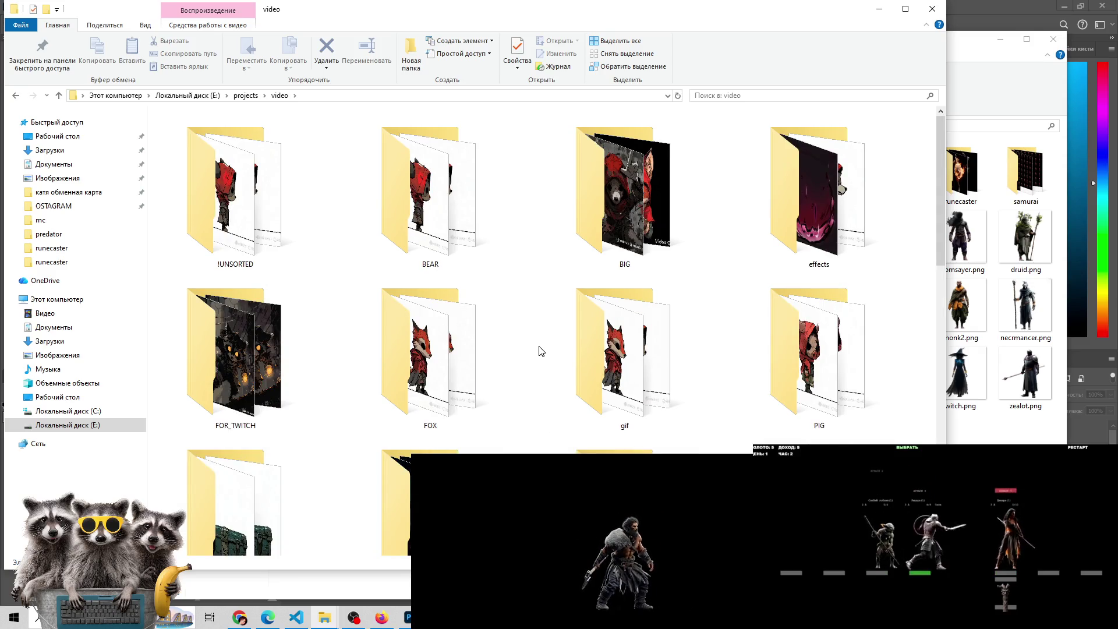
scroll(540, 351, down, 5)
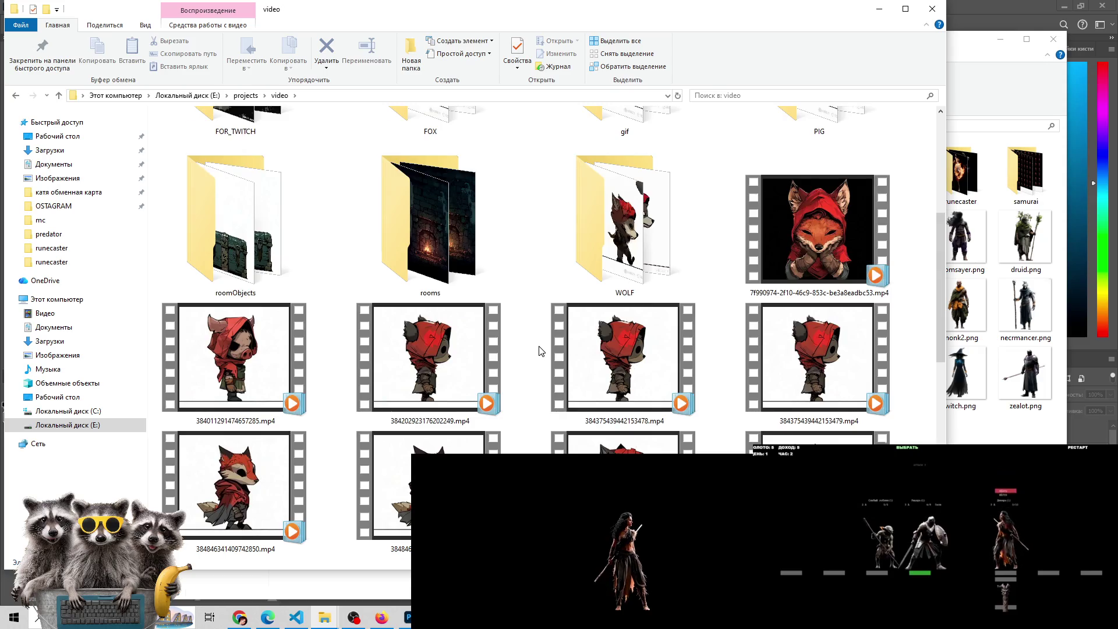
double_click(422, 340)
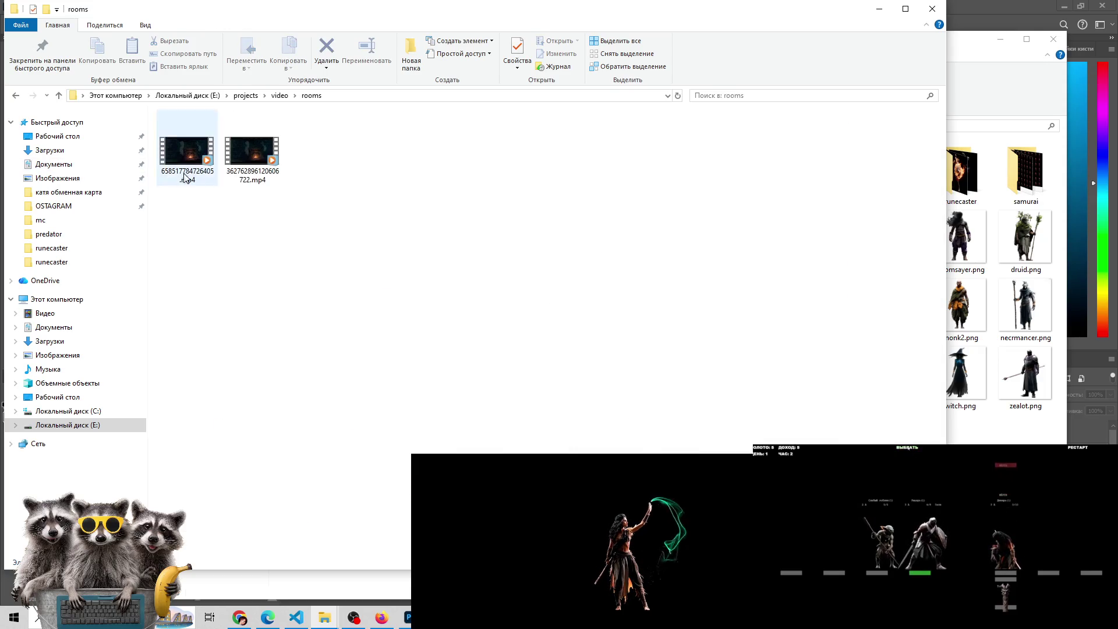
click(58, 94)
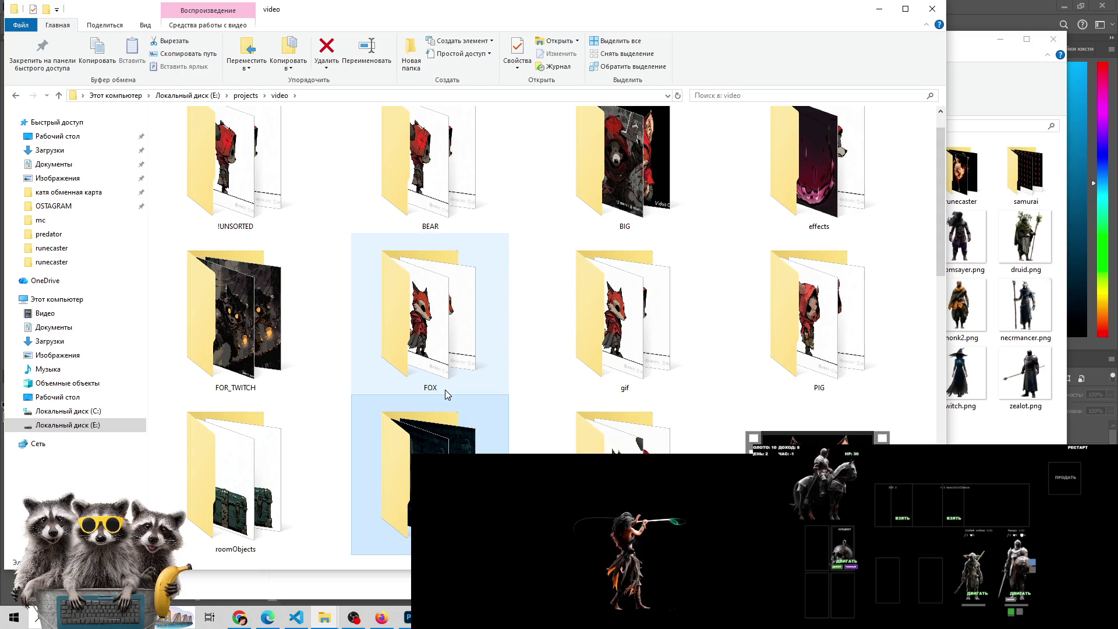
scroll(445, 390, down, 3)
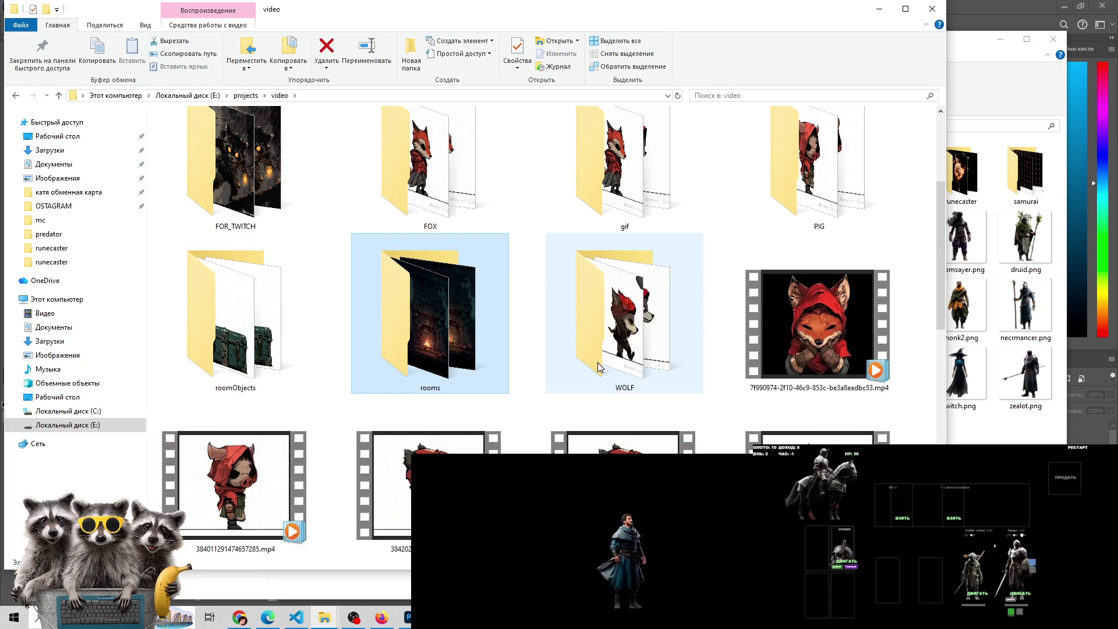
scroll(595, 384, up, 1)
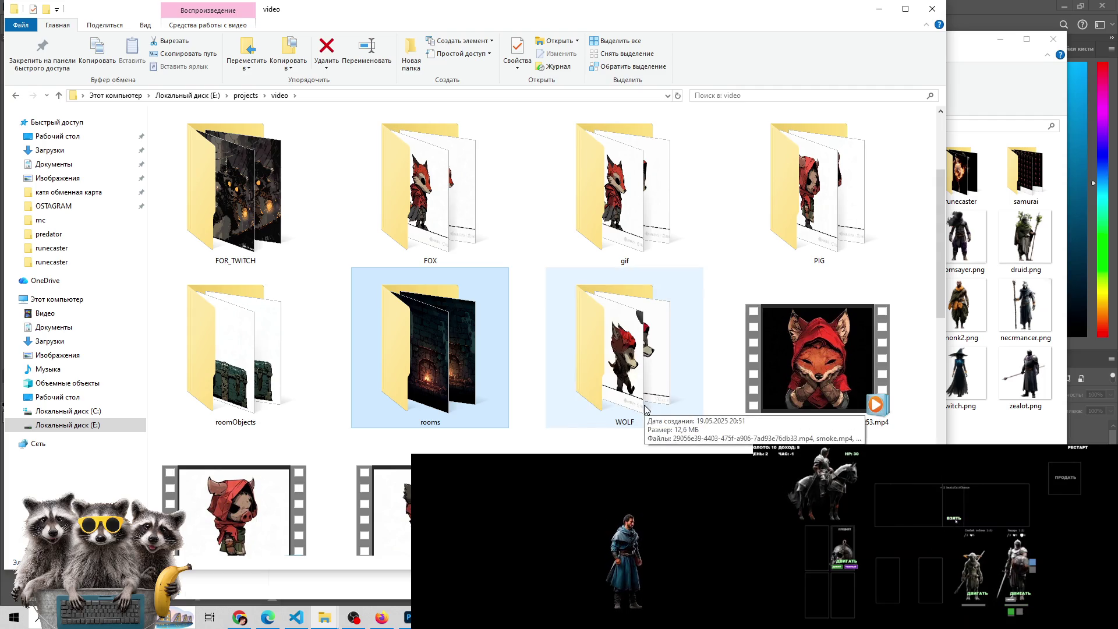
Look through the WOLF, FOR_TWITCH and gif folders, returning to video each time
double_click(628, 346)
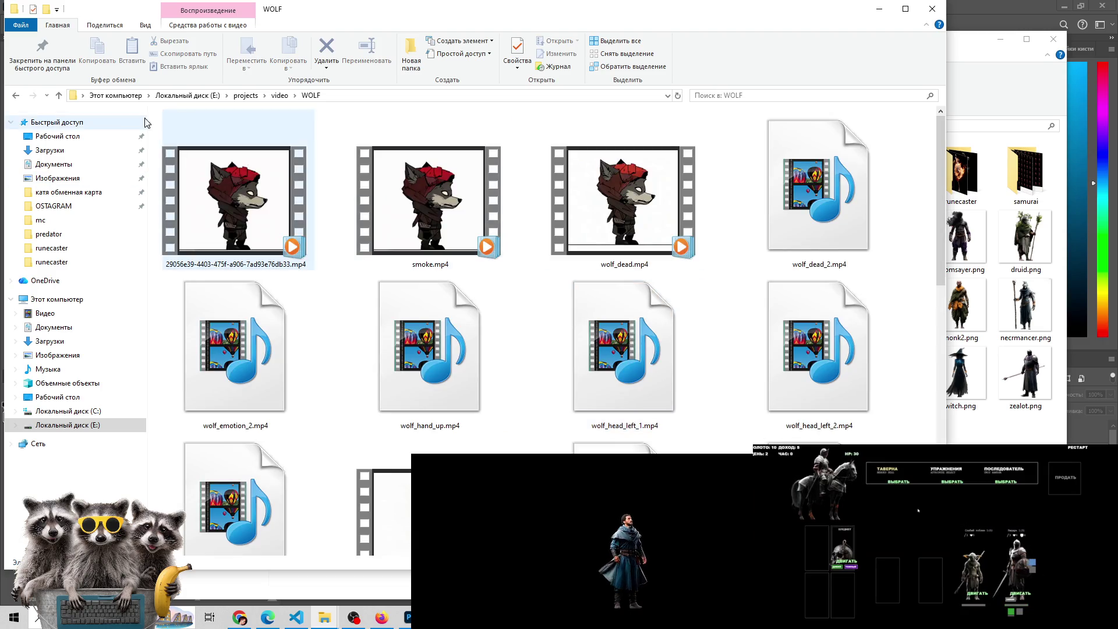
scroll(541, 249, down, 3)
scroll(542, 249, down, 5)
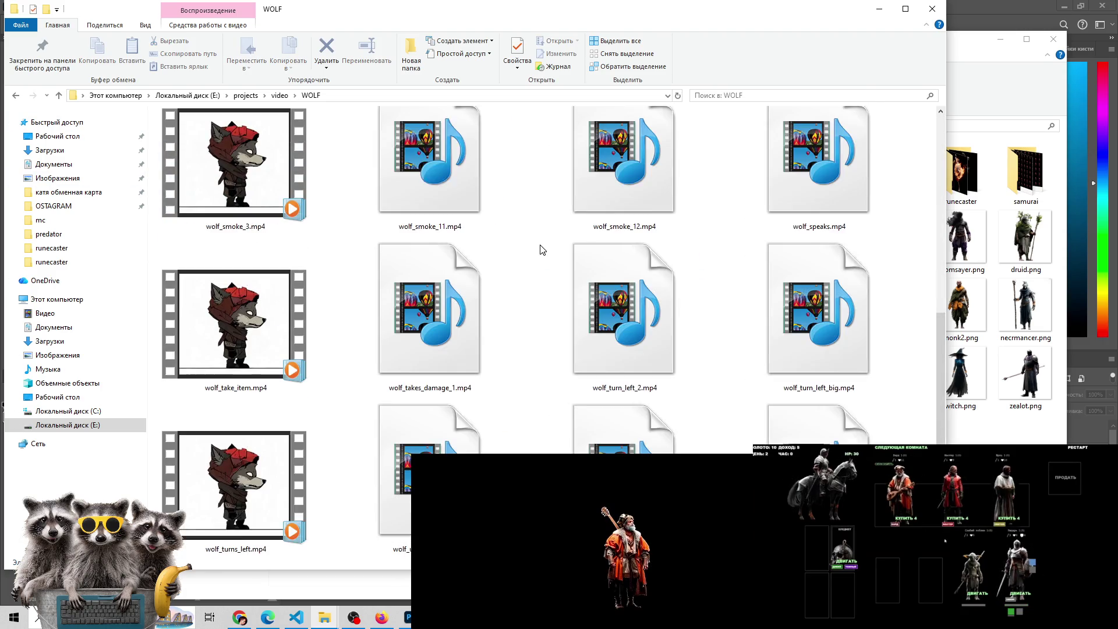
scroll(541, 245, down, 2)
scroll(542, 242, up, 10)
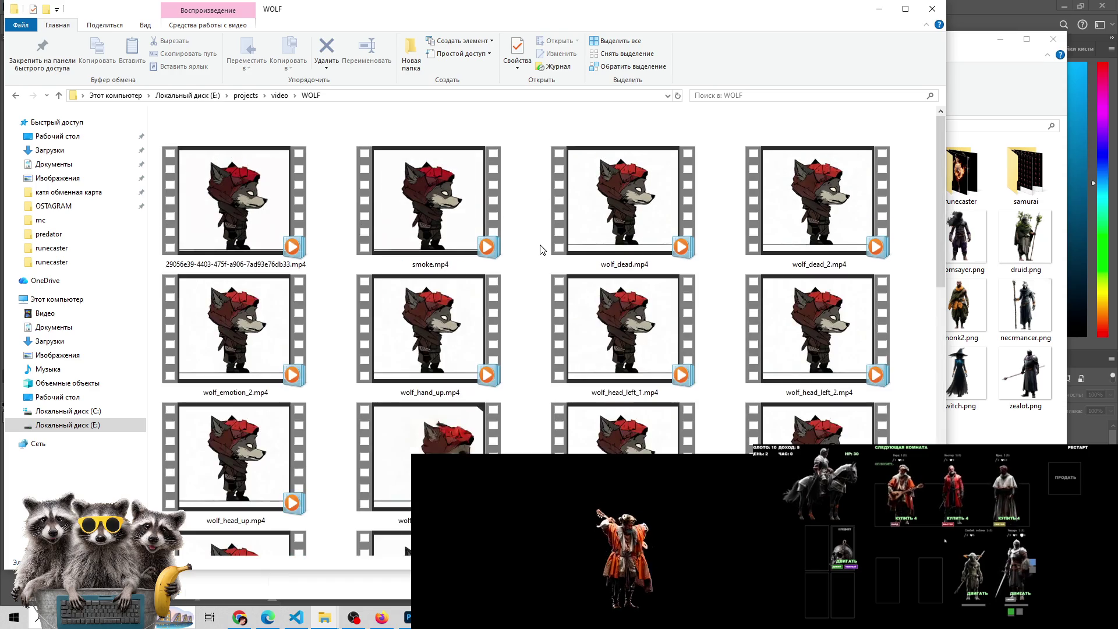
click(58, 97)
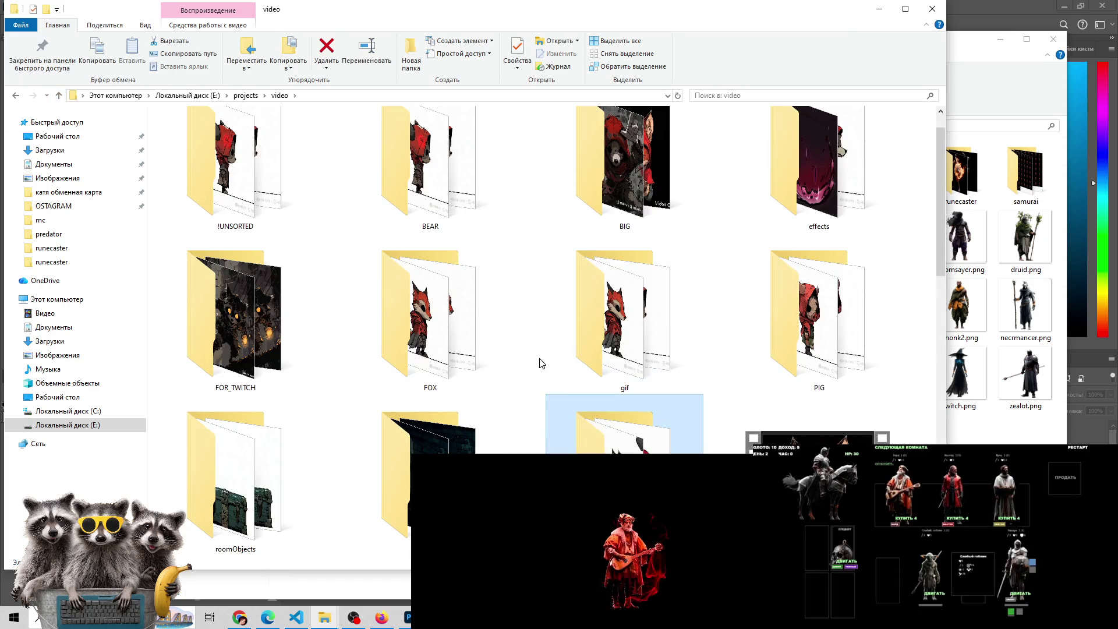
double_click(289, 300)
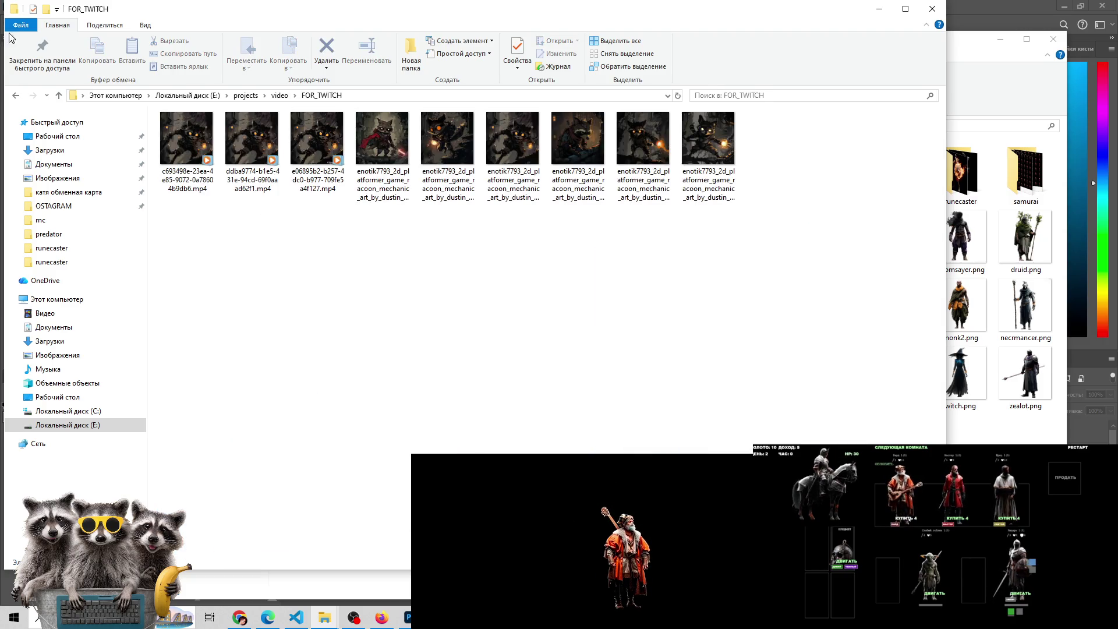
click(58, 94)
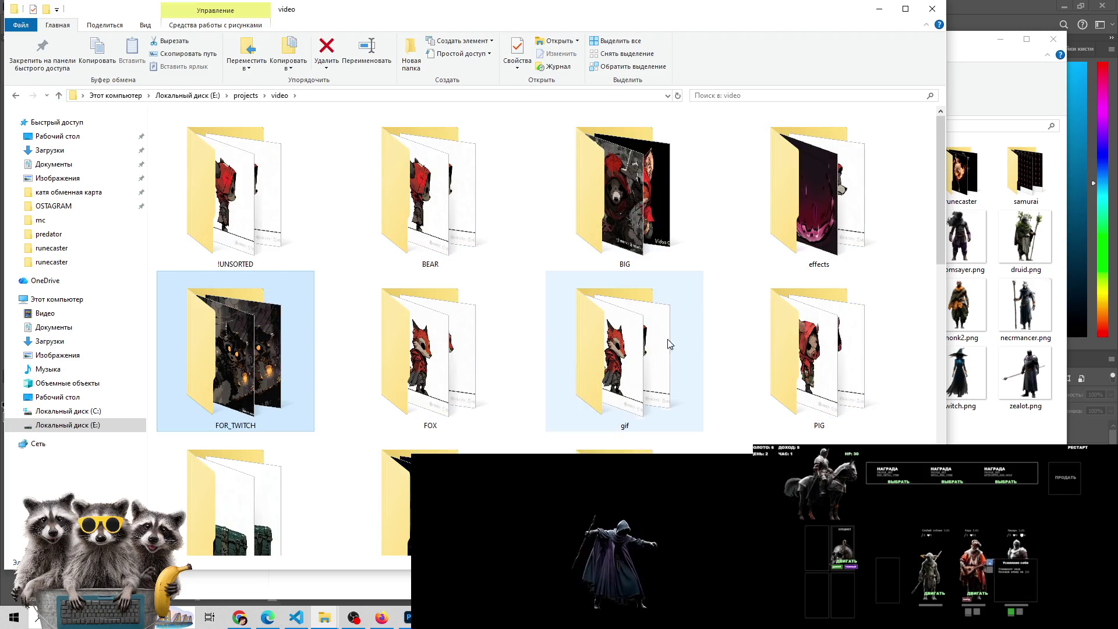
double_click(604, 370)
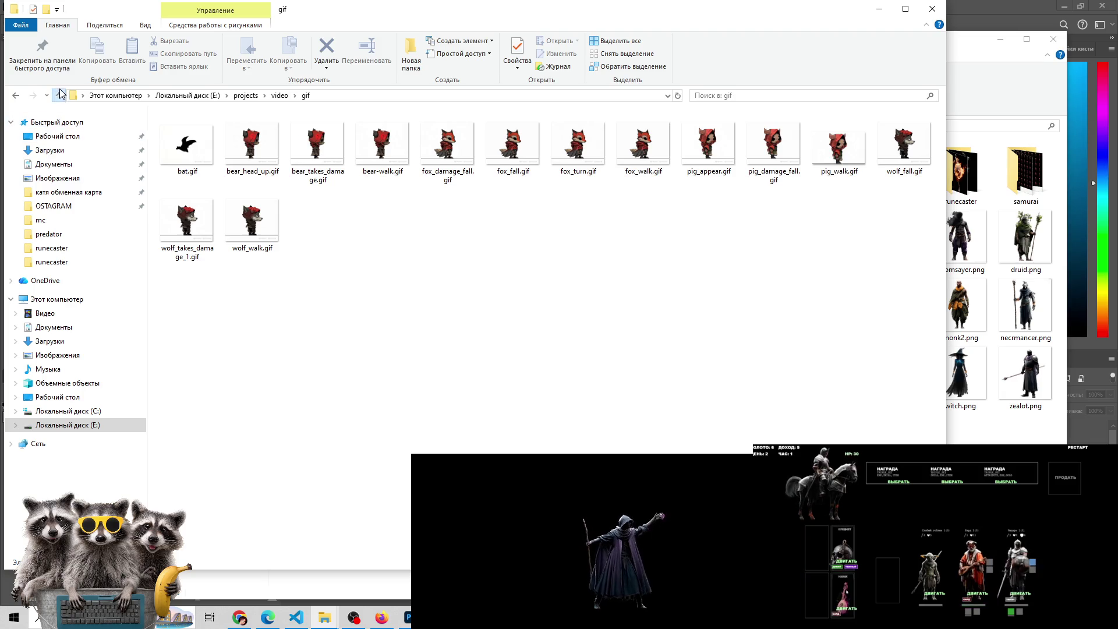
click(58, 95)
Go up from video to the projects folder and open the ps folder
scroll(543, 312, down, 1)
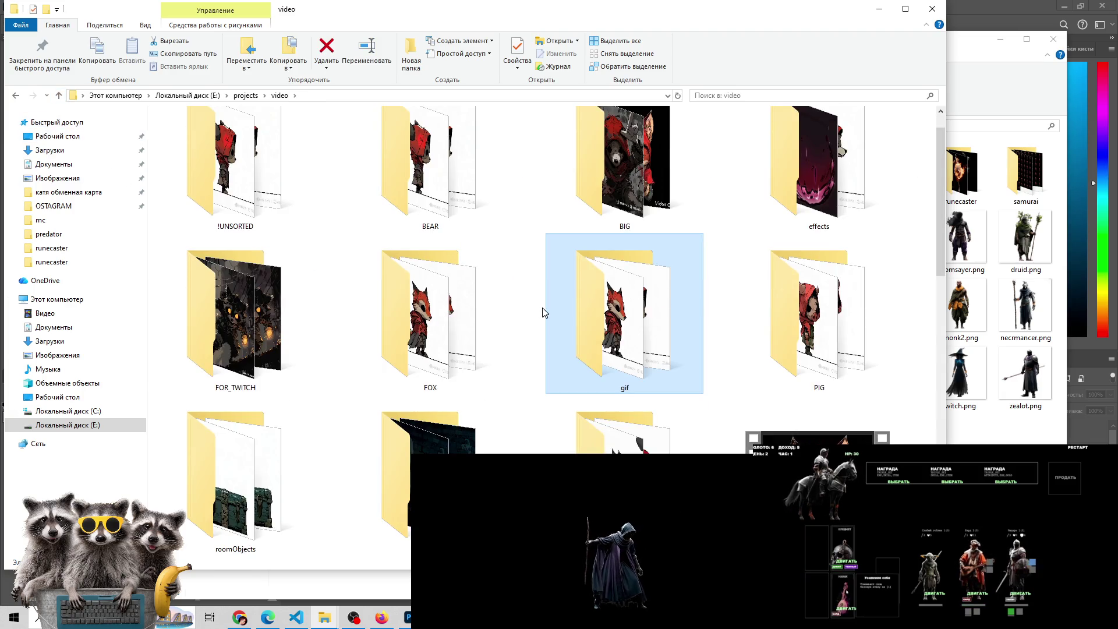
scroll(543, 312, down, 5)
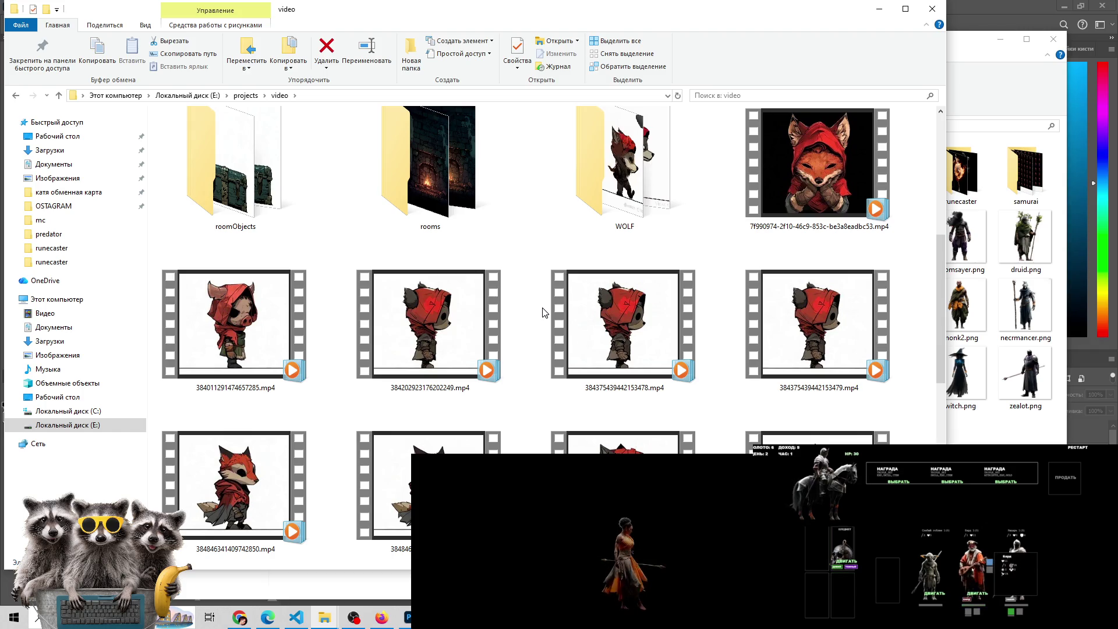
scroll(552, 324, down, 5)
scroll(552, 325, down, 3)
scroll(552, 325, up, 3)
scroll(553, 325, up, 4)
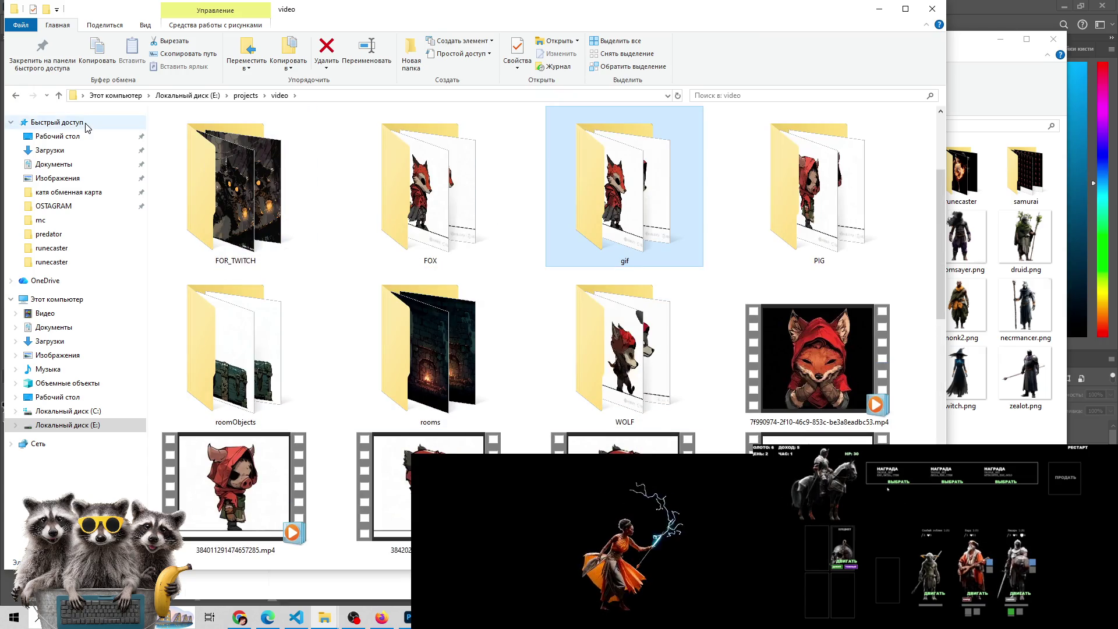
click(62, 99)
double_click(169, 208)
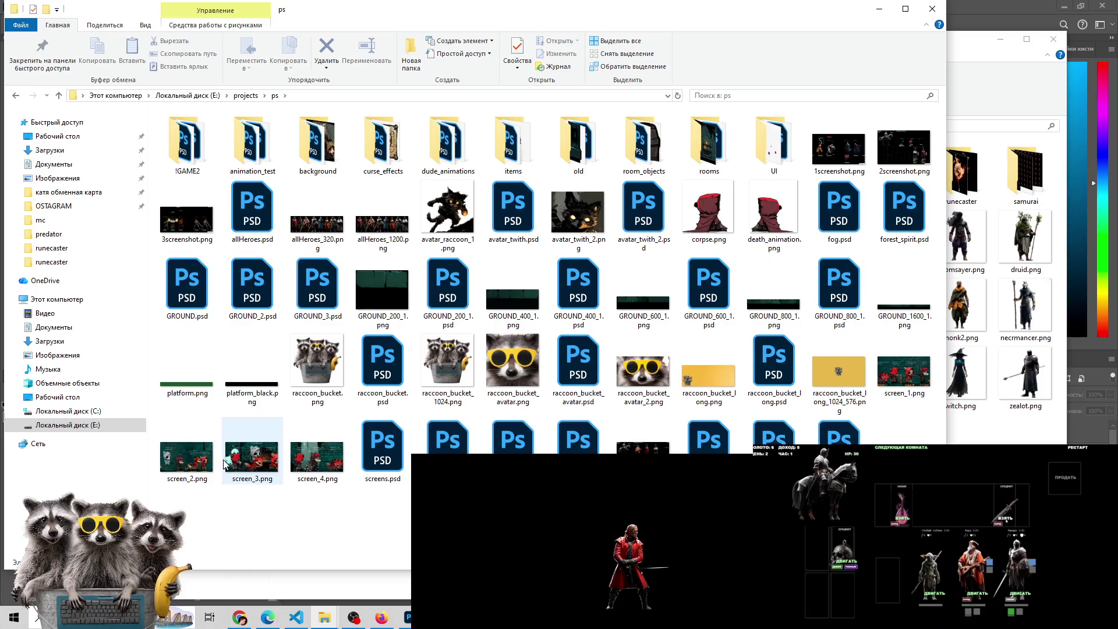
Preview screen_2.png in the image viewer, then close it
click(180, 465)
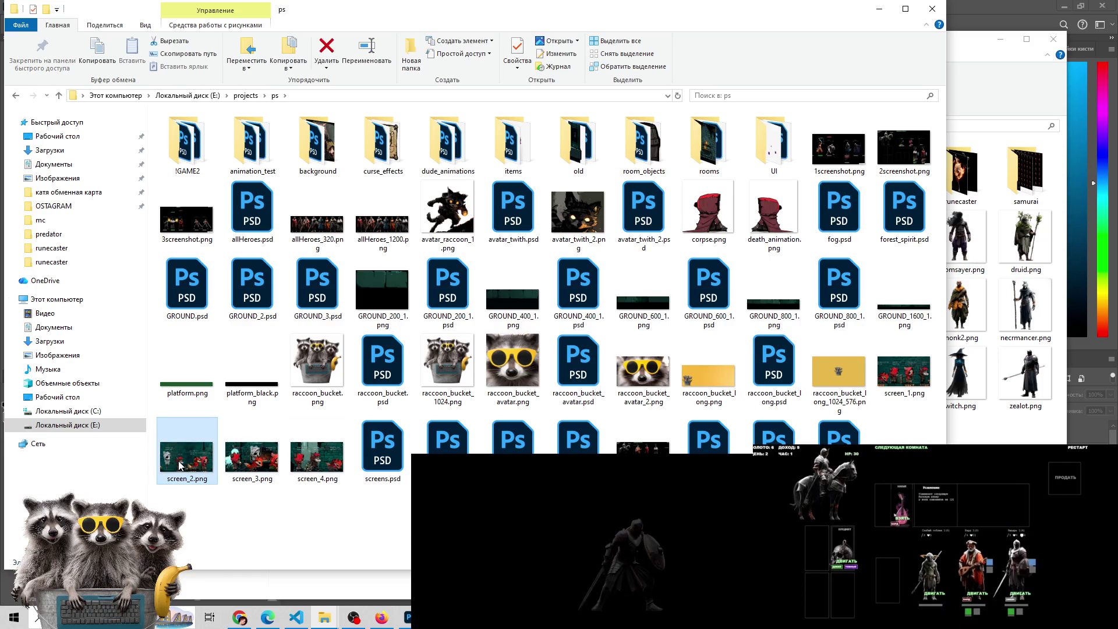
key(Return)
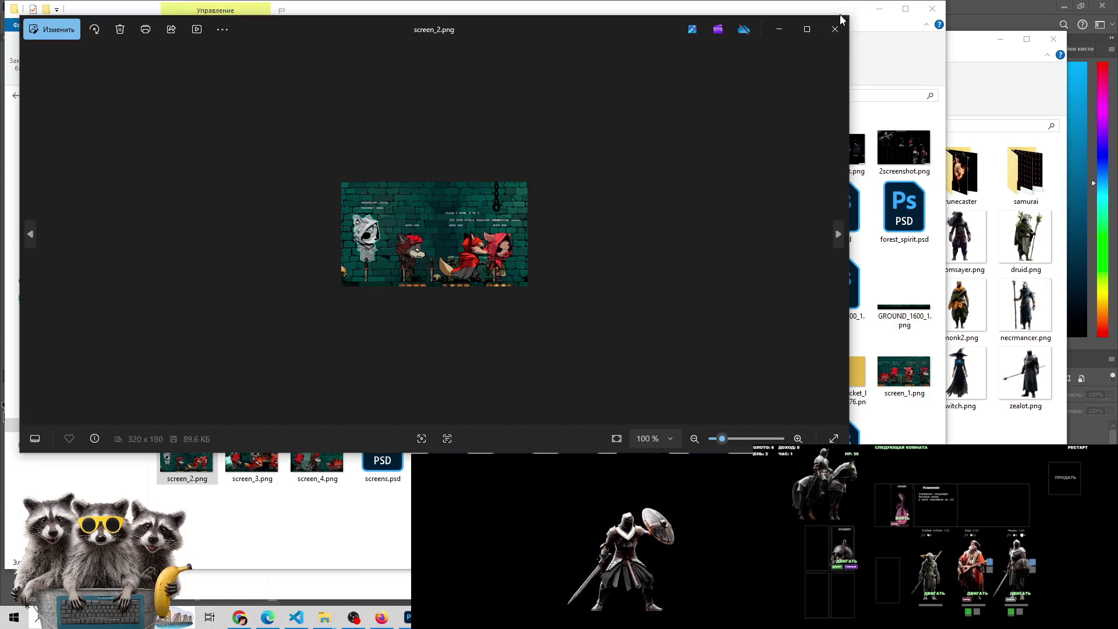
click(840, 20)
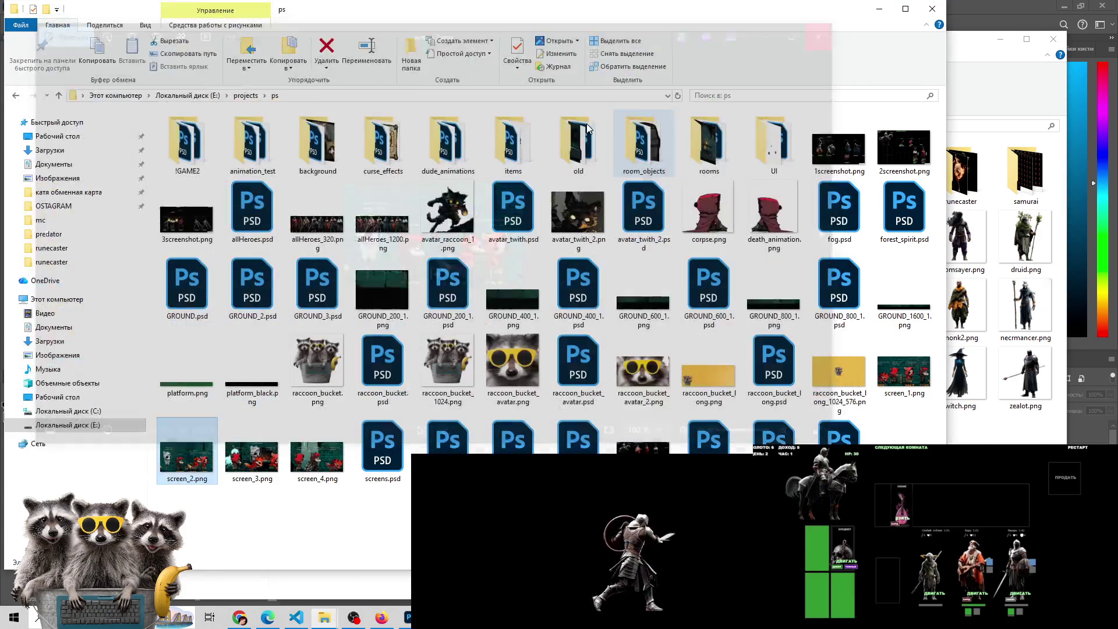
Look inside the rooms folder, return to ps and select a PSD in the bottom row
mouse_move(906, 376)
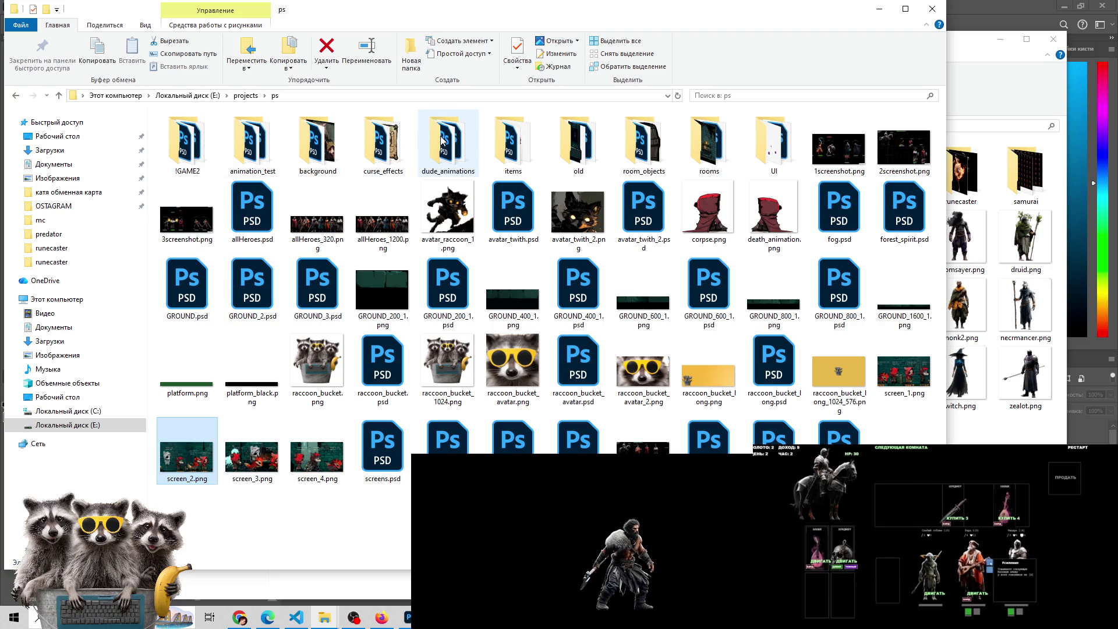
double_click(708, 145)
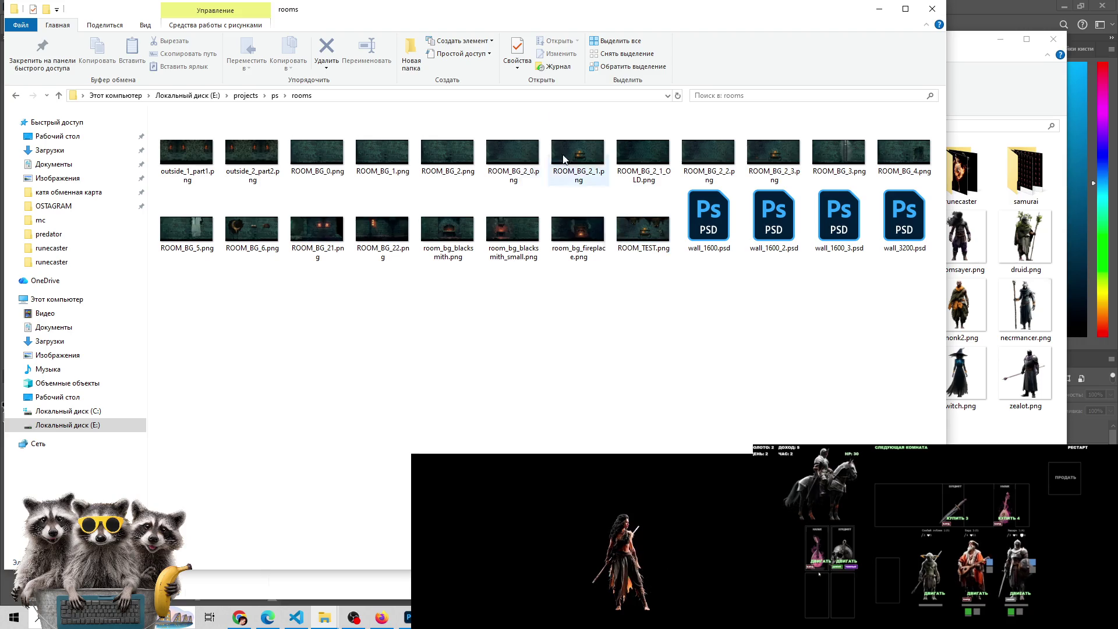
click(59, 96)
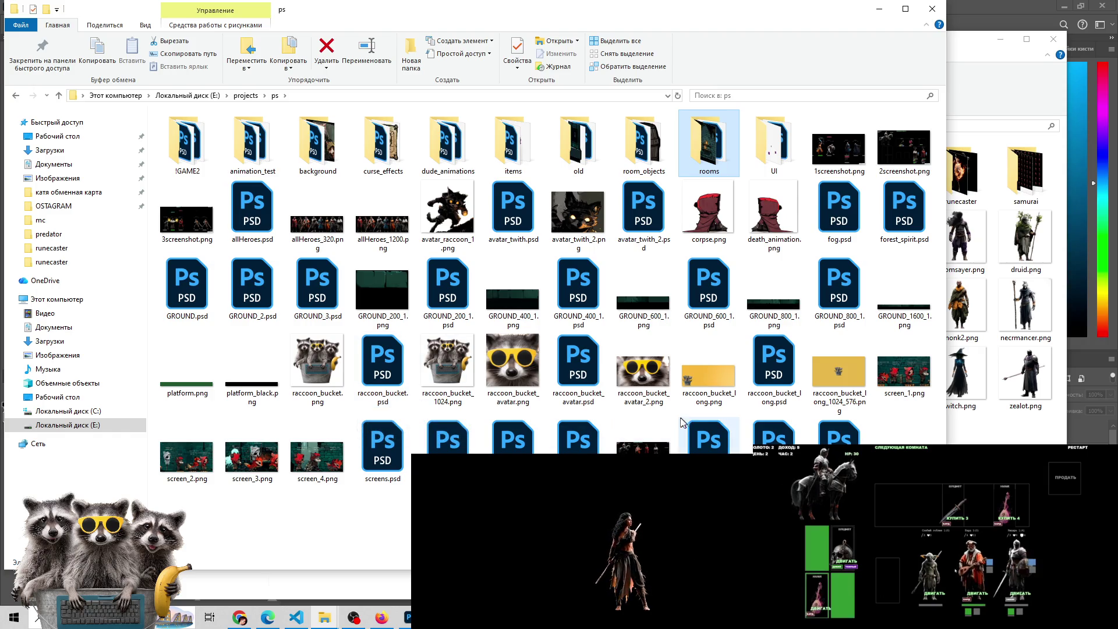
click(502, 452)
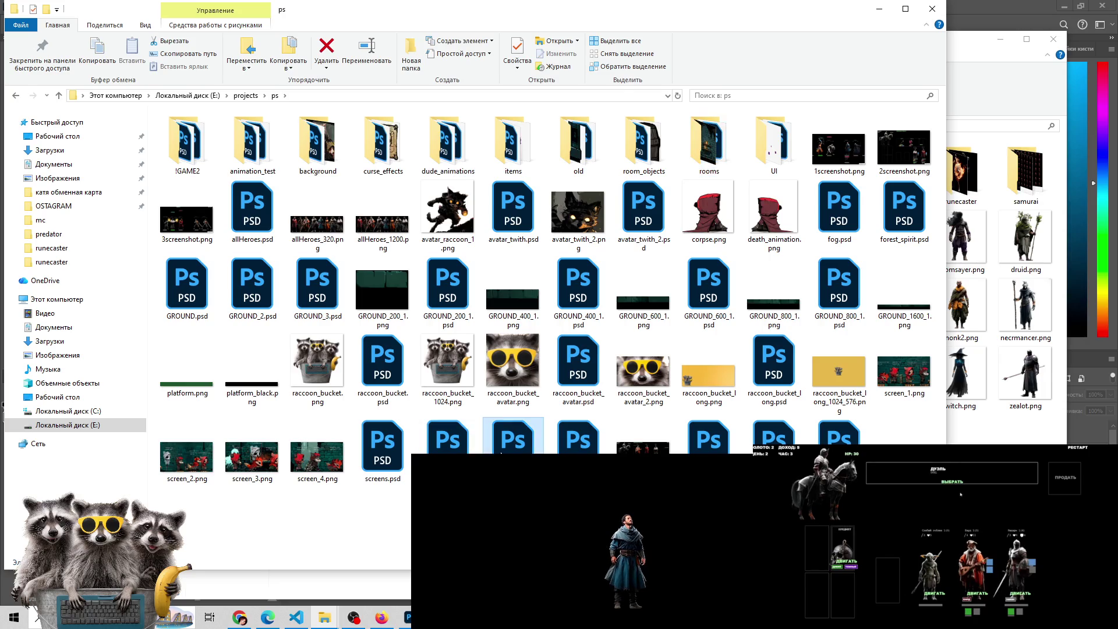
Open the selected PSD and screens.psd without colour profiles, then return to test_on_screen.psd
double_click(502, 452)
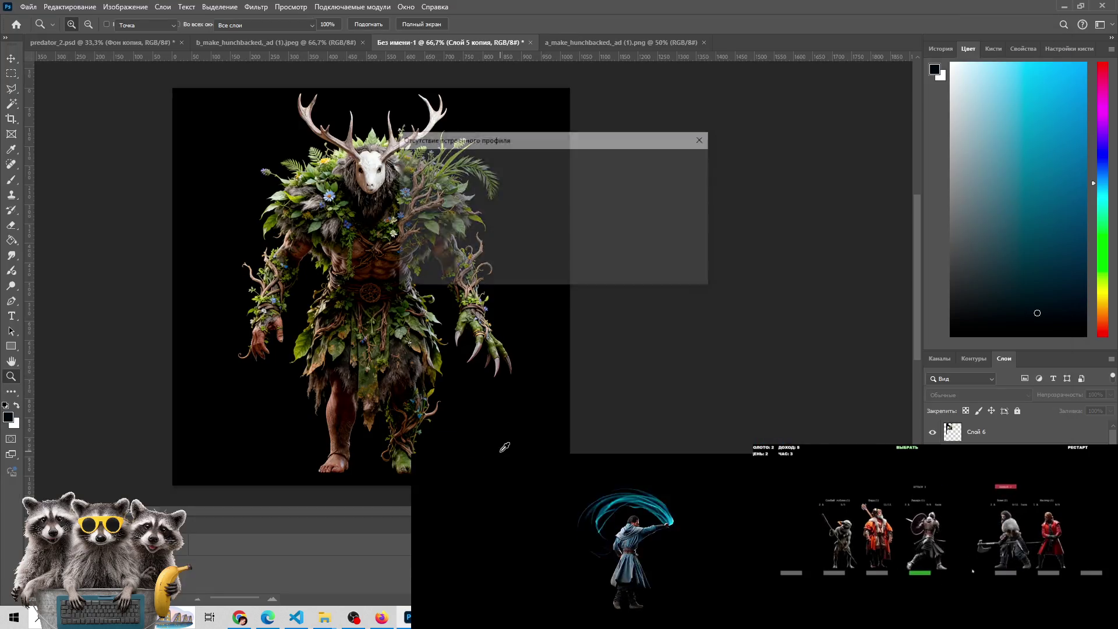
click(628, 268)
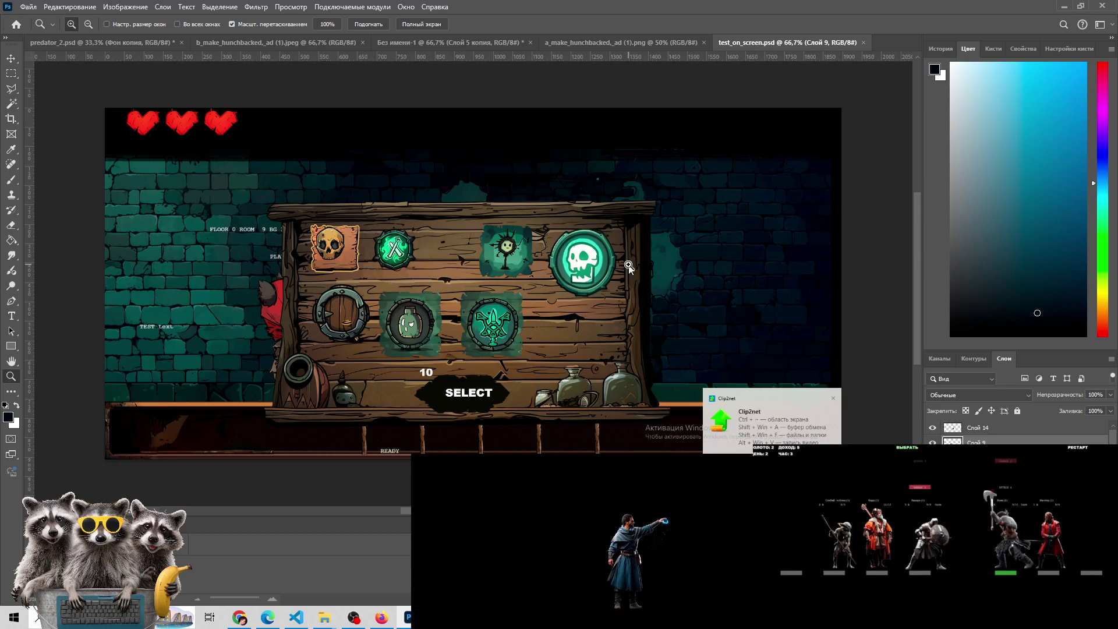
key(alt+Tab)
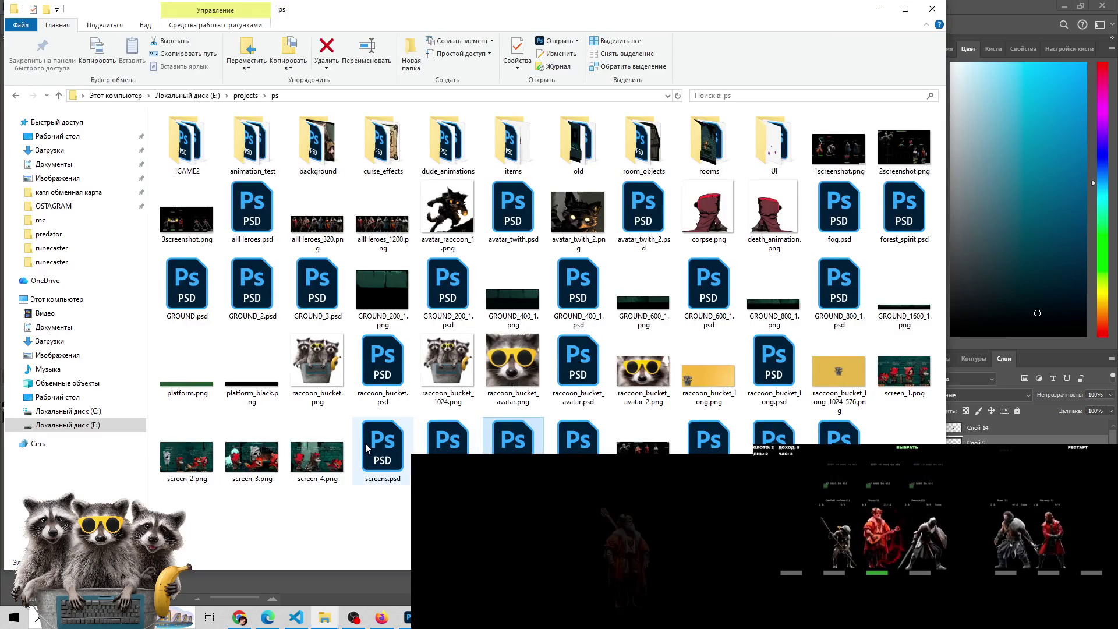
click(366, 443)
double_click(377, 444)
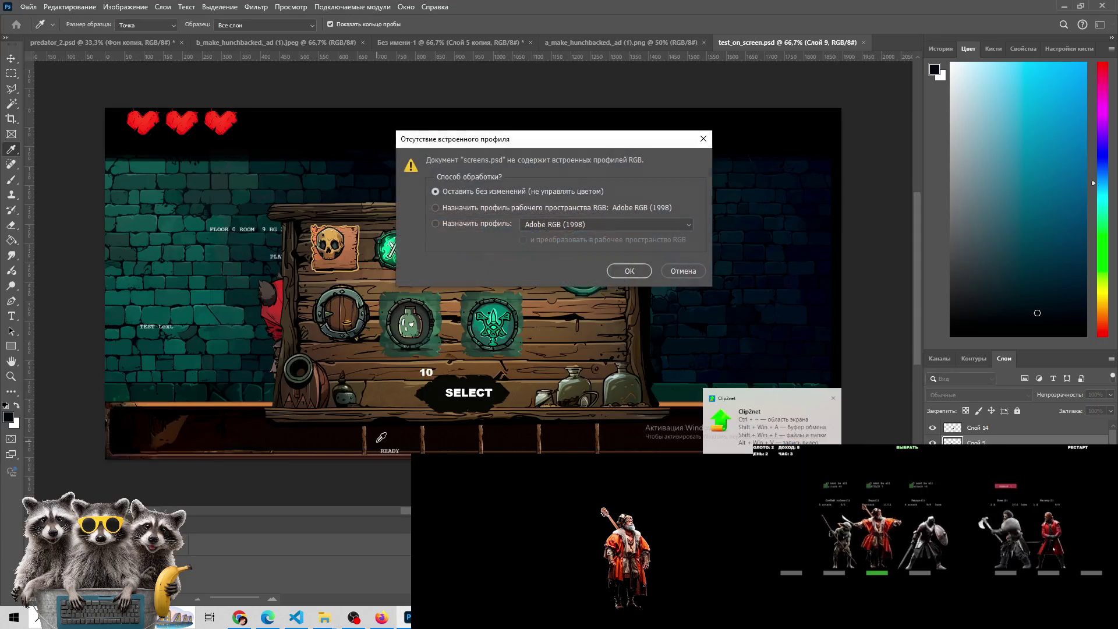
click(638, 274)
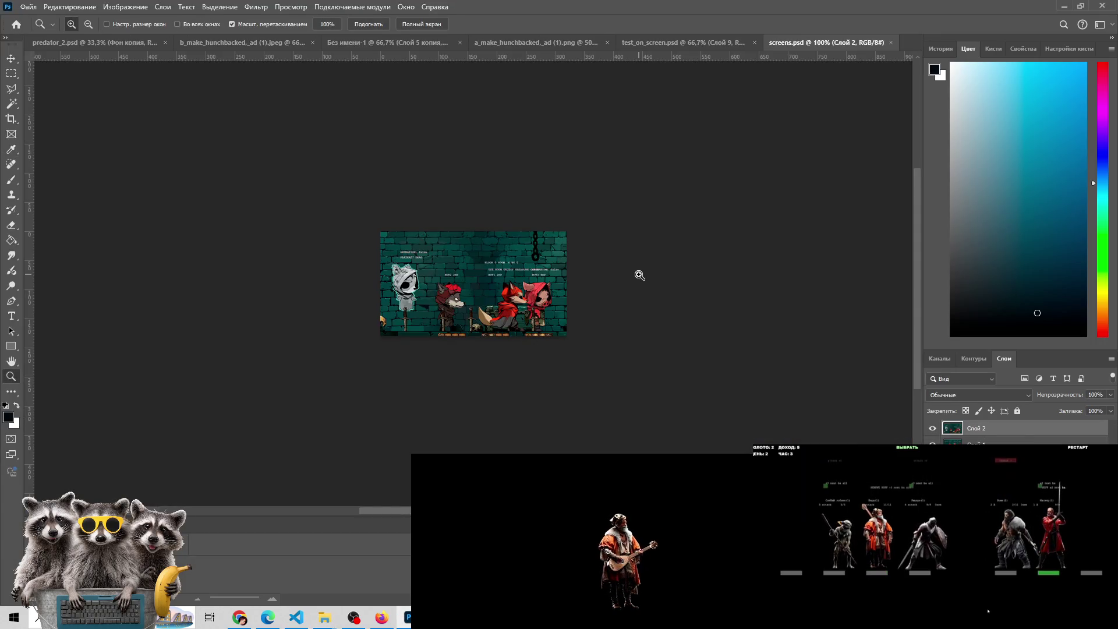
key(alt+Tab)
key(alt+Tab)
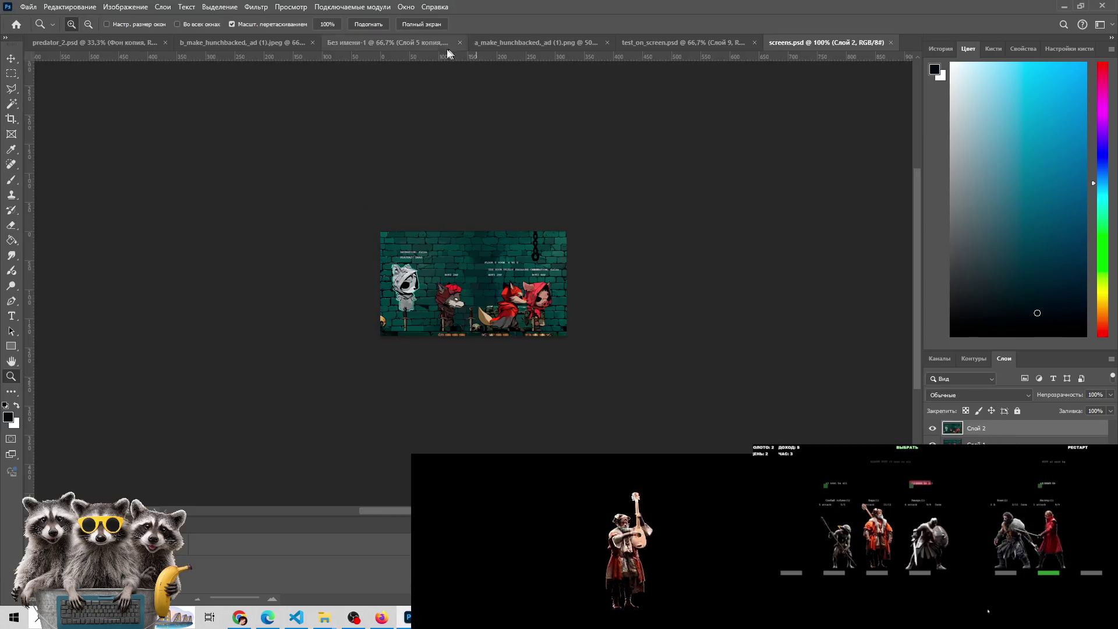
click(674, 45)
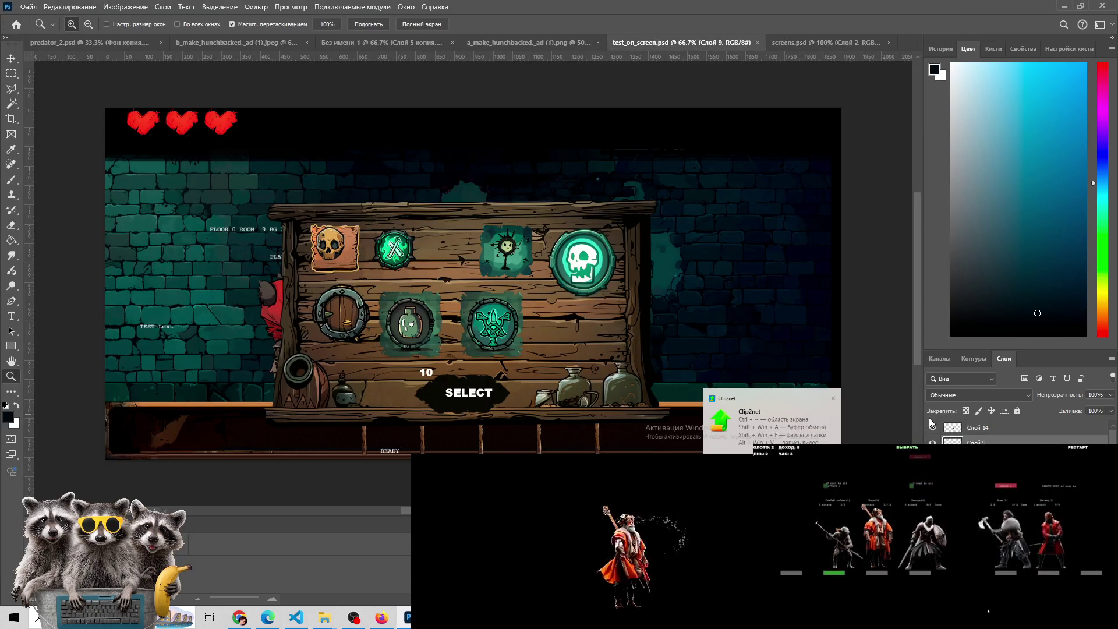
Toggle Слой 14 and the layer below it to compare the red tree icon variants
click(933, 429)
click(933, 429)
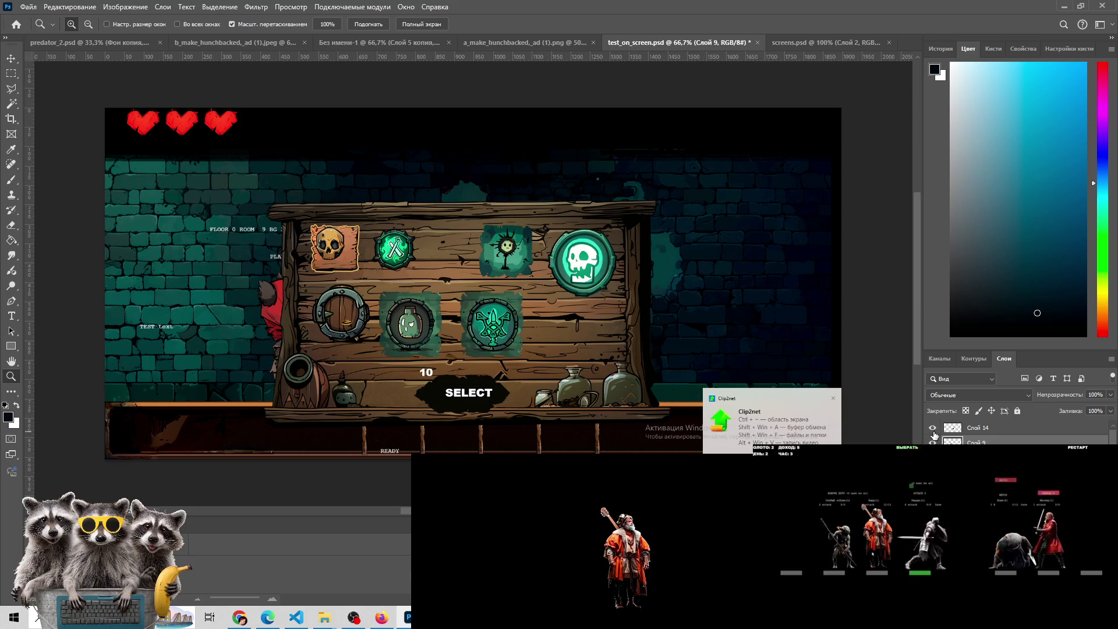
click(933, 429)
click(933, 429)
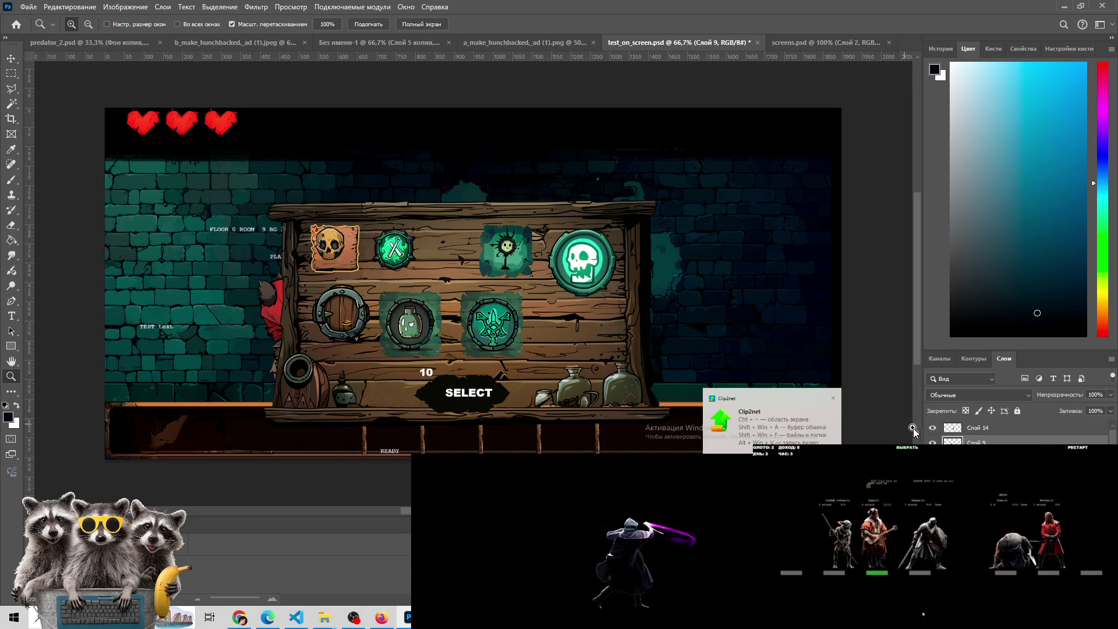
click(933, 429)
click(933, 442)
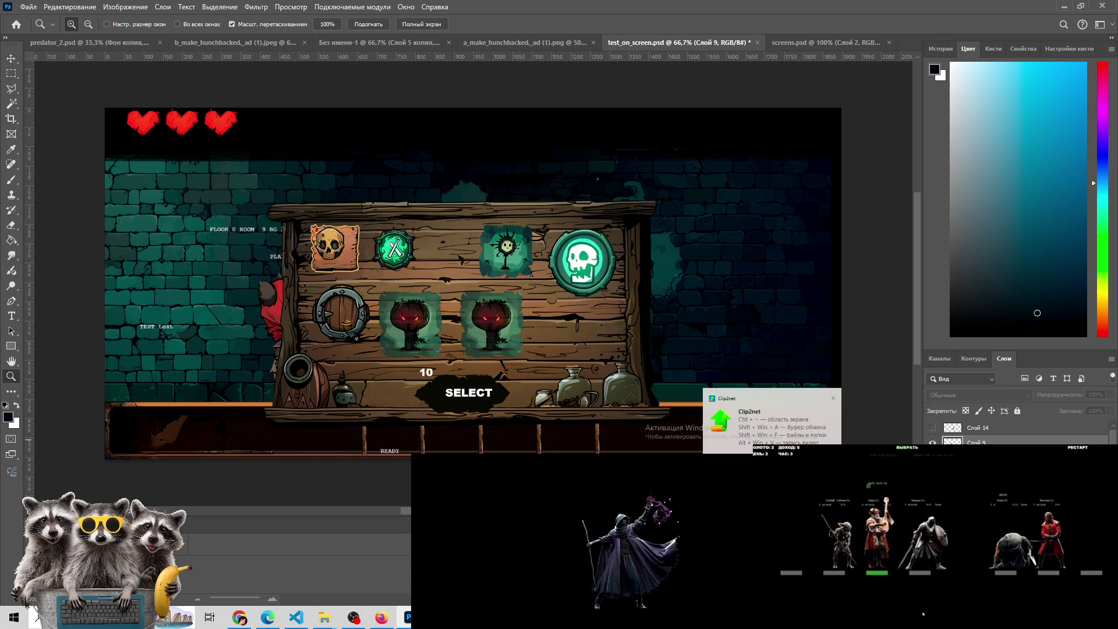
click(933, 442)
click(933, 429)
click(933, 442)
click(933, 429)
Hide the bottom icons, skull medallion, wooden board and spider-web art to reveal the dungeon room
click(933, 443)
scroll(990, 431, down, 1)
click(933, 443)
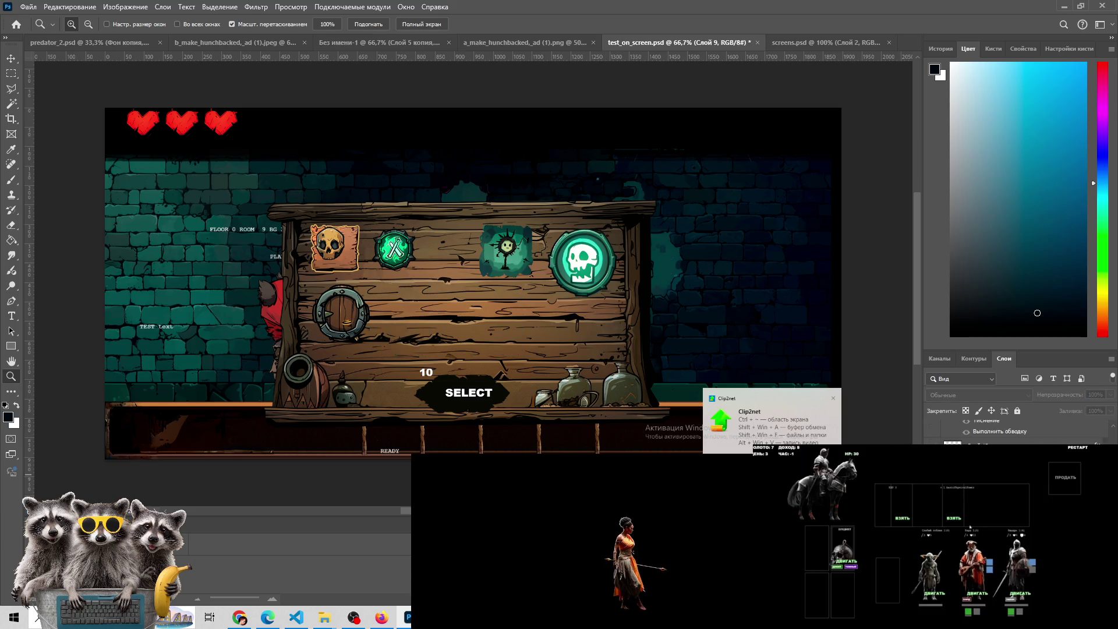
click(933, 443)
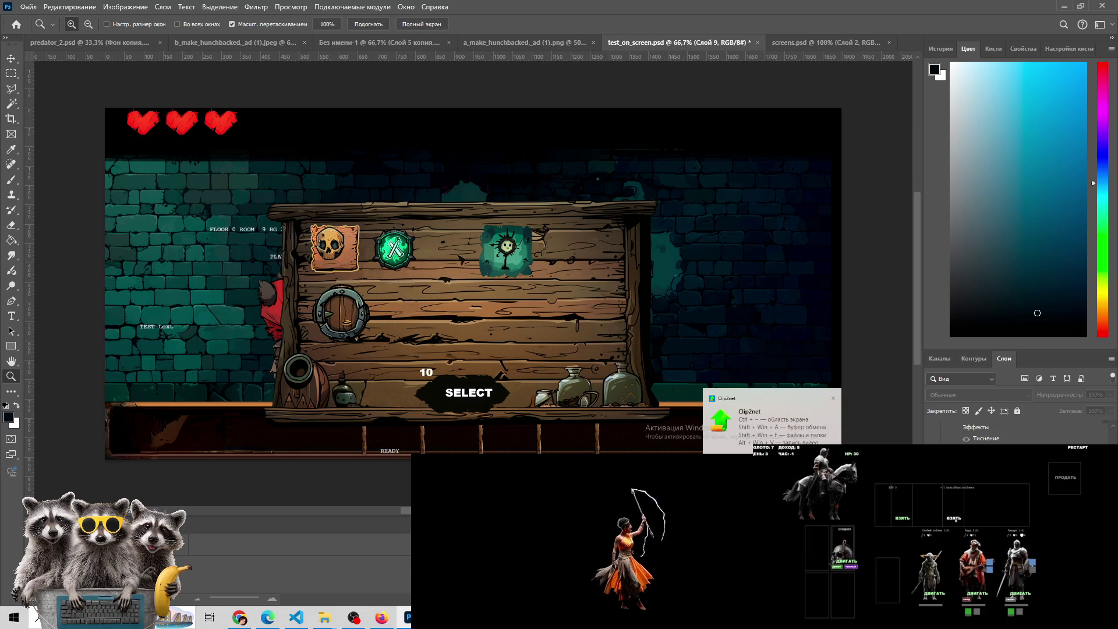
drag(933, 454, 933, 489)
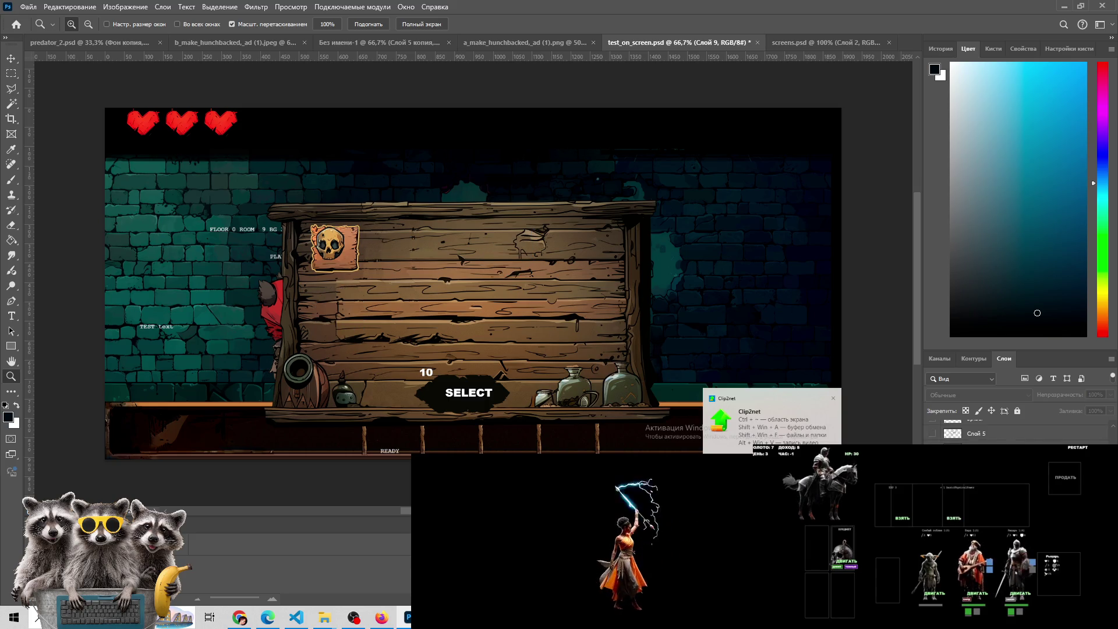
click(933, 455)
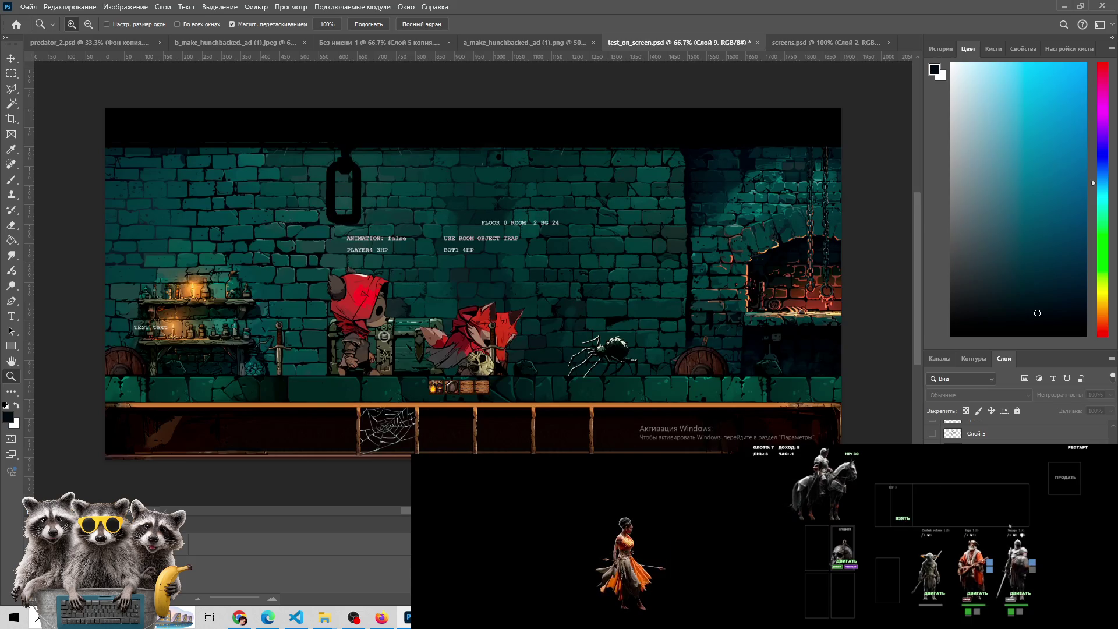
click(933, 454)
scroll(990, 431, down, 2)
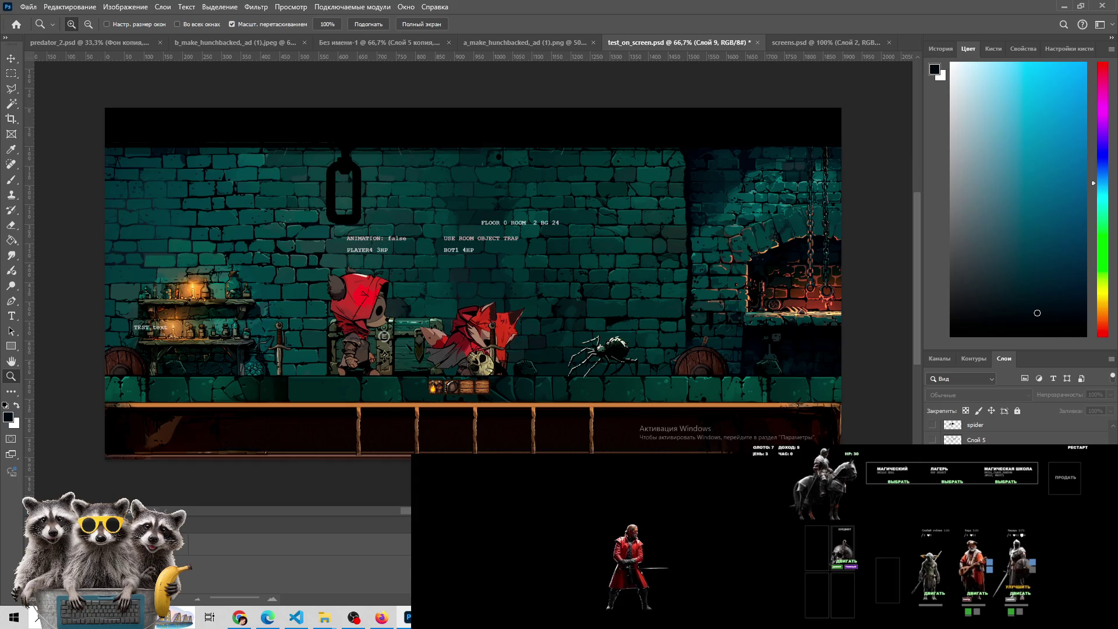
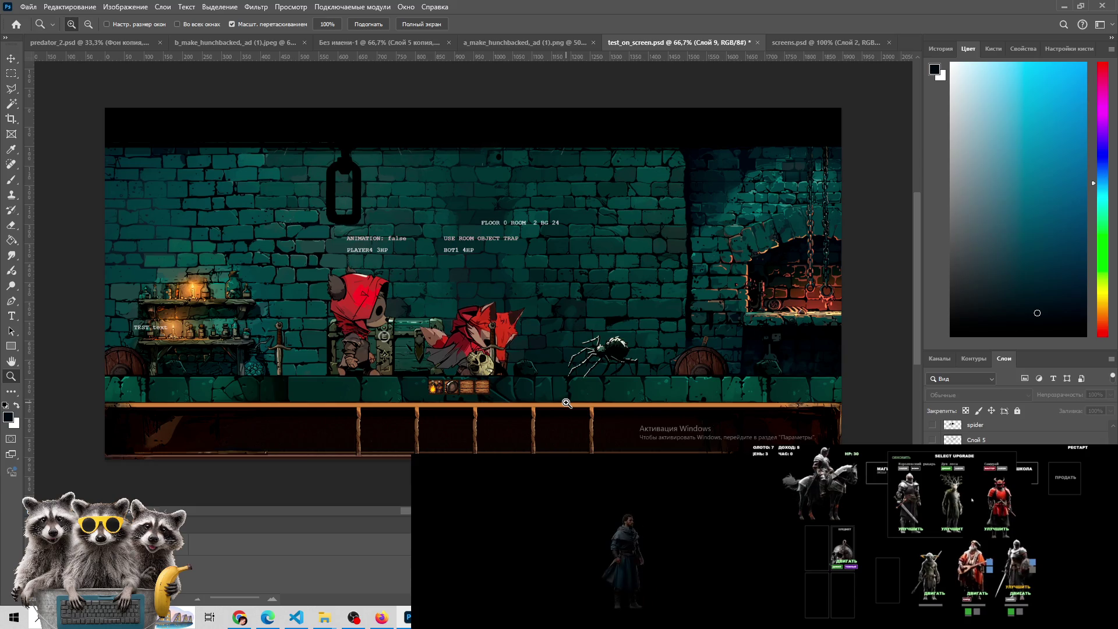
Compare the forest-background version and predator_2.psd, then settle on the untitled Без имени-1 composite
click(230, 39)
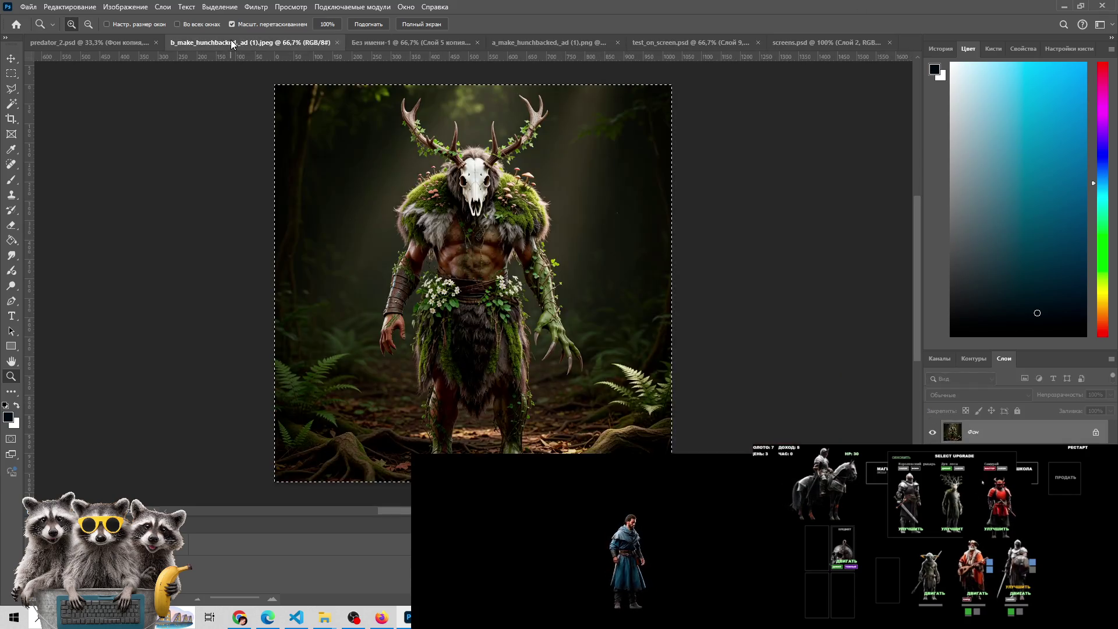
click(110, 43)
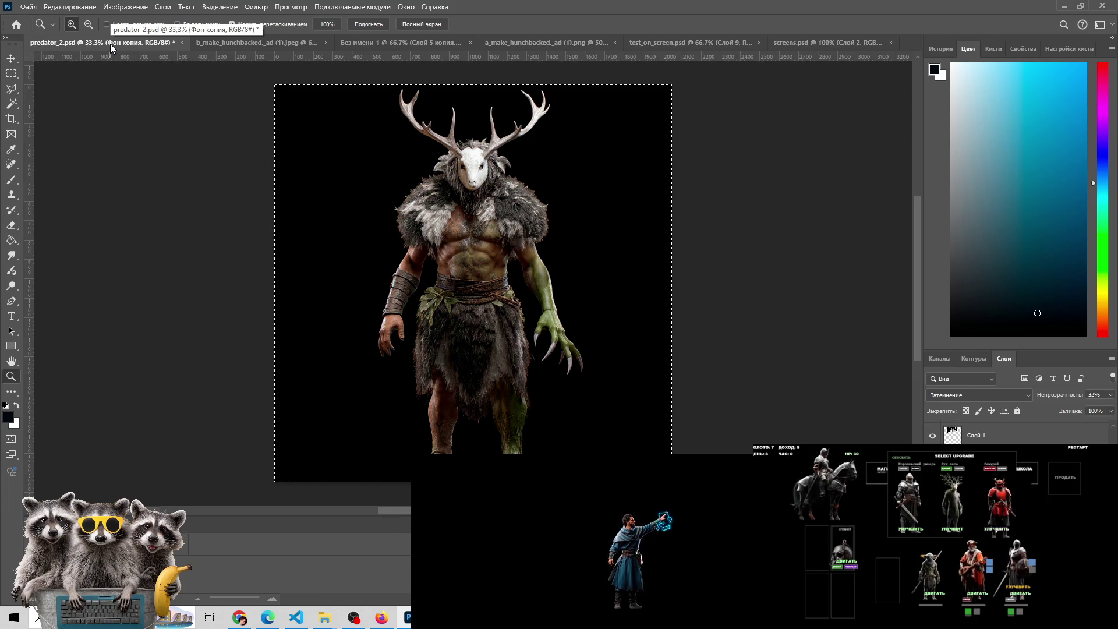
click(304, 43)
click(377, 43)
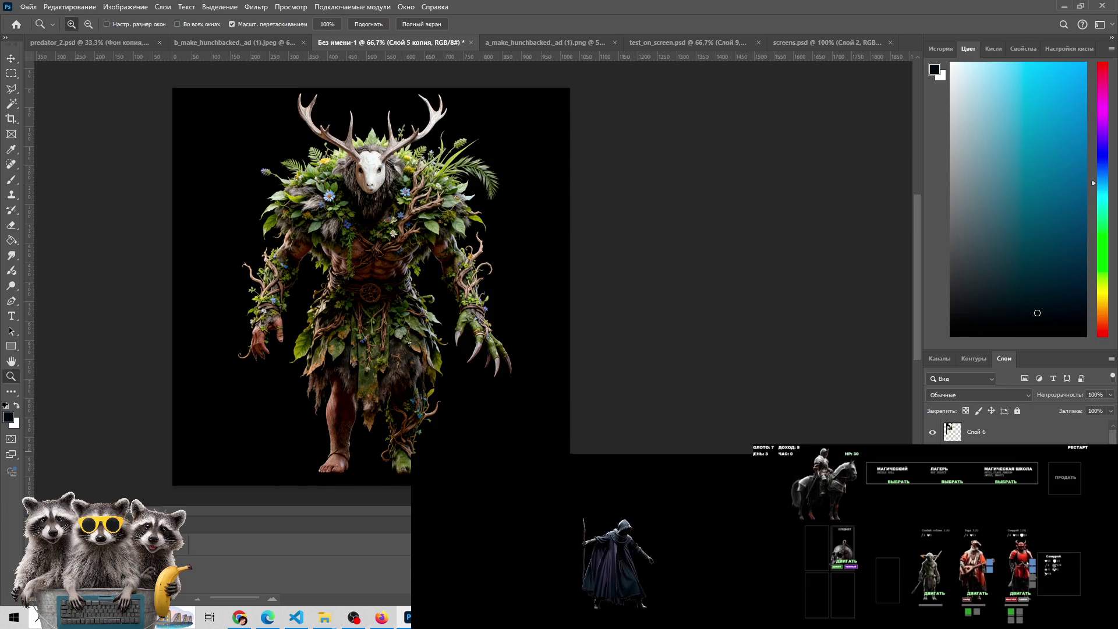
mouse_move(1040, 564)
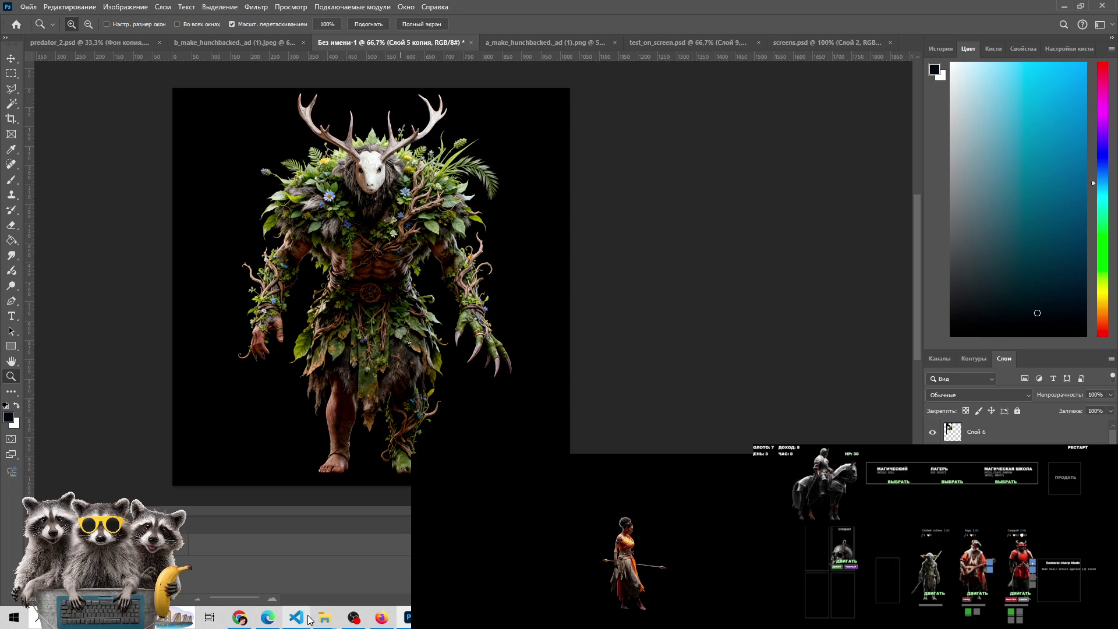
mouse_move(294, 620)
mouse_move(337, 622)
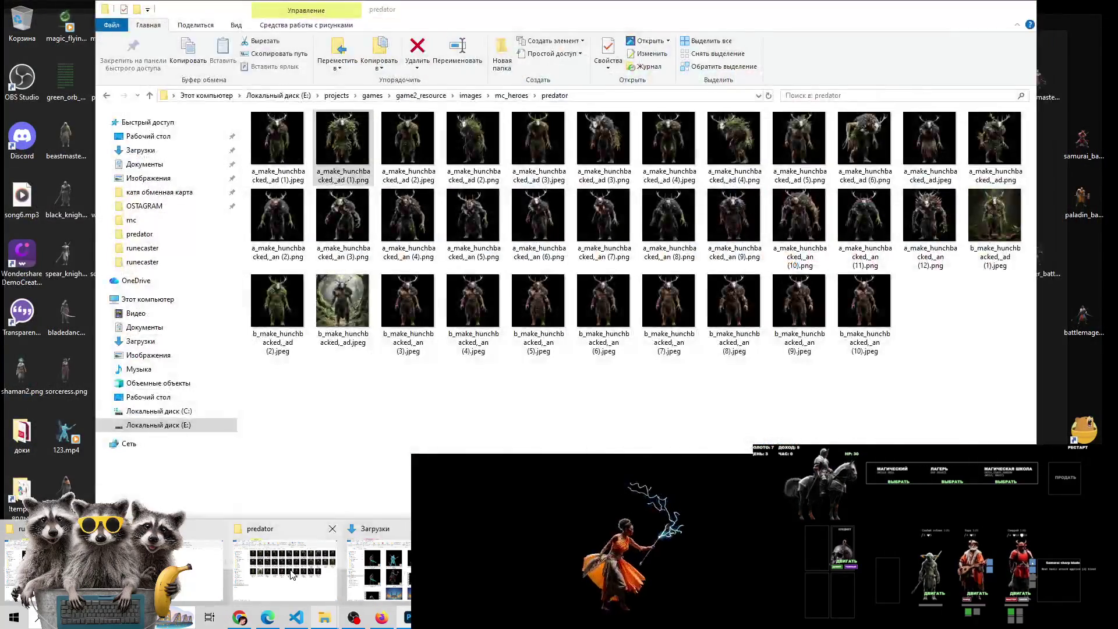
Open the first creature variant from the predator folder in Windows Photos
click(292, 575)
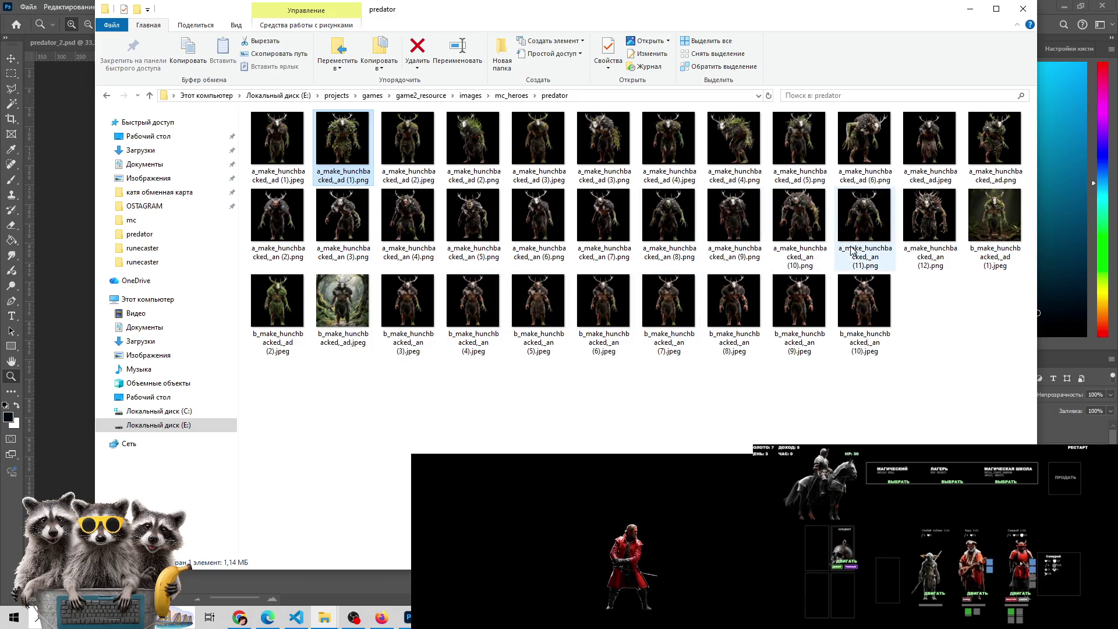
click(285, 142)
double_click(285, 146)
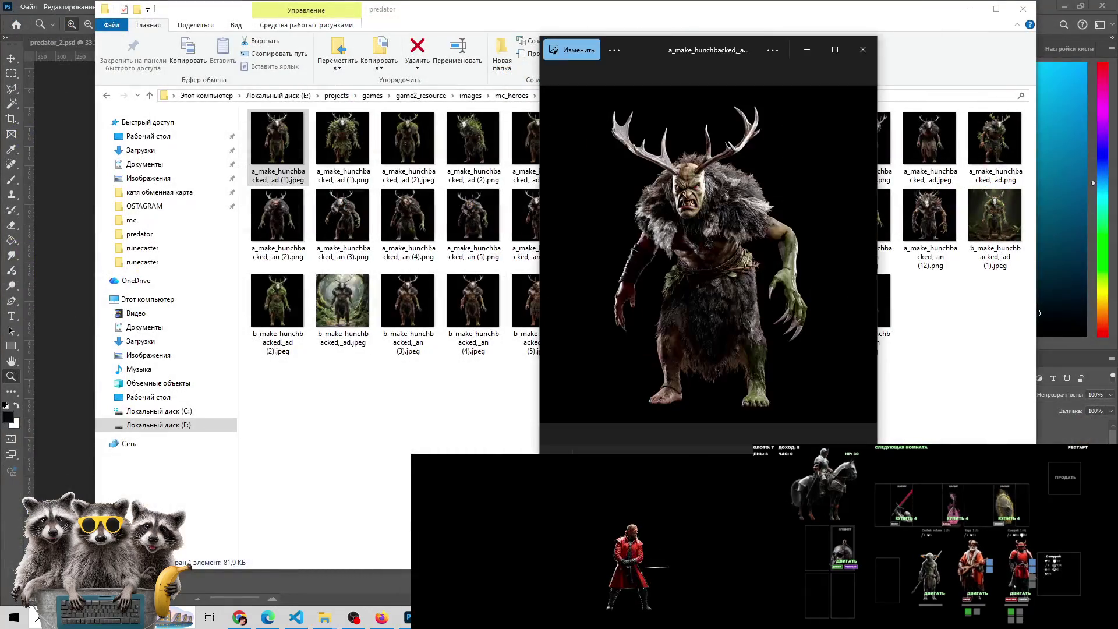
click(408, 618)
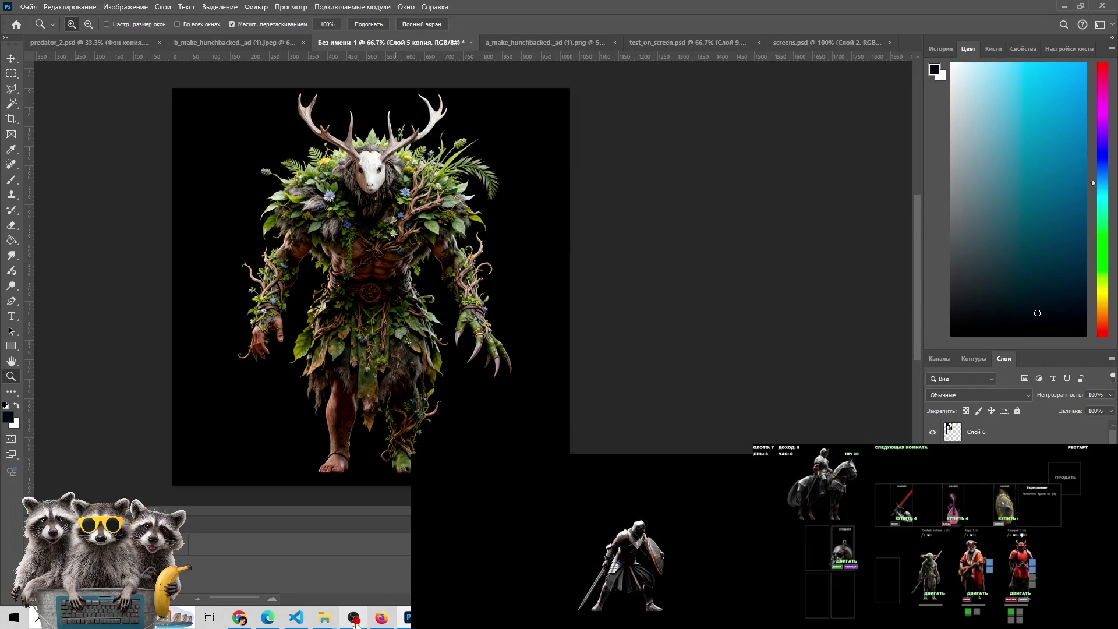
key(alt+Tab)
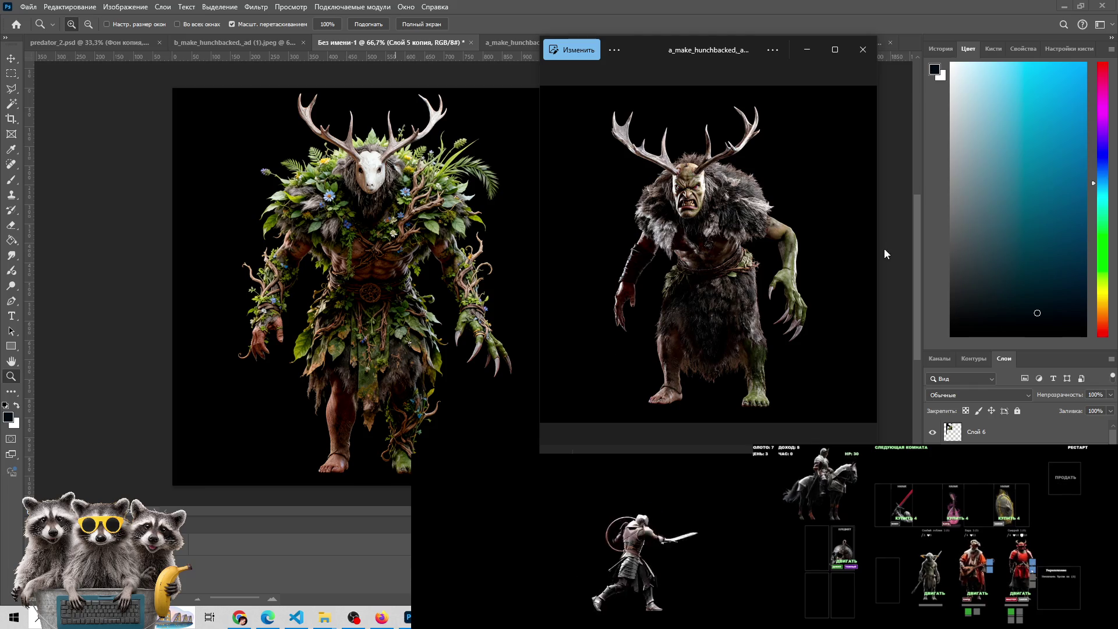
Step through the variants to the moss-covered antlered one, close Photos, and undo the composite to the fur-clad version
click(867, 255)
click(867, 255)
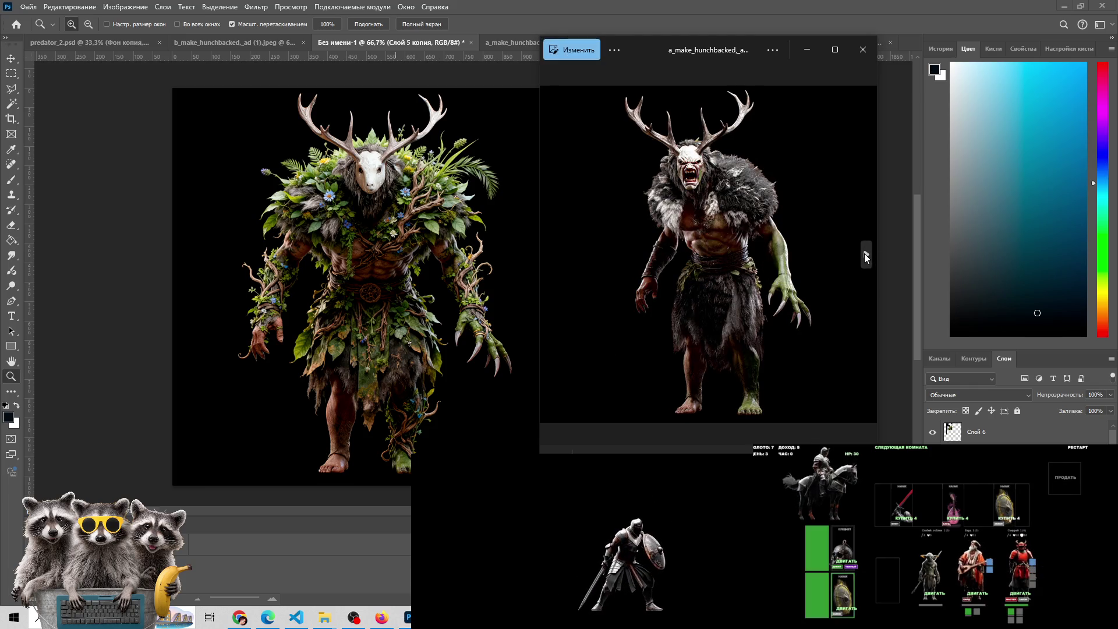
click(866, 256)
click(865, 255)
click(866, 255)
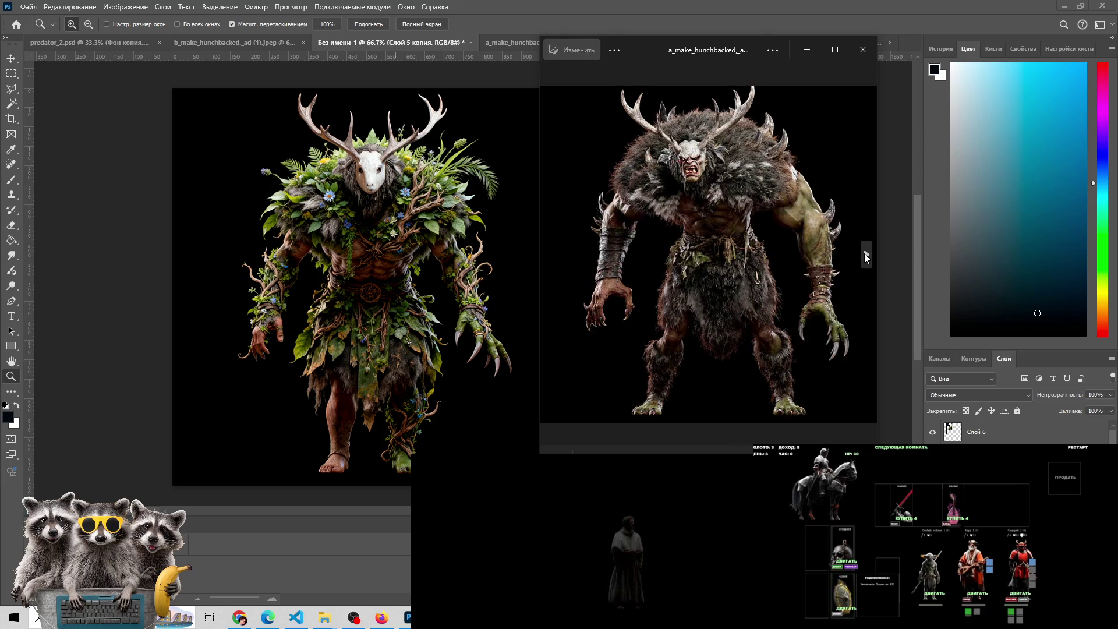
click(866, 255)
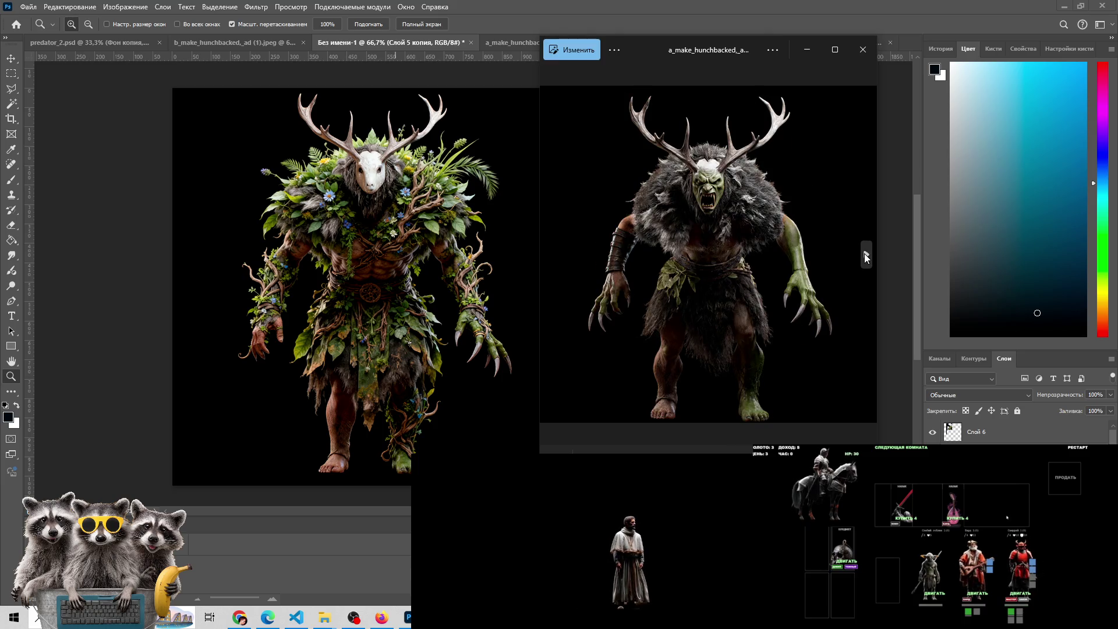
click(866, 256)
click(865, 255)
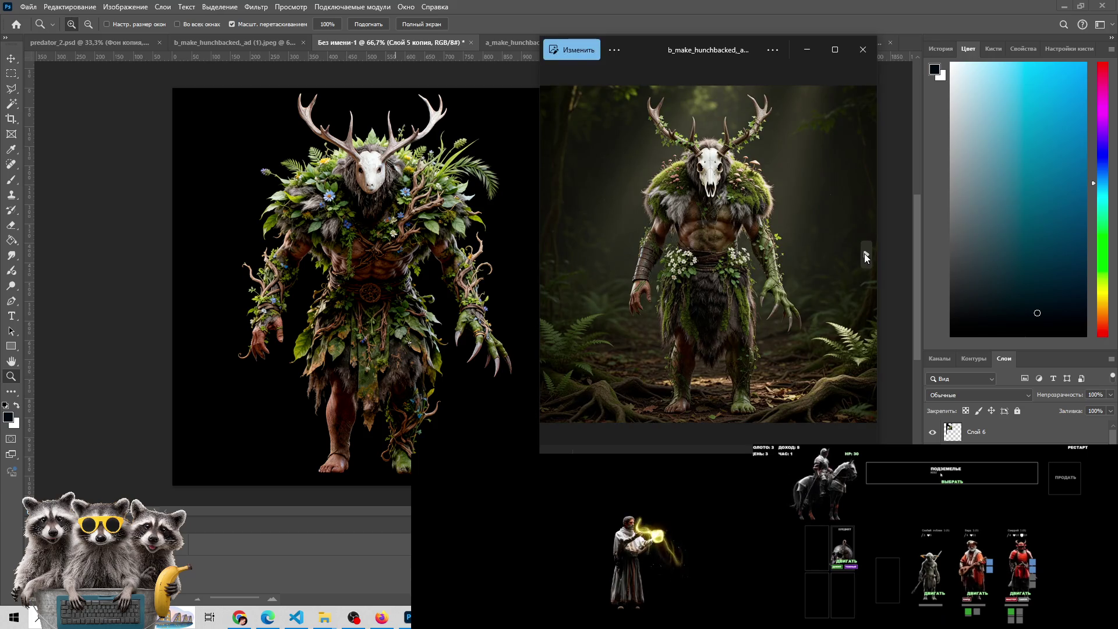
click(865, 256)
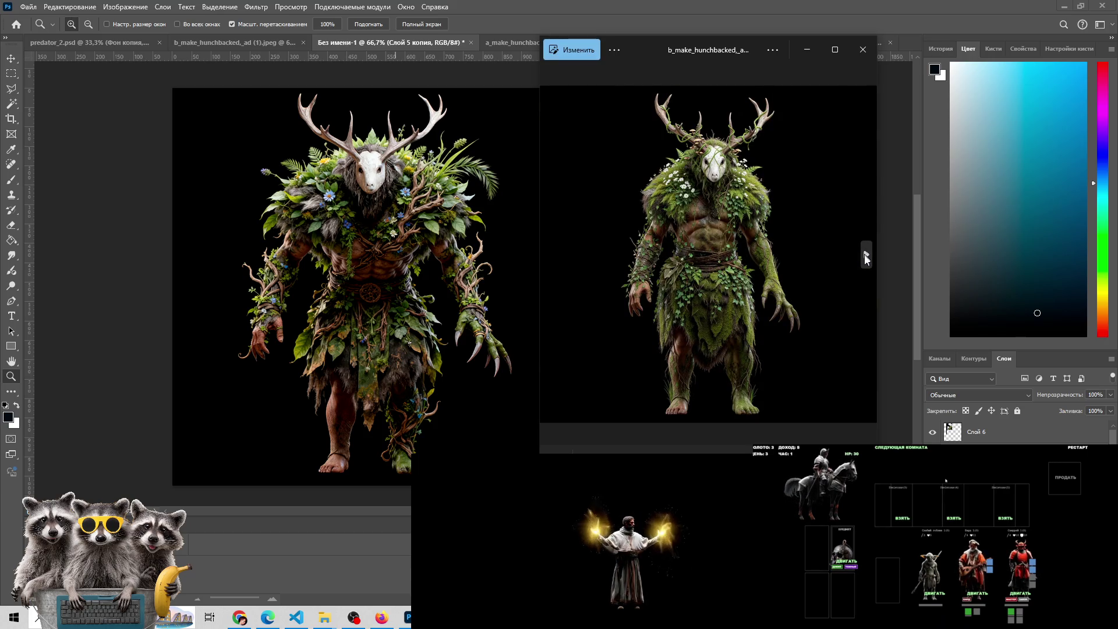
key(alt+F4)
key(ctrl+z)
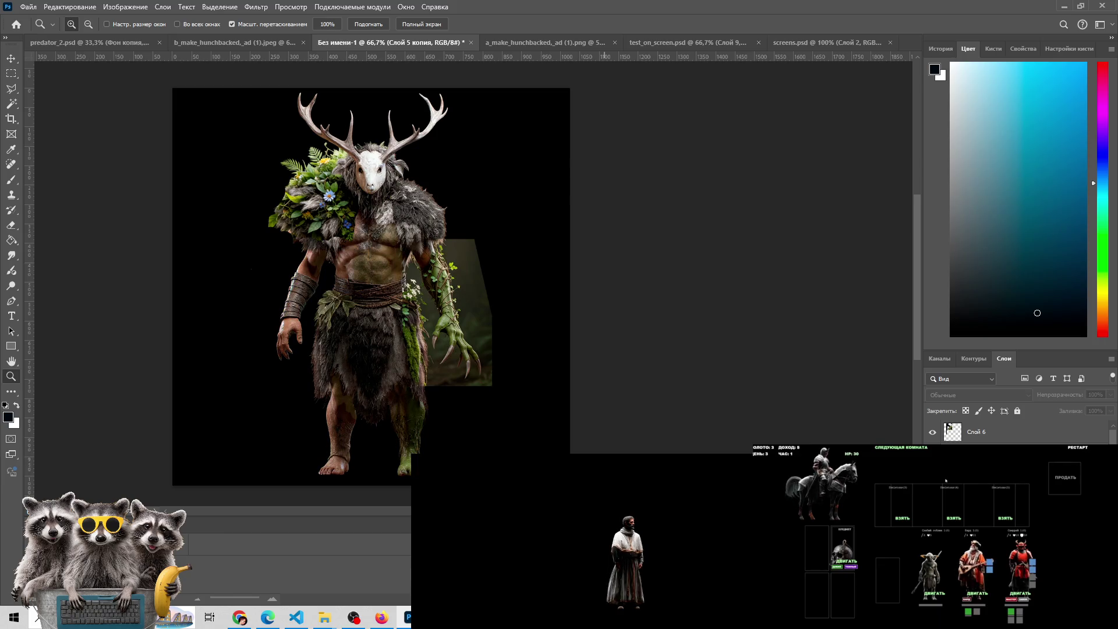
Bring the Photos viewer with the moss-covered antlered variant back in front of Photoshop
key(alt+Tab)
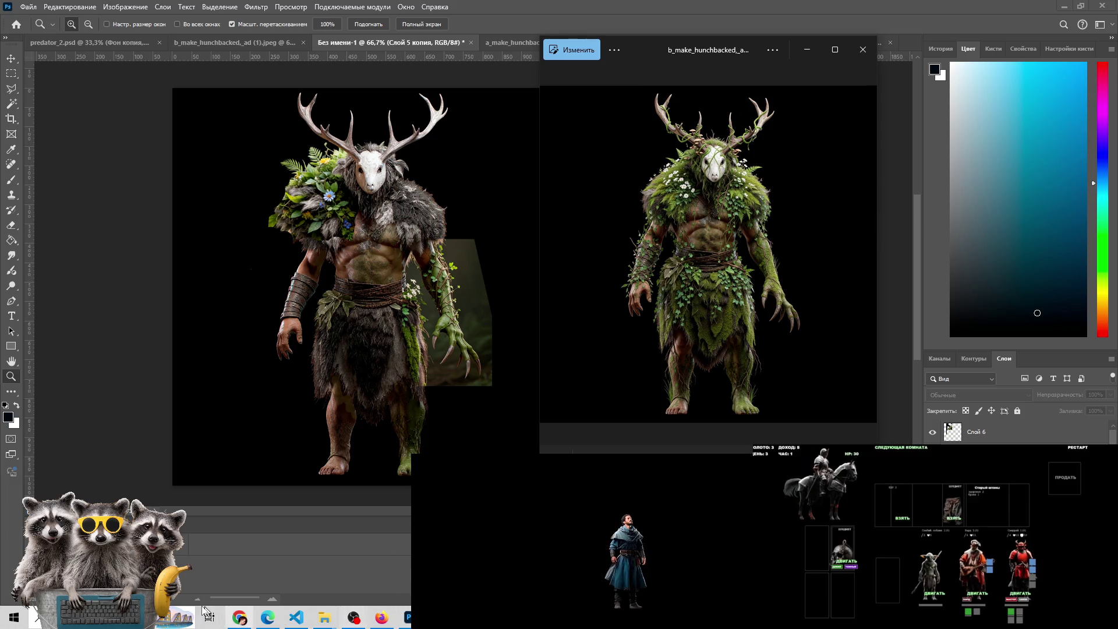
Select another moss-covered variant in the predator folder, then close the variant viewer
mouse_move(324, 617)
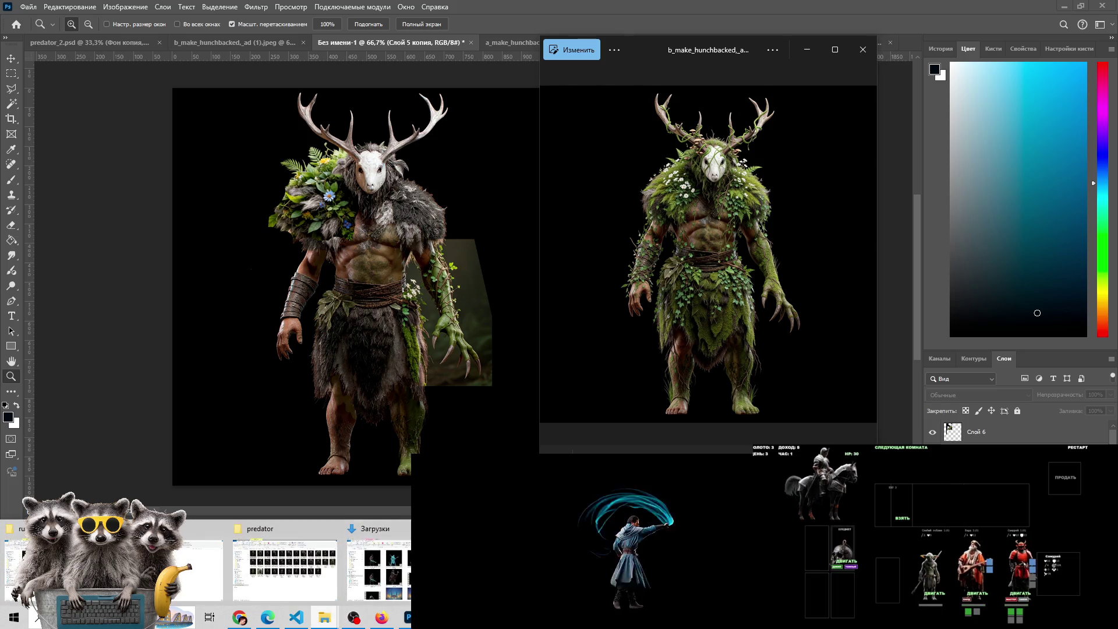
mouse_move(357, 560)
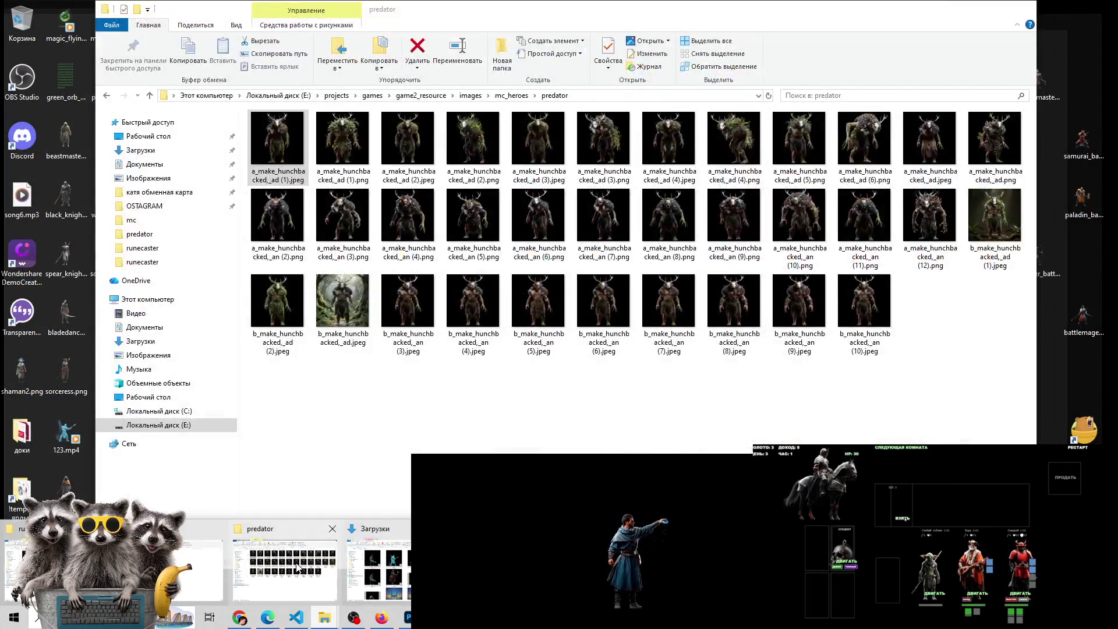
click(297, 568)
key(Right)
key(Right)
key(Right)
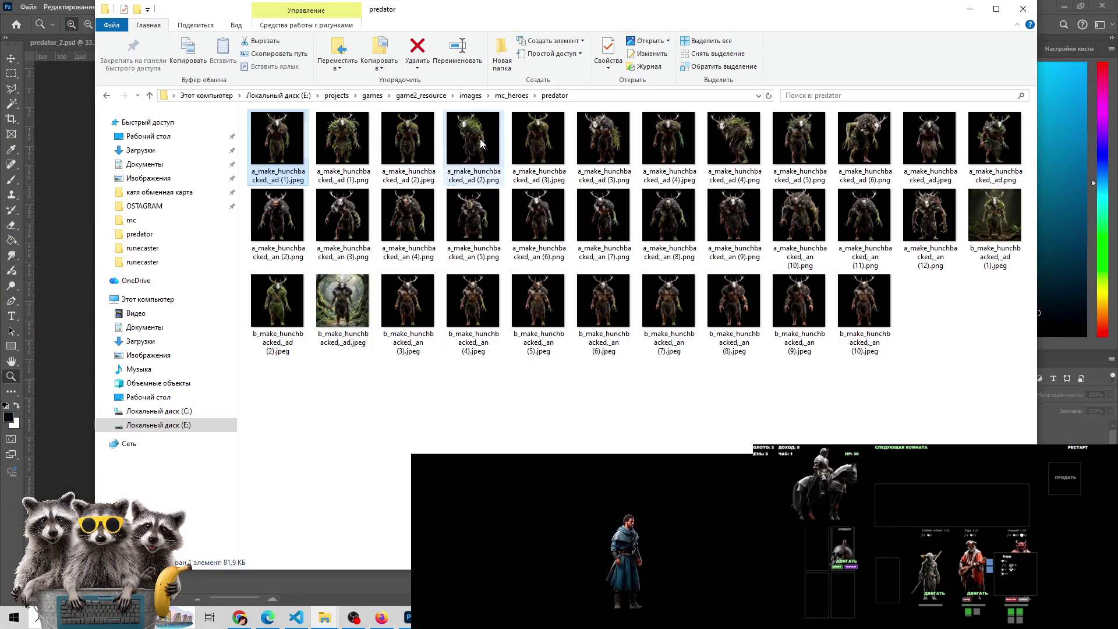
click(408, 617)
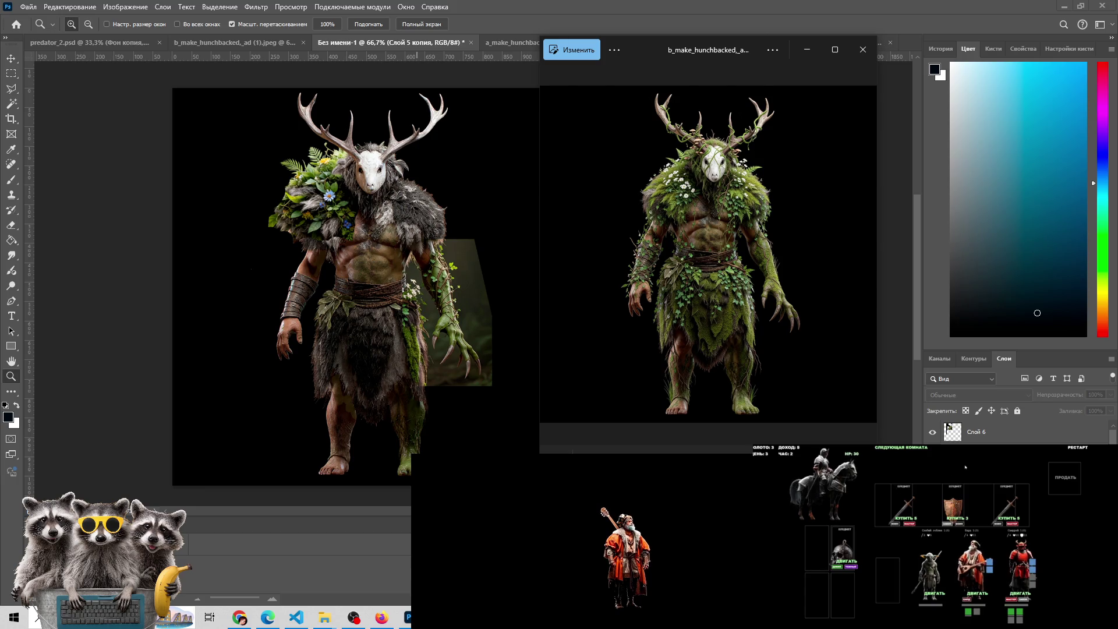
key(alt+F4)
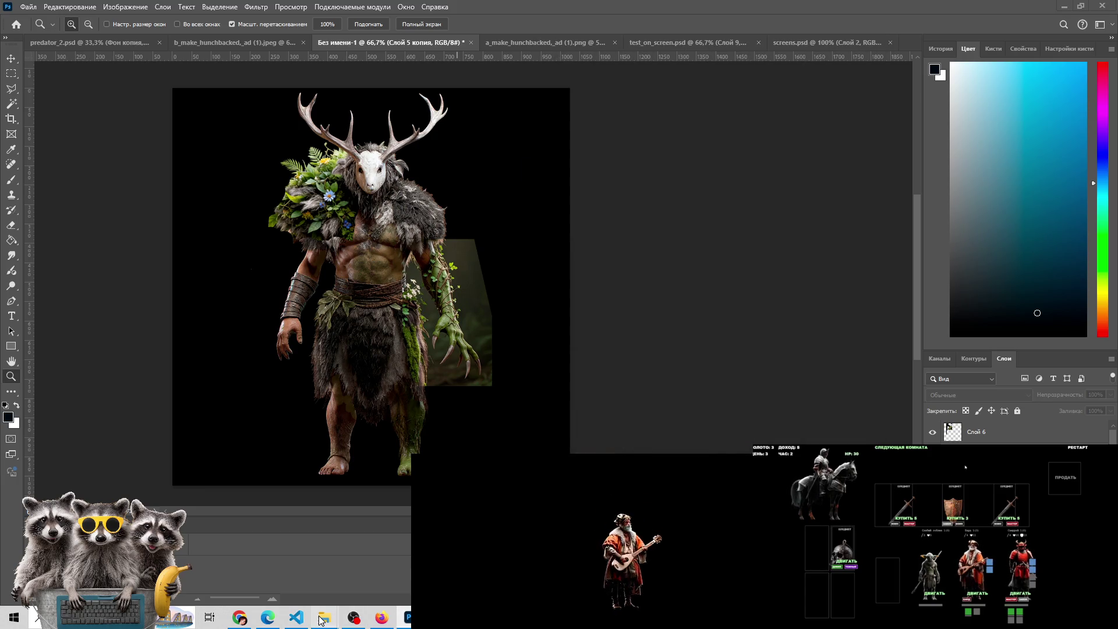
Open a_make_hunchbacked_ad (4) from the predator folder and show its png version
mouse_move(325, 618)
mouse_move(325, 562)
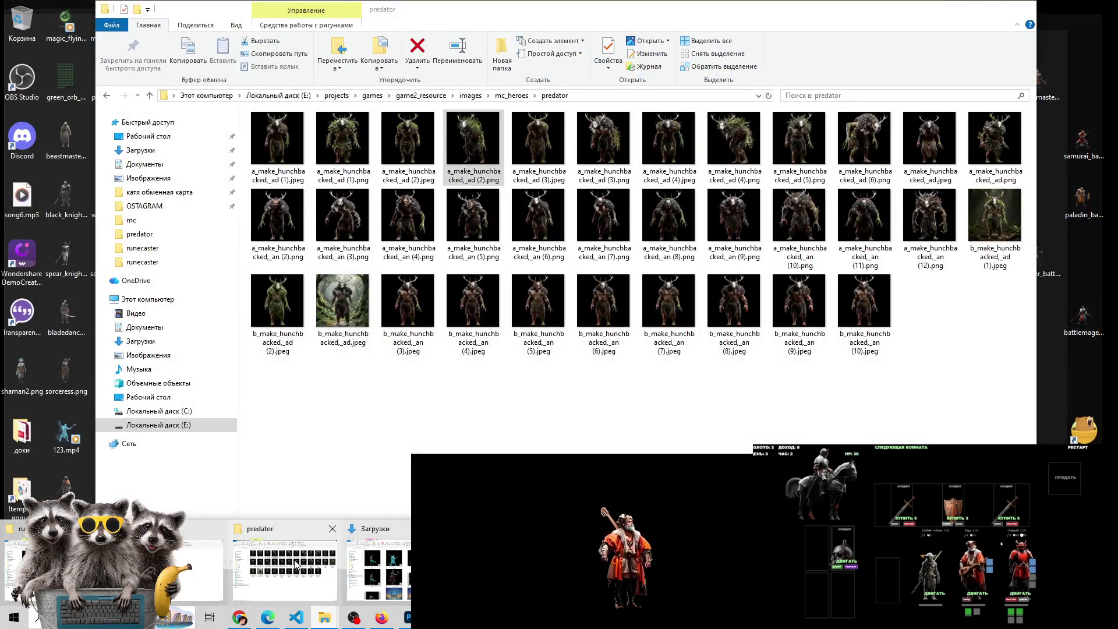
click(296, 565)
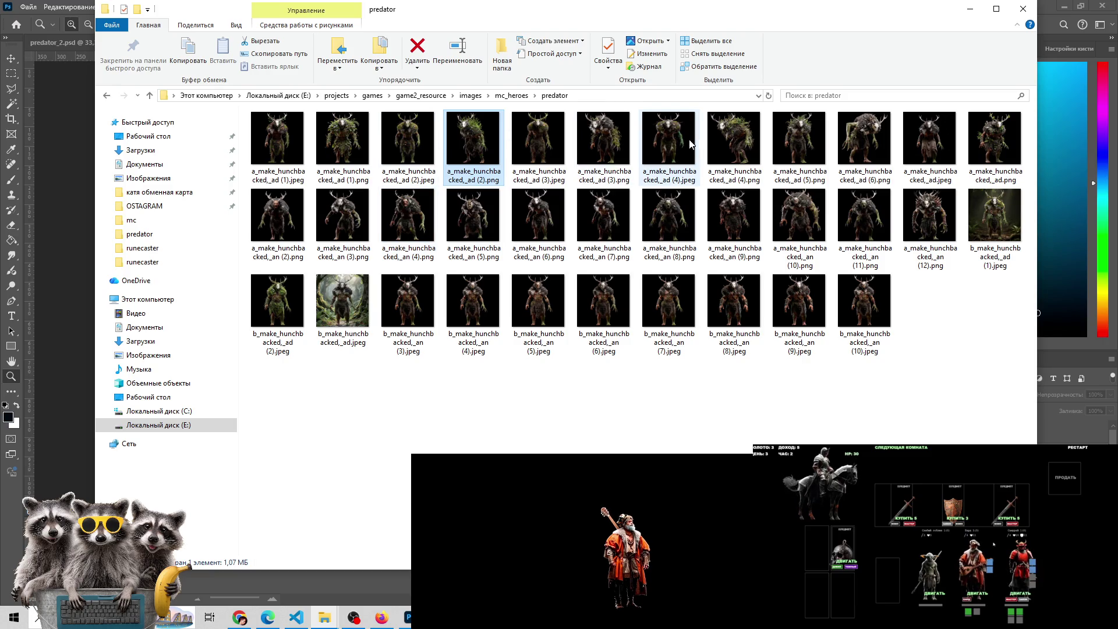
click(673, 139)
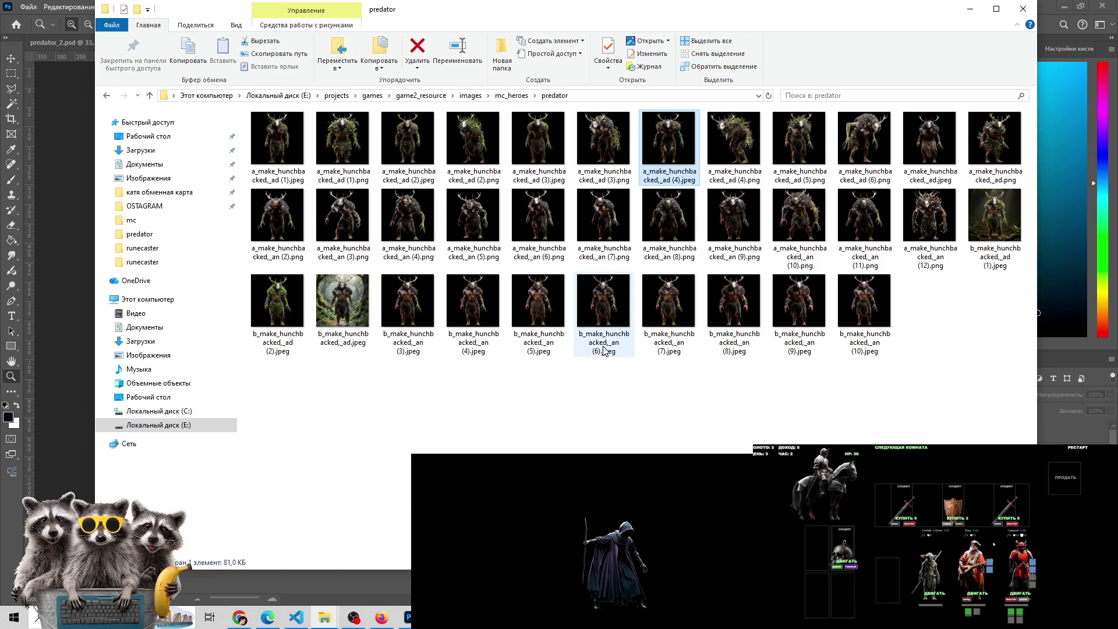
key(Return)
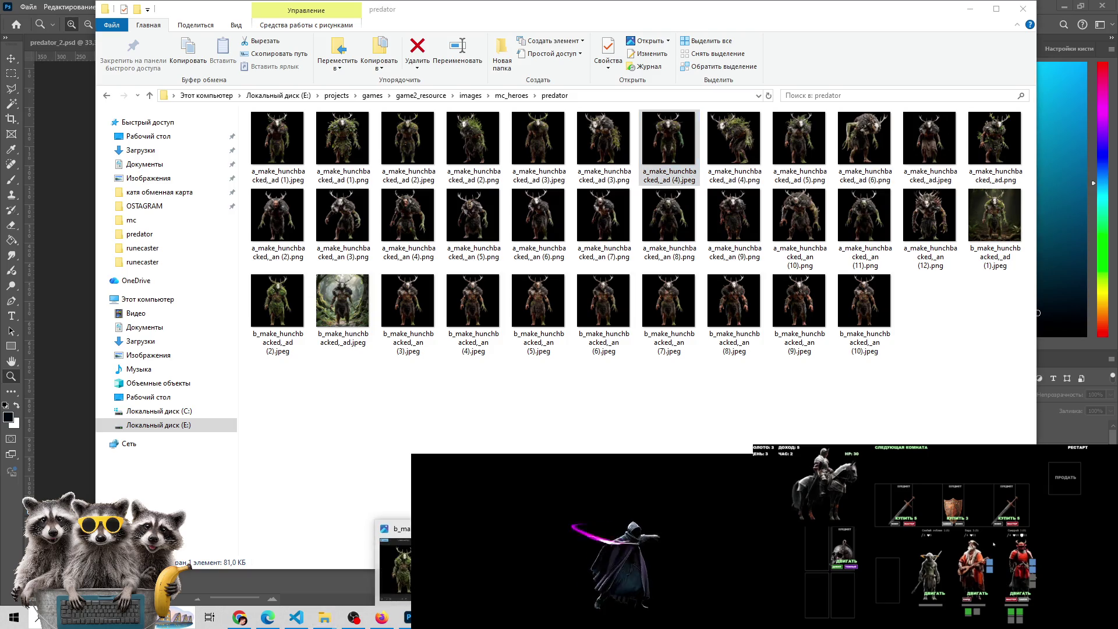
click(835, 232)
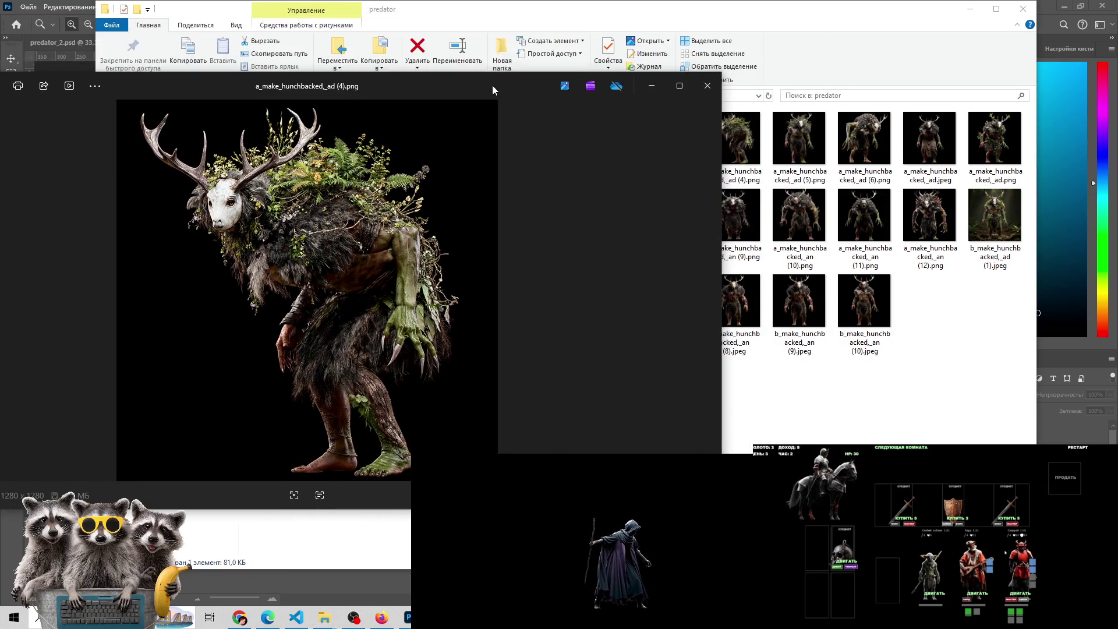
Flip through the a_ hunchbacked variants, past a_make_hunchbacked_an (9) and (10), into the b_ series
drag(619, 36, 506, 67)
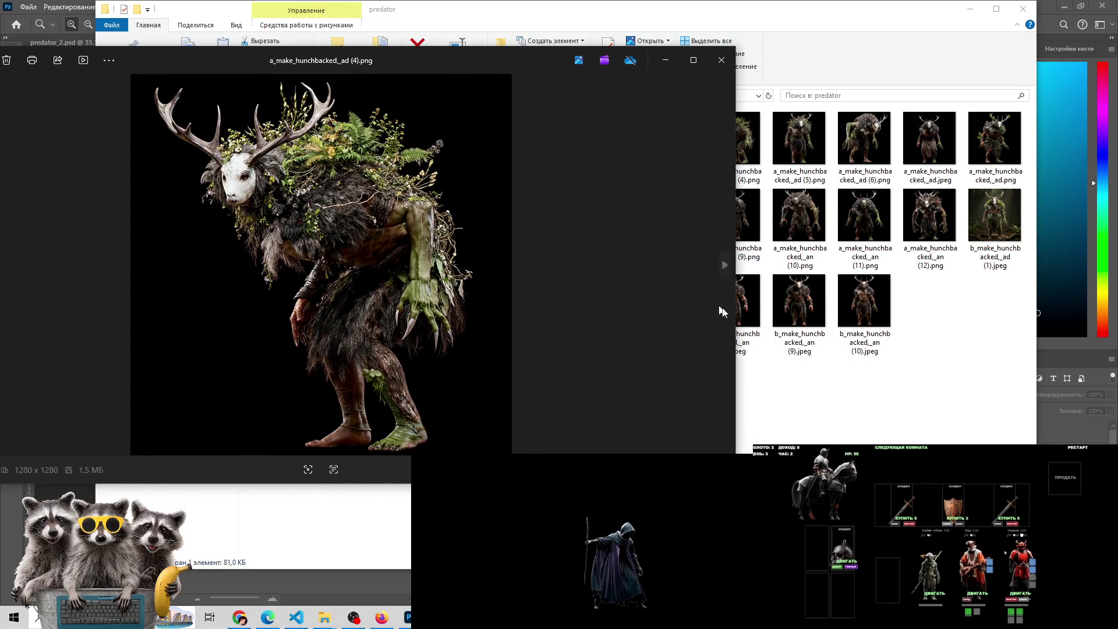
click(728, 272)
click(728, 272)
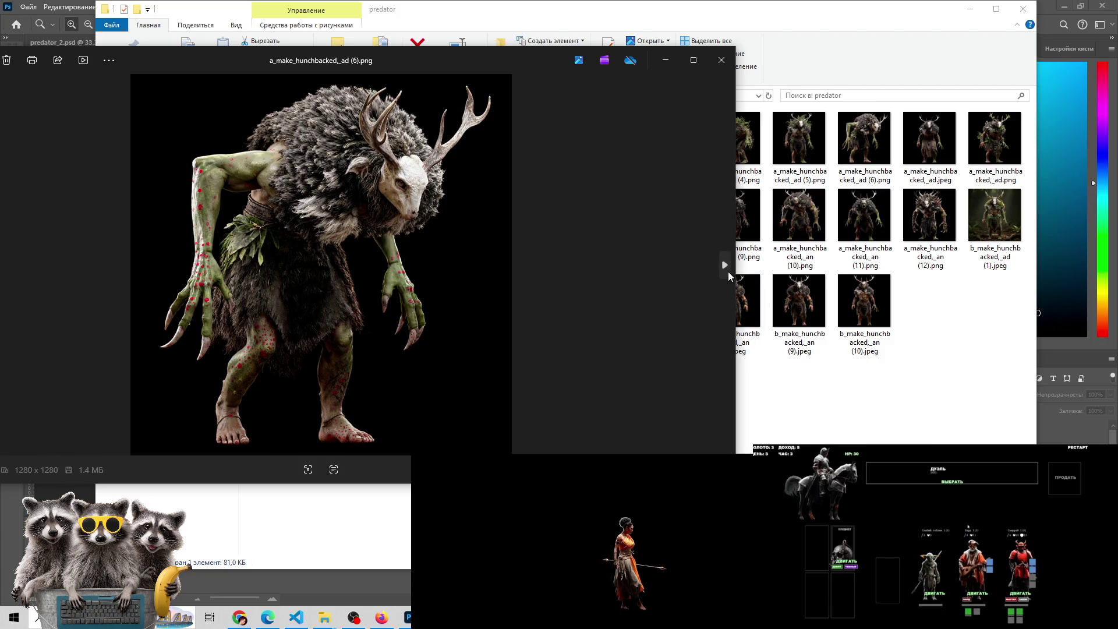
click(725, 266)
click(725, 265)
click(725, 265)
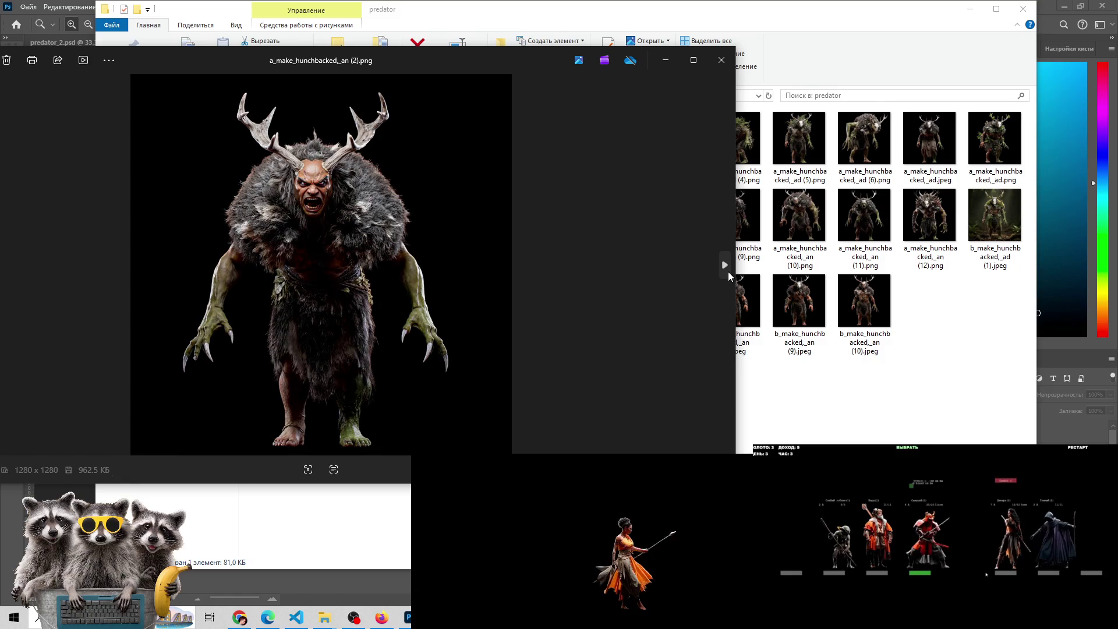
click(725, 266)
click(725, 265)
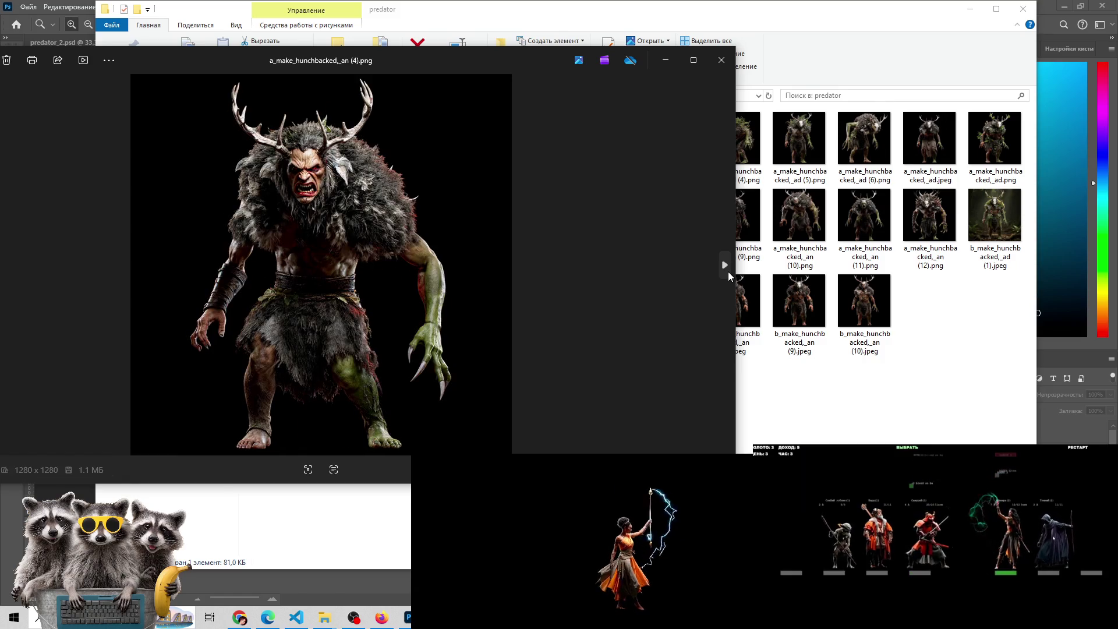
click(728, 271)
click(728, 271)
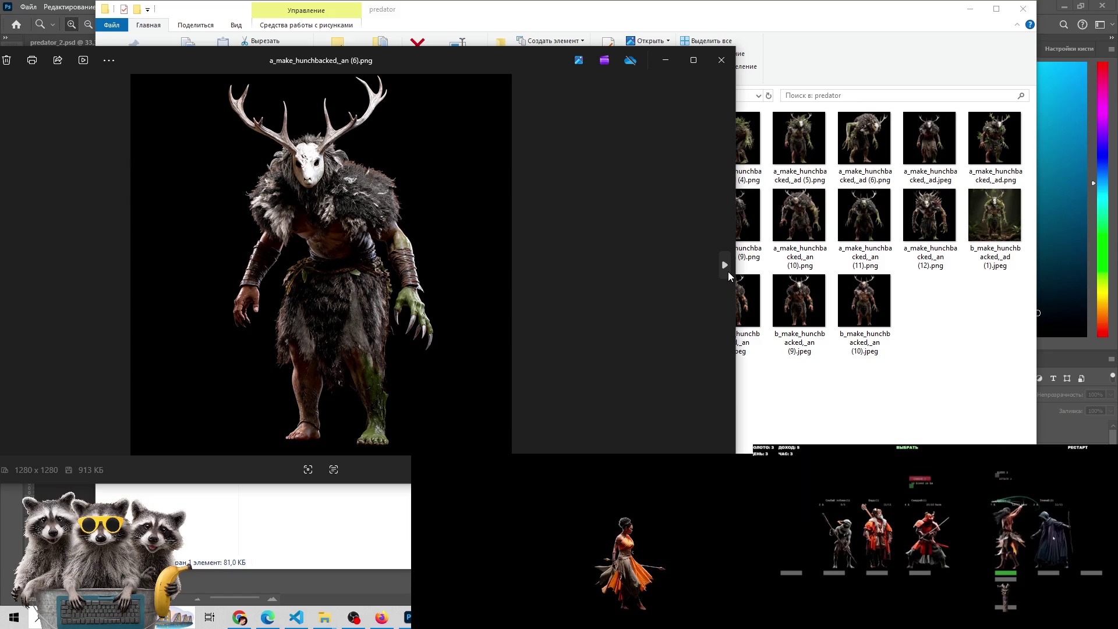
click(728, 271)
click(728, 271)
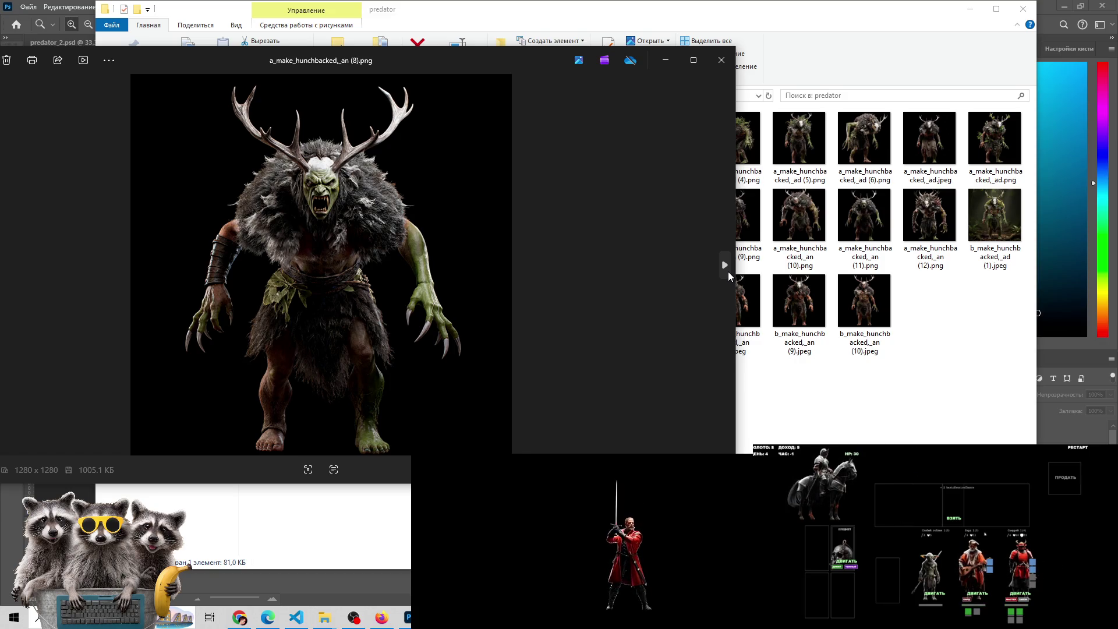
click(728, 272)
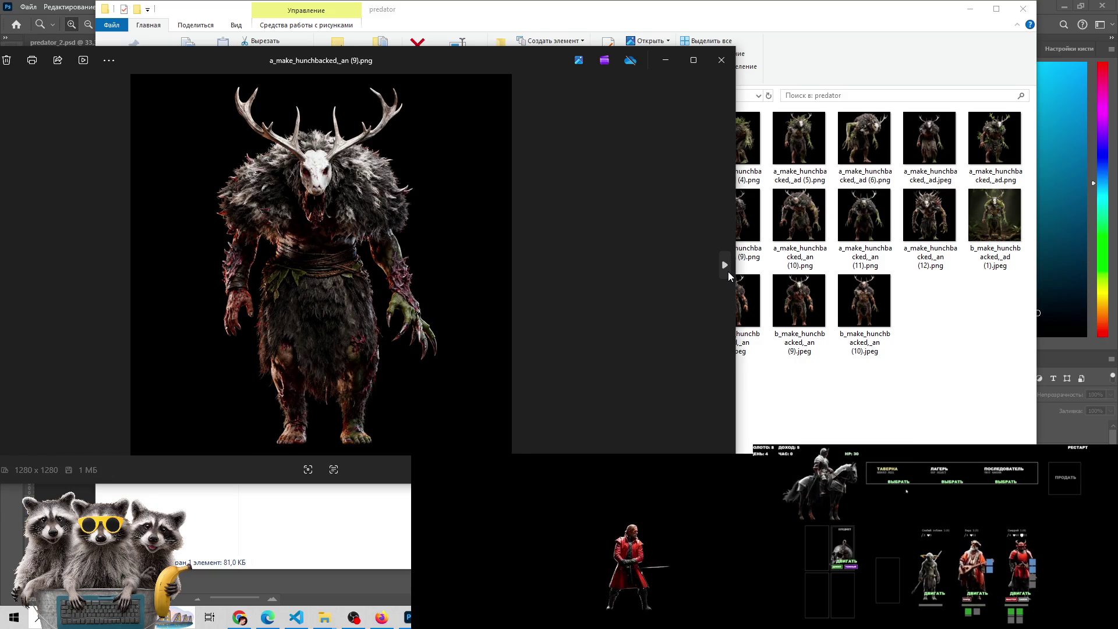
click(728, 272)
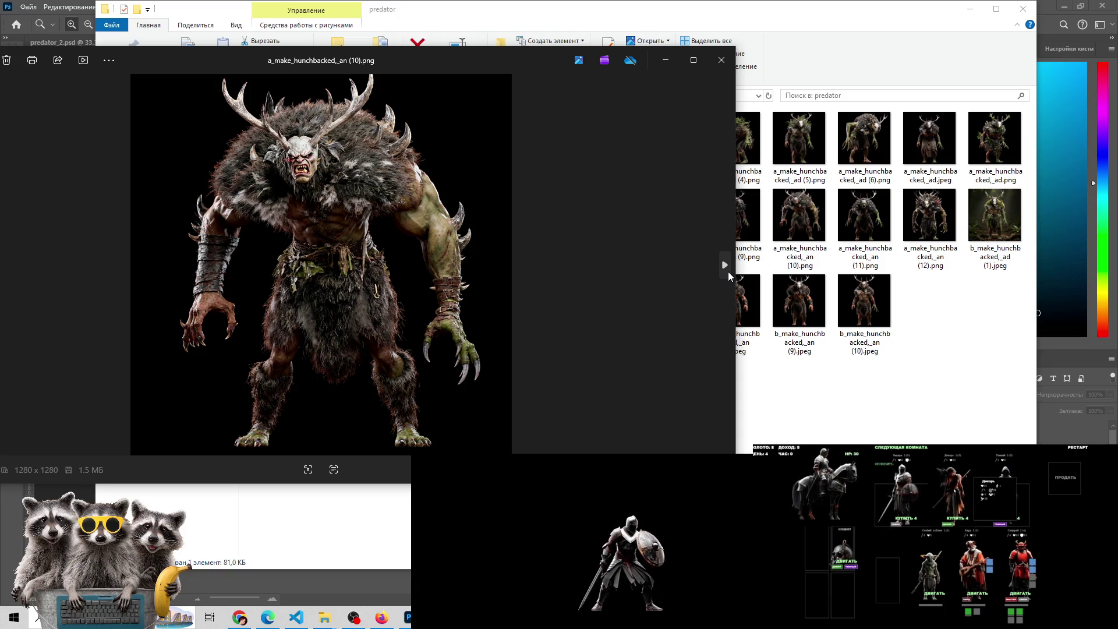
click(723, 262)
click(722, 262)
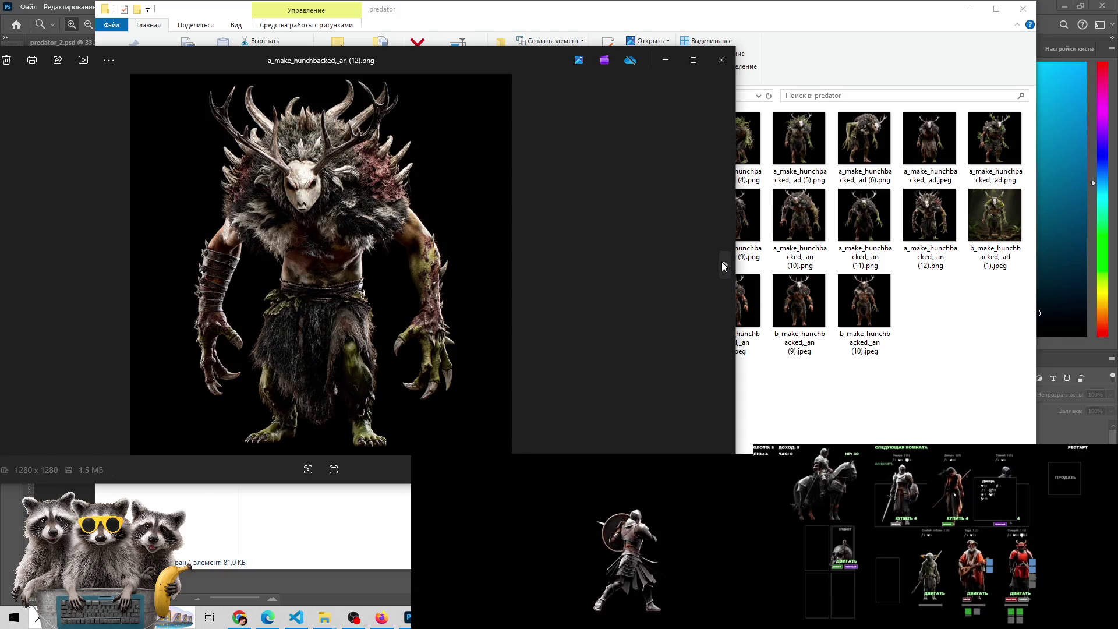
click(725, 266)
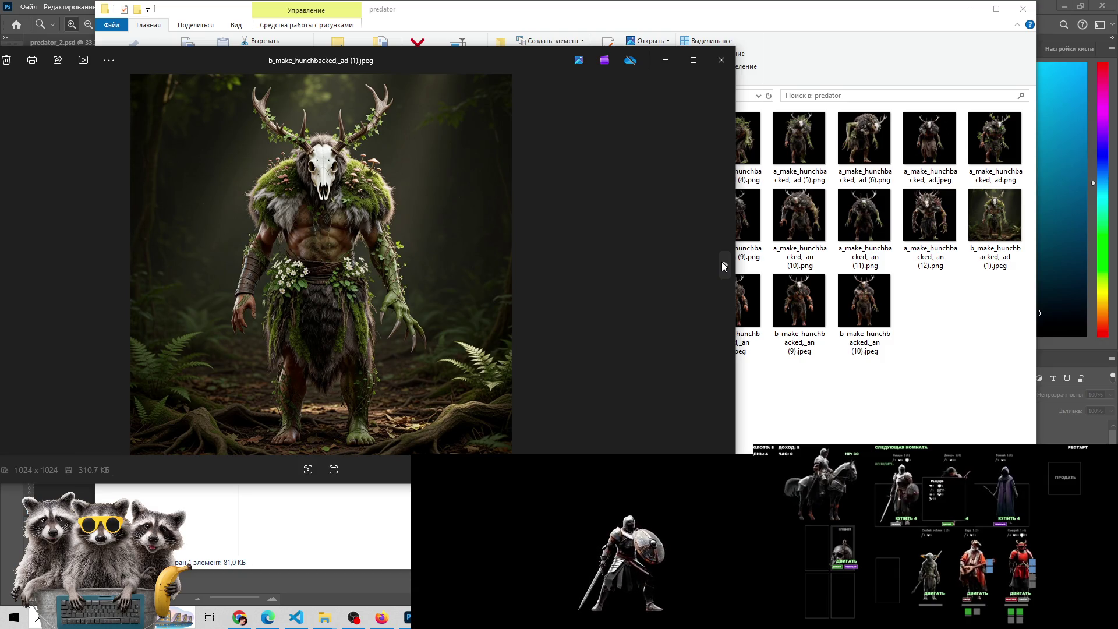
Browse the b_ series and compare b_make_hunchbacked_an (8) with (10), ending on (10)
drag(456, 60, 498, 64)
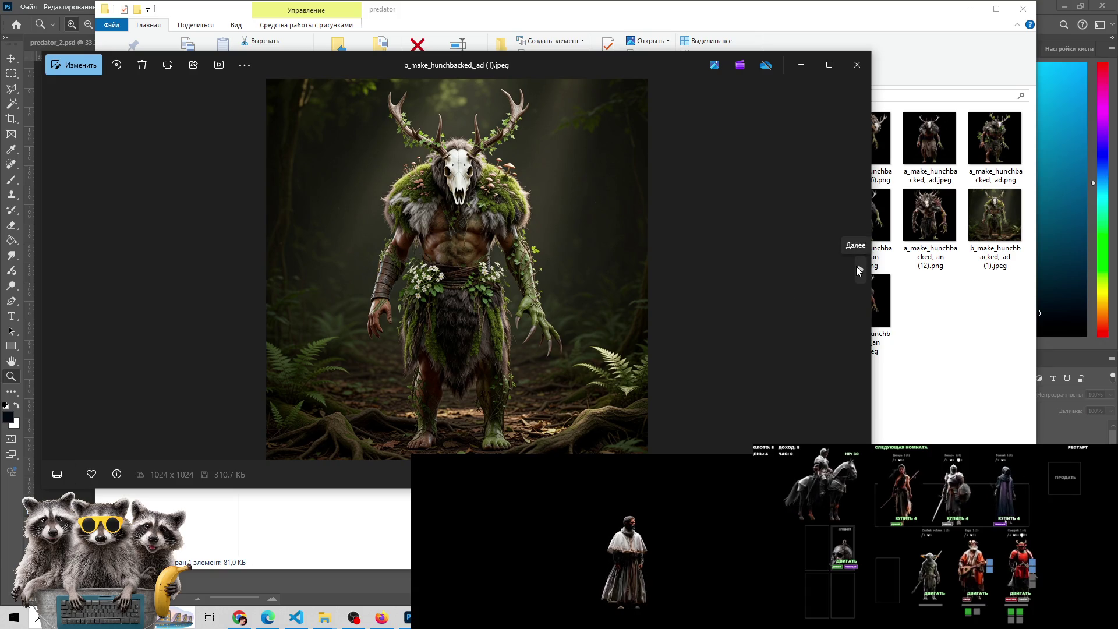
click(859, 271)
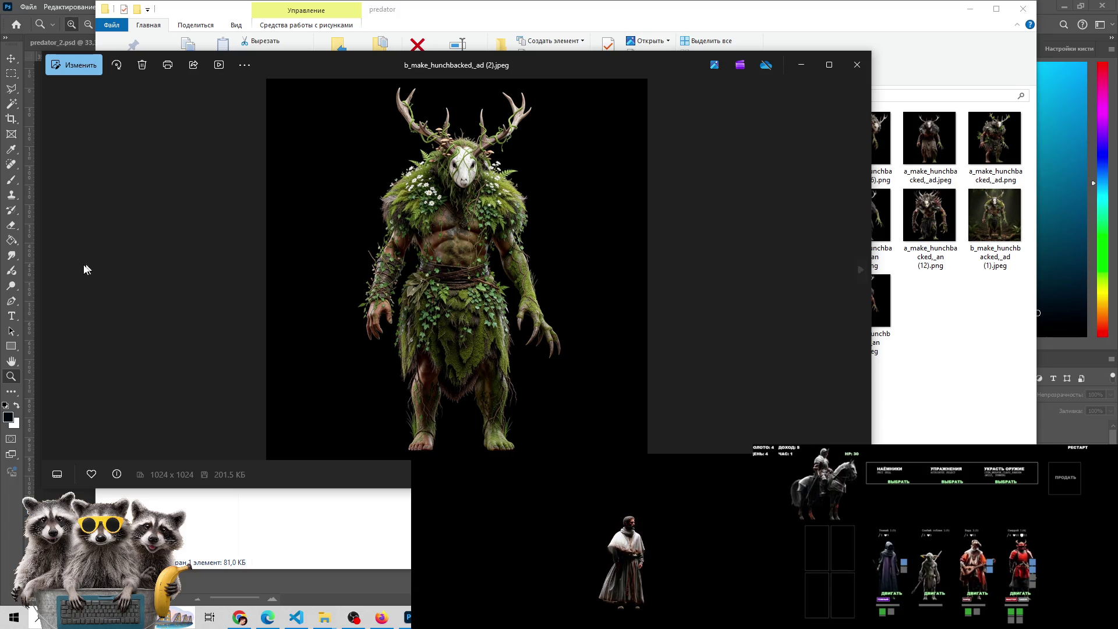
click(51, 270)
click(851, 271)
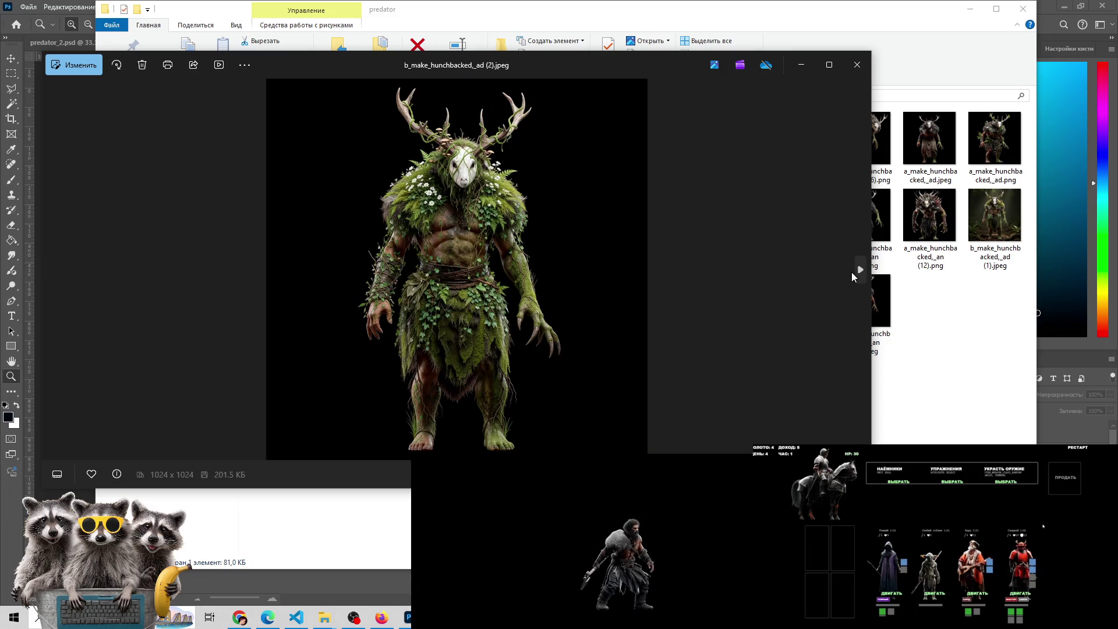
click(858, 273)
click(857, 273)
click(858, 273)
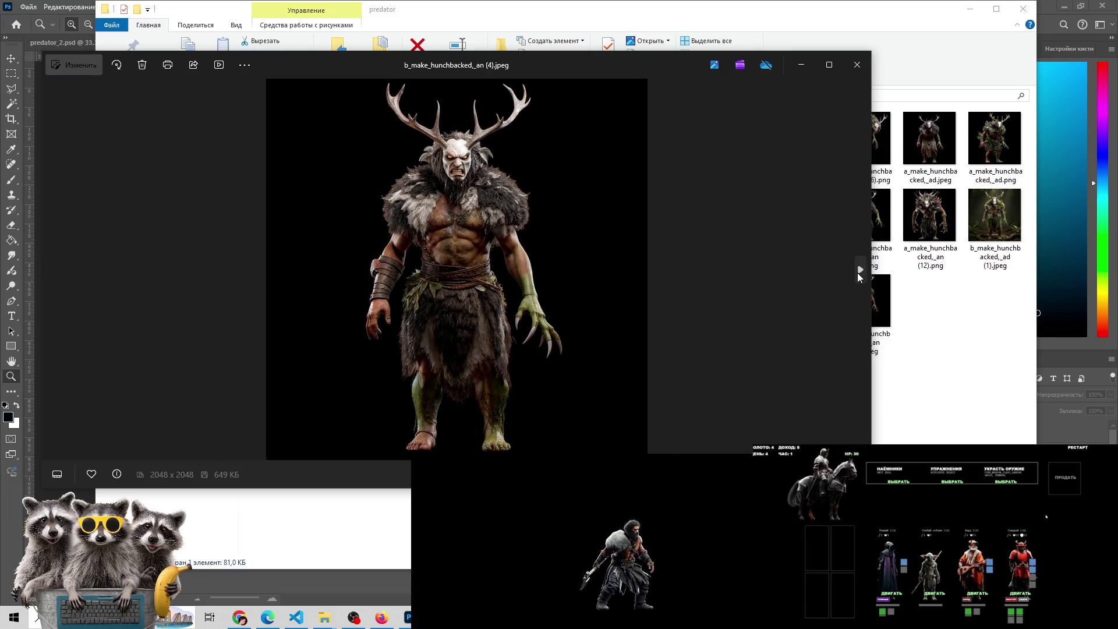
click(857, 272)
click(858, 273)
click(857, 272)
click(858, 272)
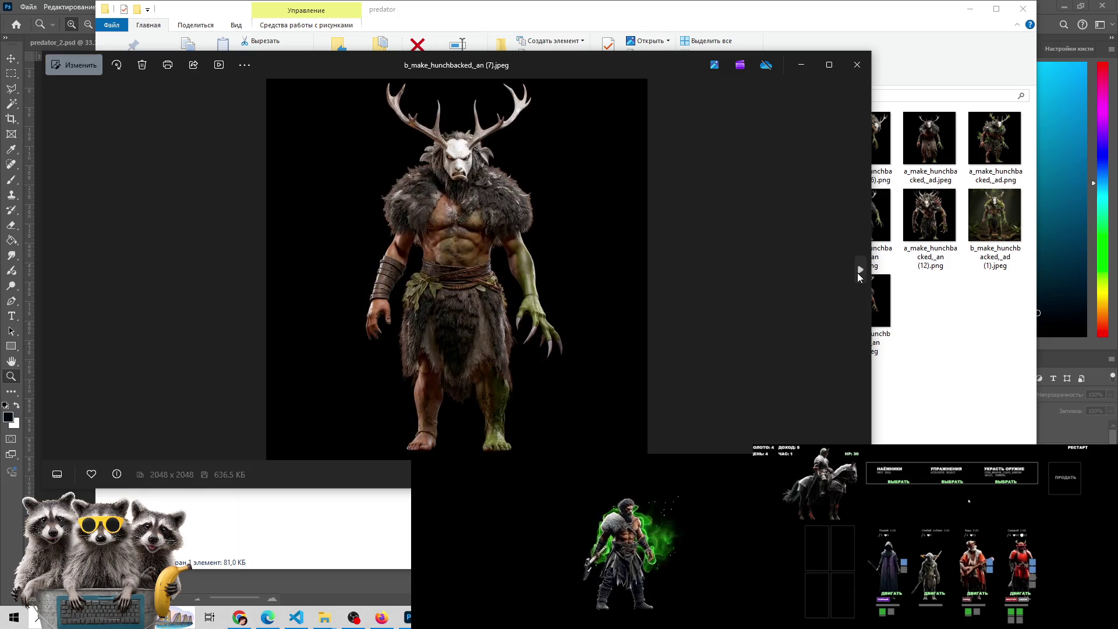
click(858, 272)
click(857, 272)
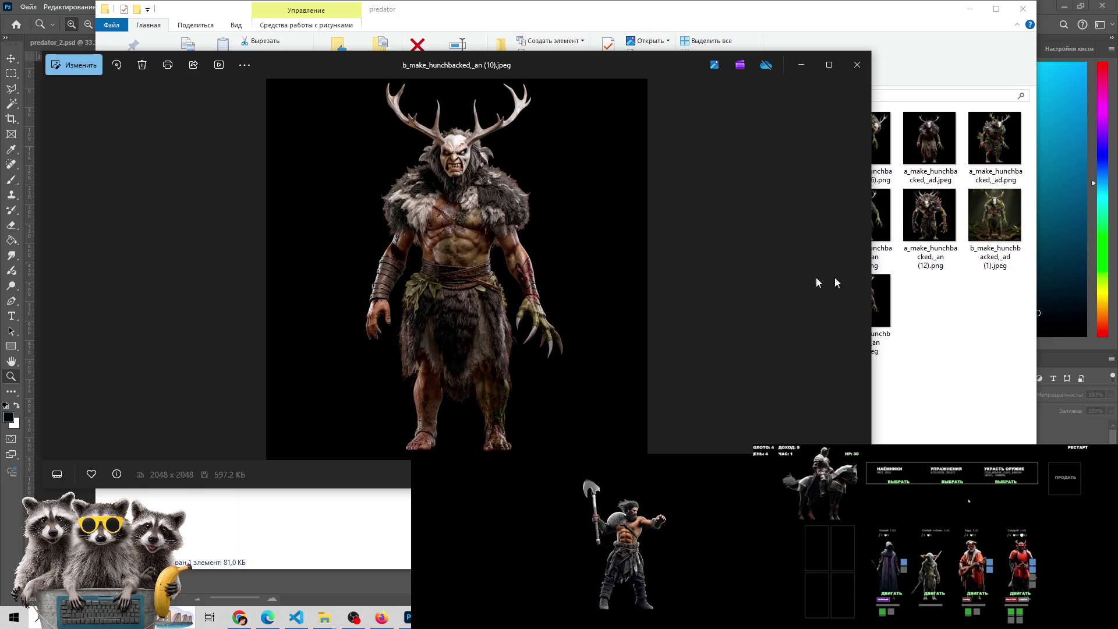
click(50, 269)
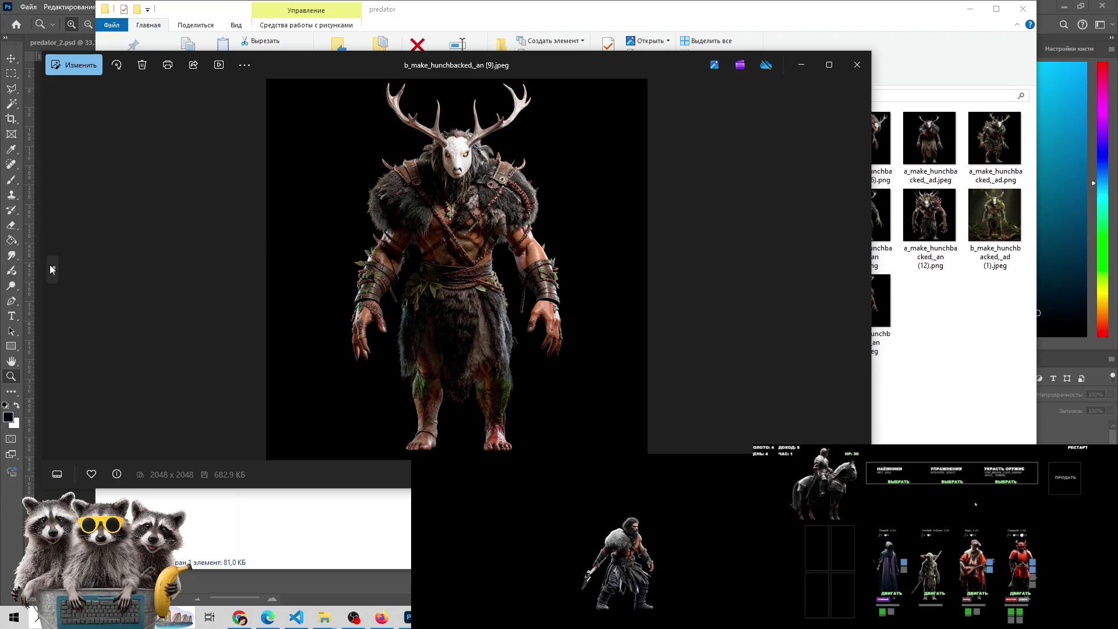
click(857, 273)
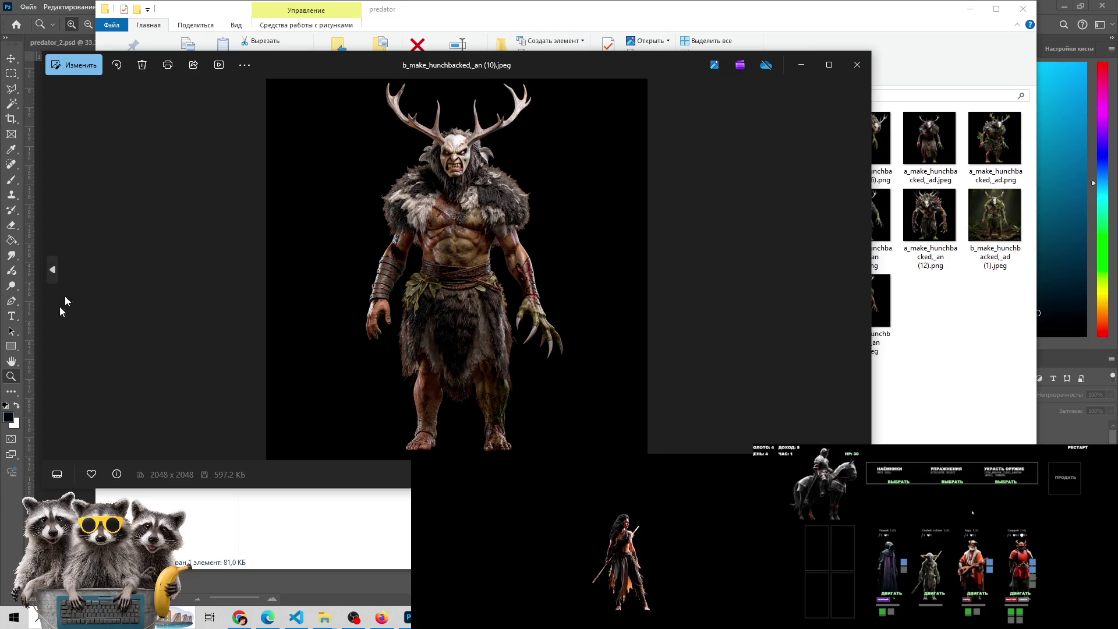
click(51, 277)
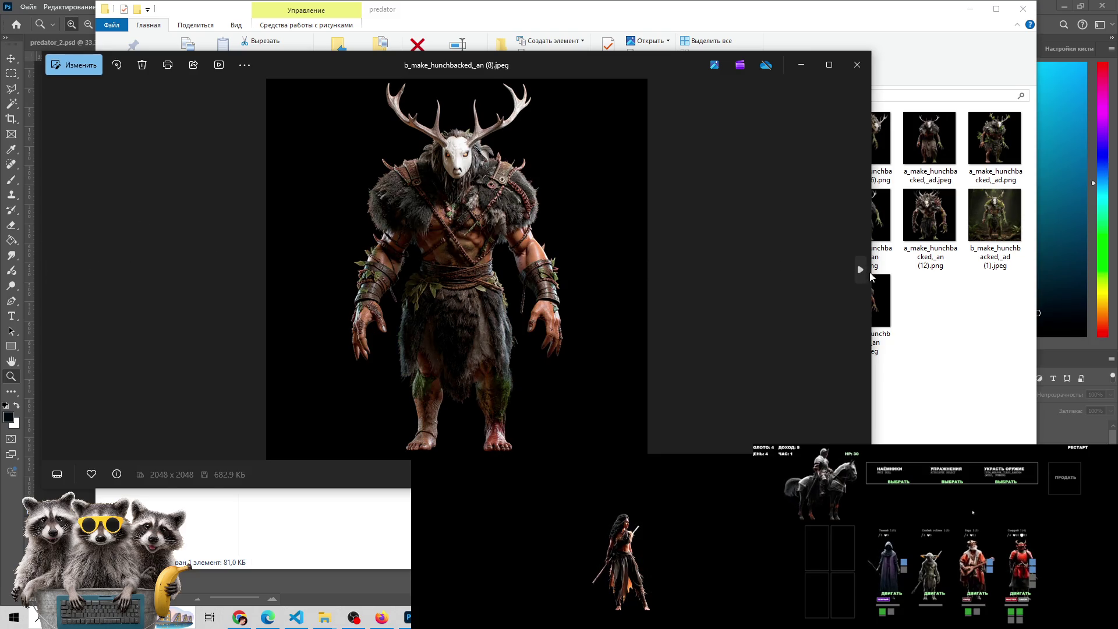
click(861, 270)
Close the photo viewer and preview the antlered ogre image from the folder
scroll(434, 306, up, 3)
scroll(436, 299, down, 2)
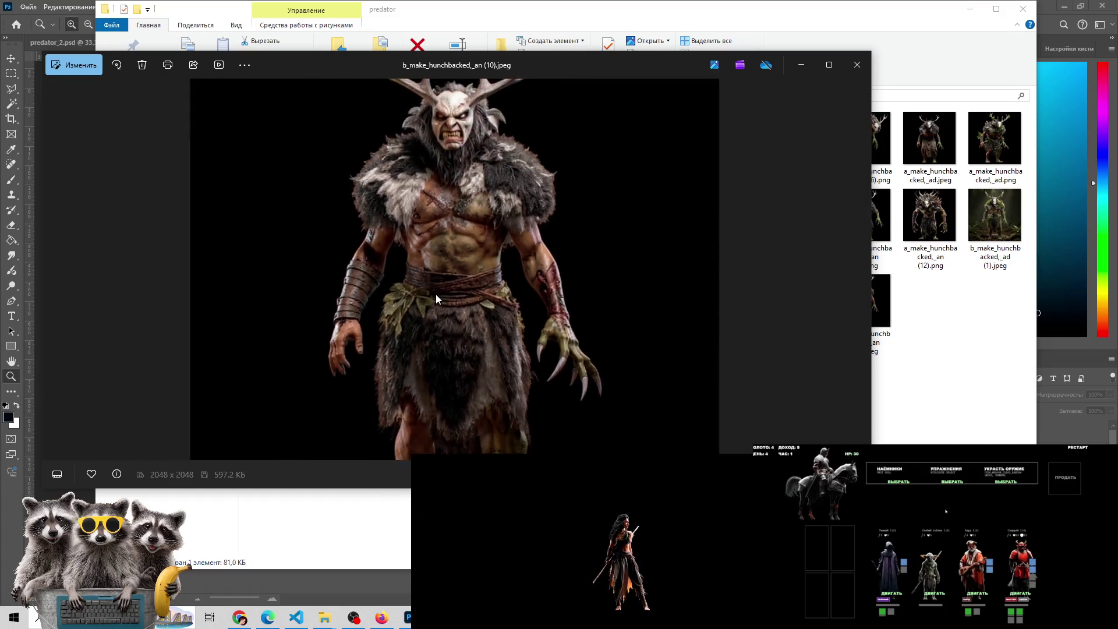
scroll(436, 298, down, 2)
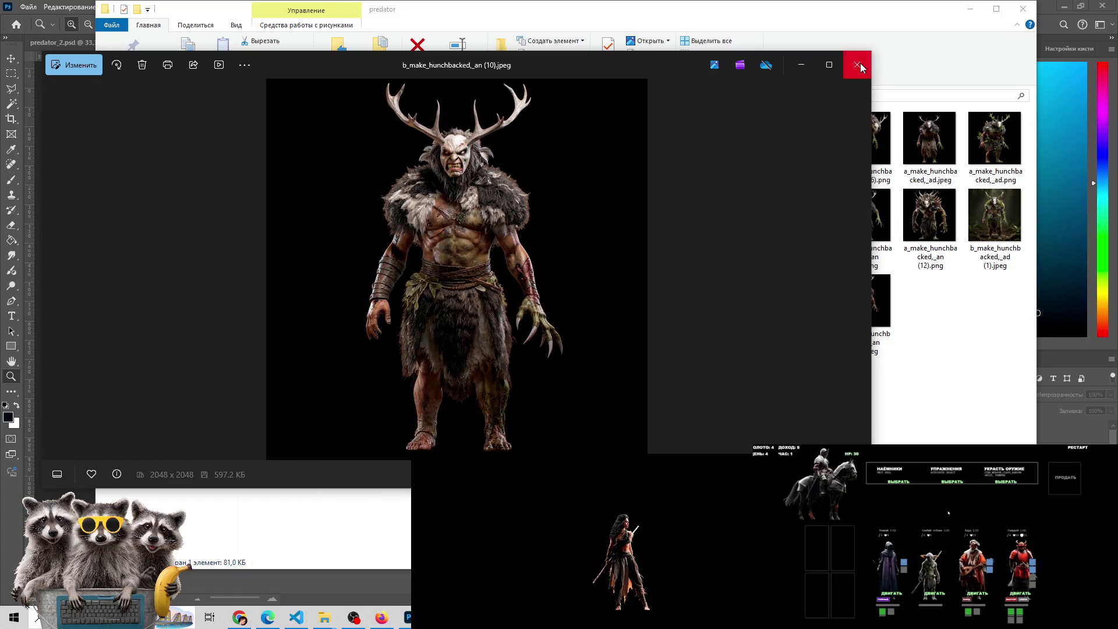
click(860, 67)
double_click(872, 290)
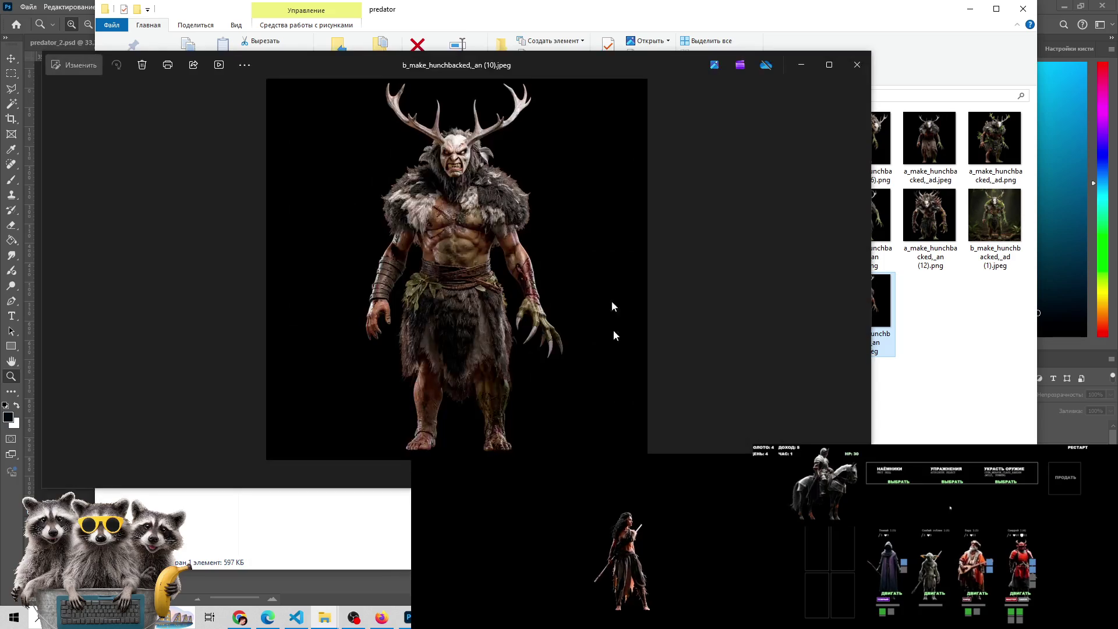
Bring the antlered ogre JPEG into Photoshop without a colour profile and paste it into Без имени-1
click(860, 67)
mouse_move(868, 297)
mouse_down()
mouse_move(715, 399)
mouse_move(686, 37)
mouse_move(903, 40)
mouse_up()
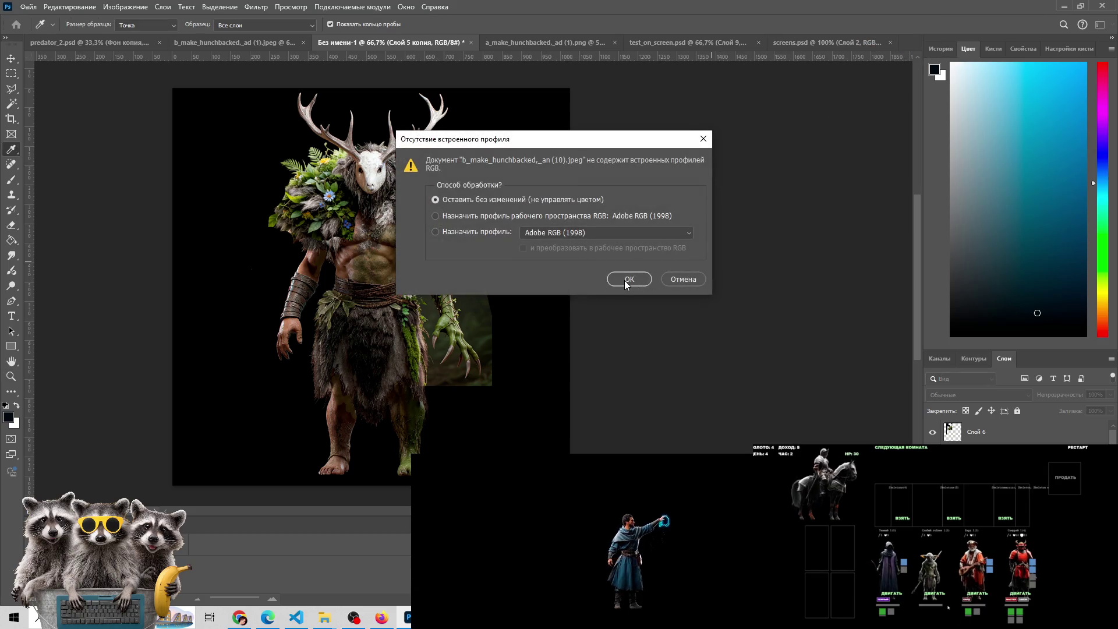
click(612, 281)
key(z)
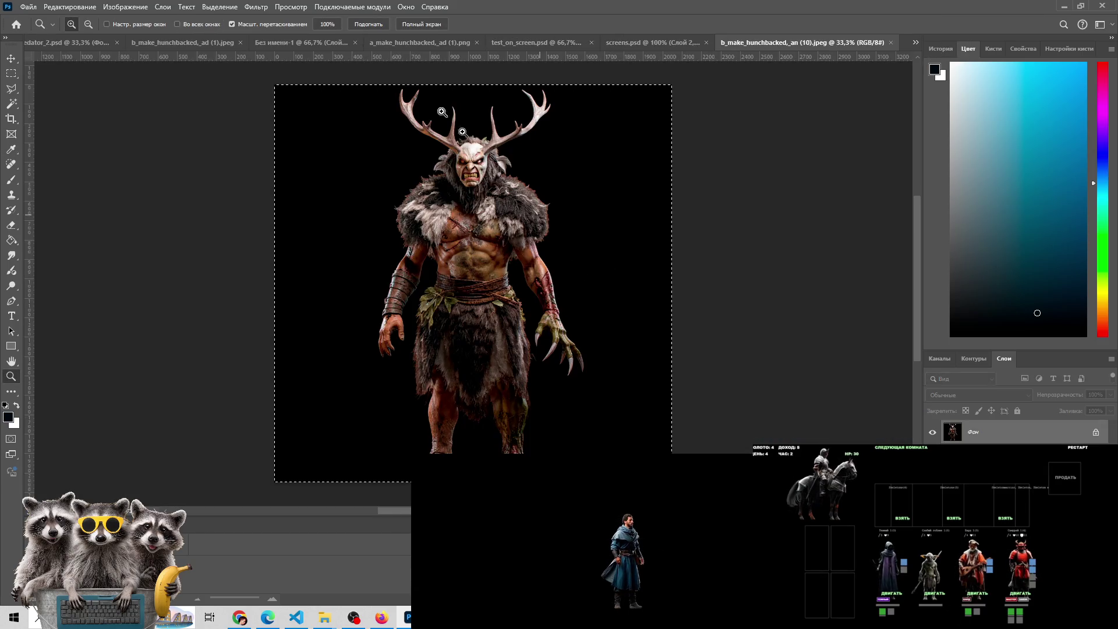
click(313, 46)
key(ctrl+z)
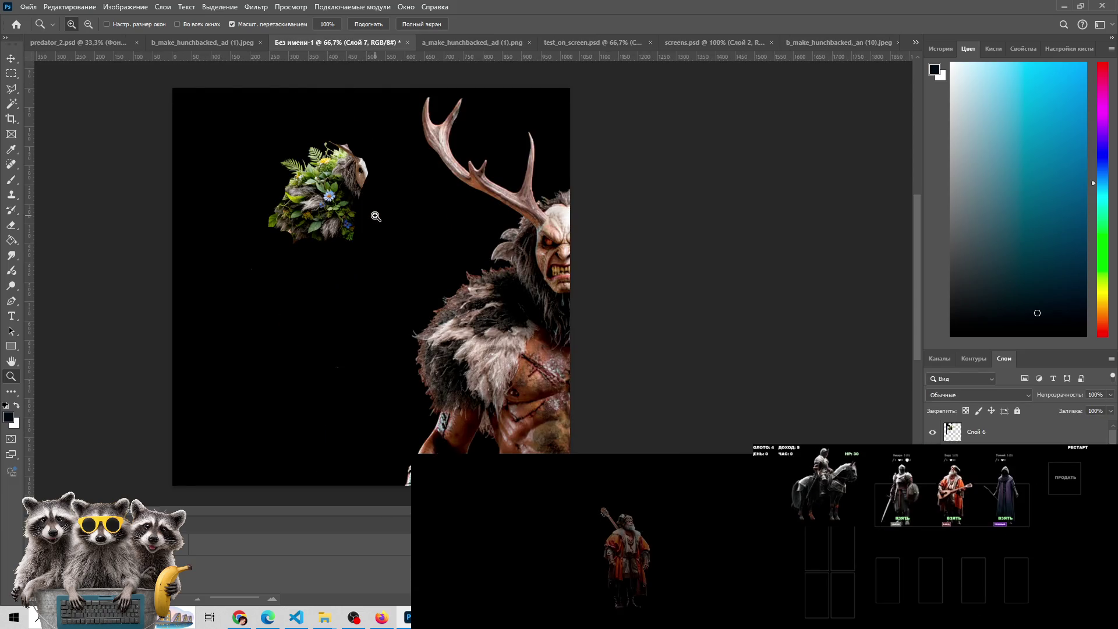
Scale the pasted ogre to 50% anchored at the top-left corner and commit
key(ctrl+t)
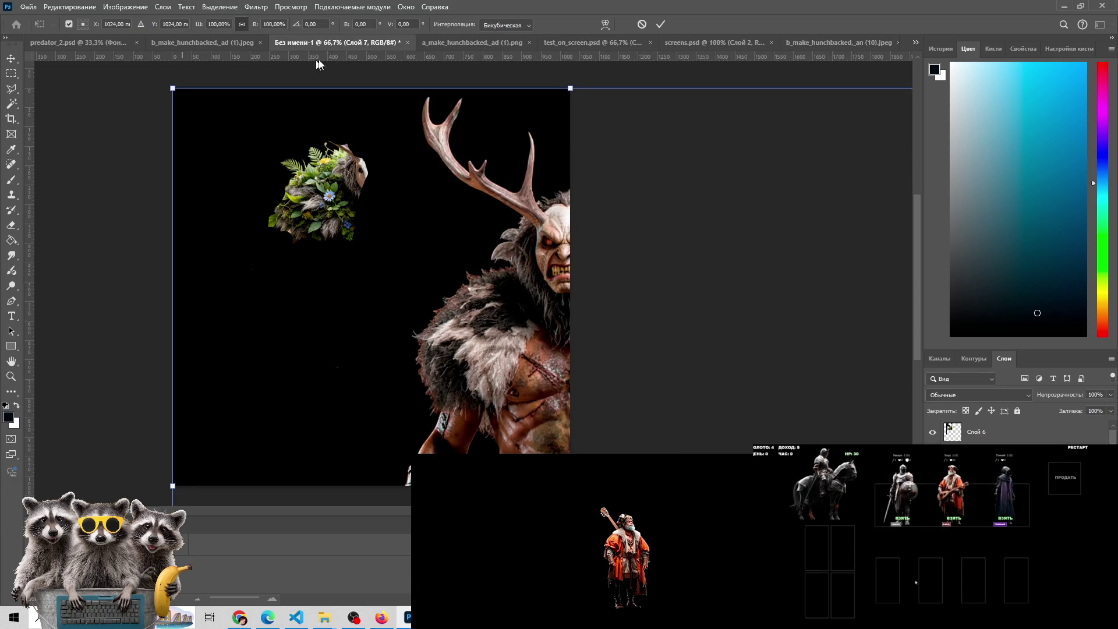
double_click(270, 23)
text(50)
key(Return)
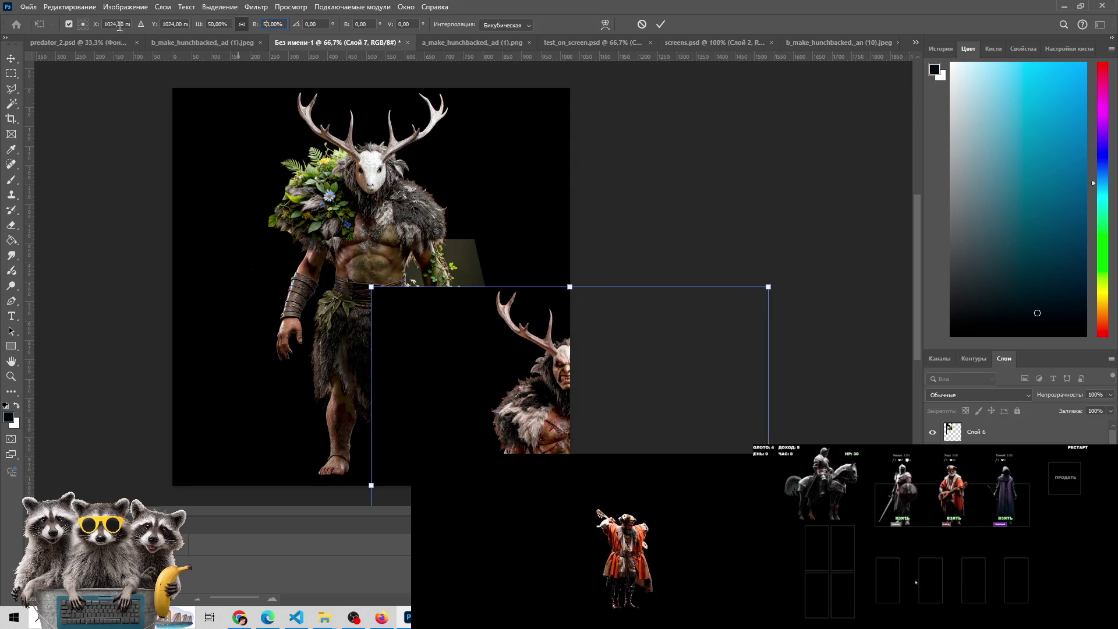
click(641, 24)
key(ctrl+t)
click(82, 22)
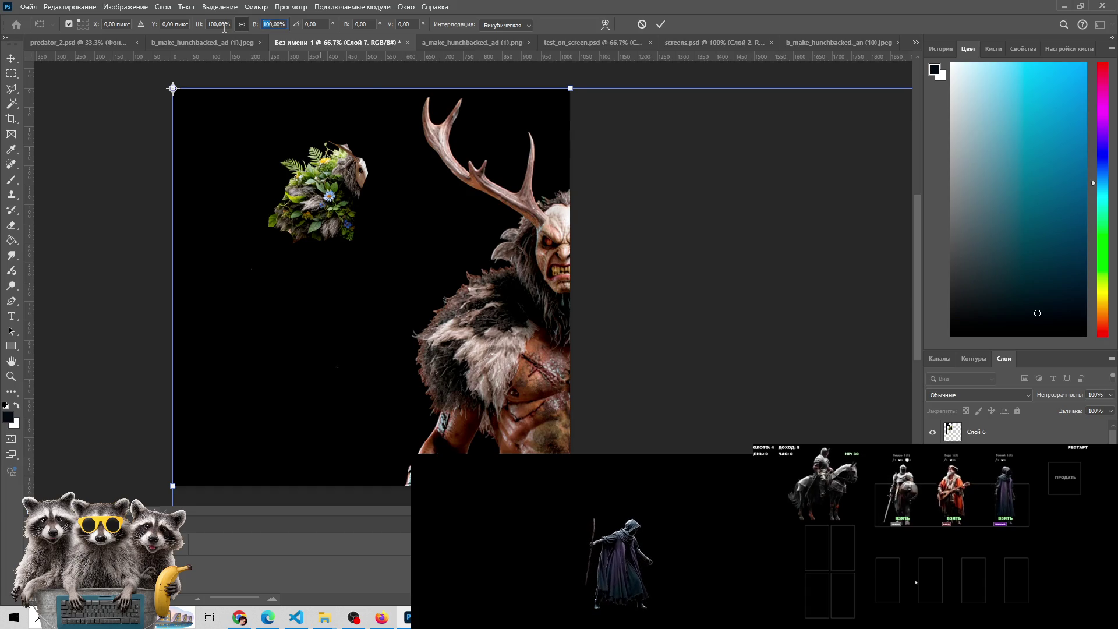
text(50)
key(Return)
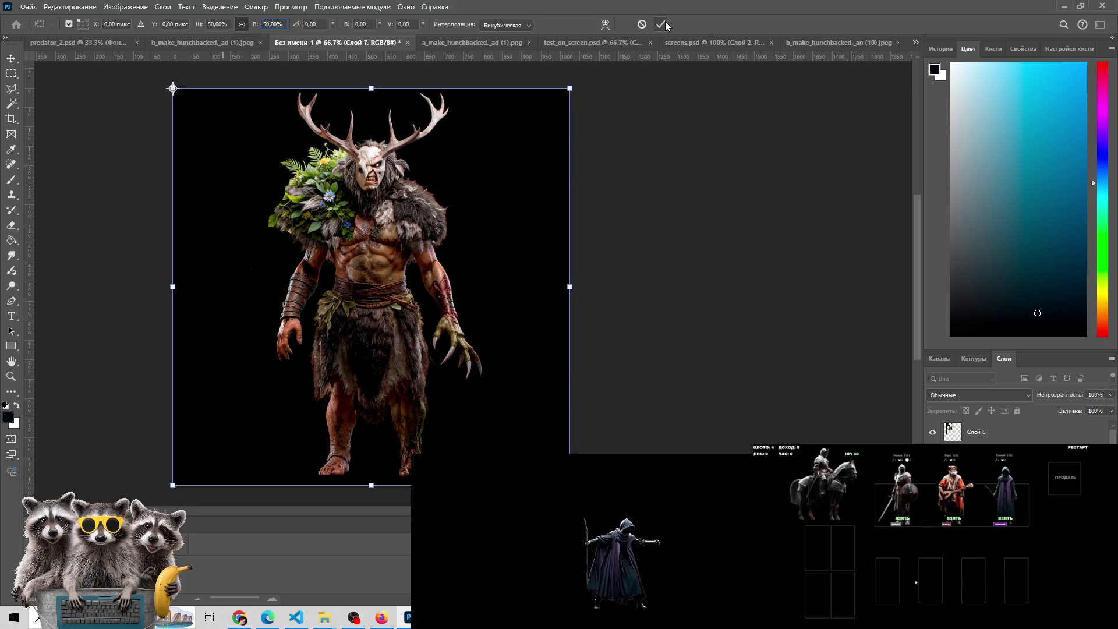
click(662, 25)
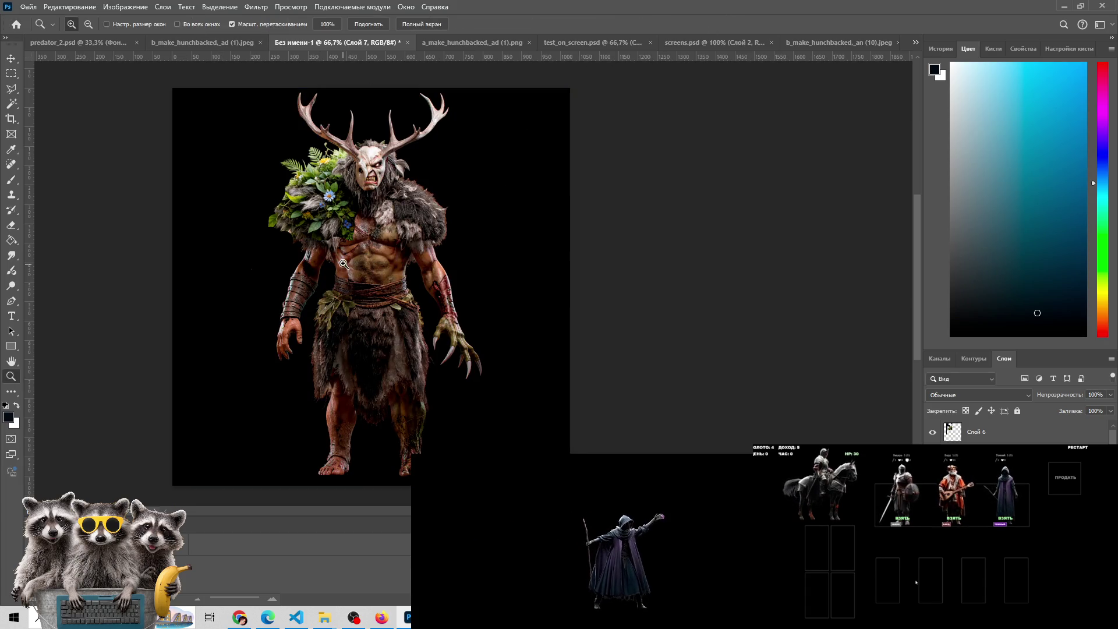
click(932, 432)
Toggle the Слой 6 foliage layer on and off repeatedly to compare the ogre with and without it
click(933, 433)
click(933, 432)
click(932, 432)
click(932, 432)
click(933, 432)
click(932, 432)
click(932, 432)
click(933, 432)
click(933, 432)
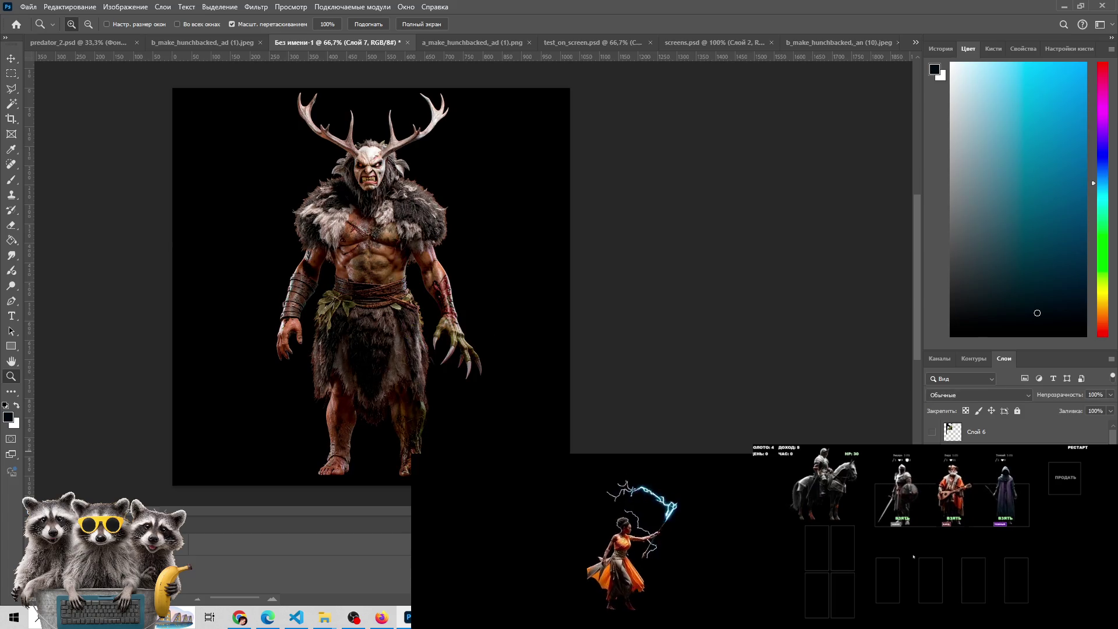
click(933, 432)
click(933, 432)
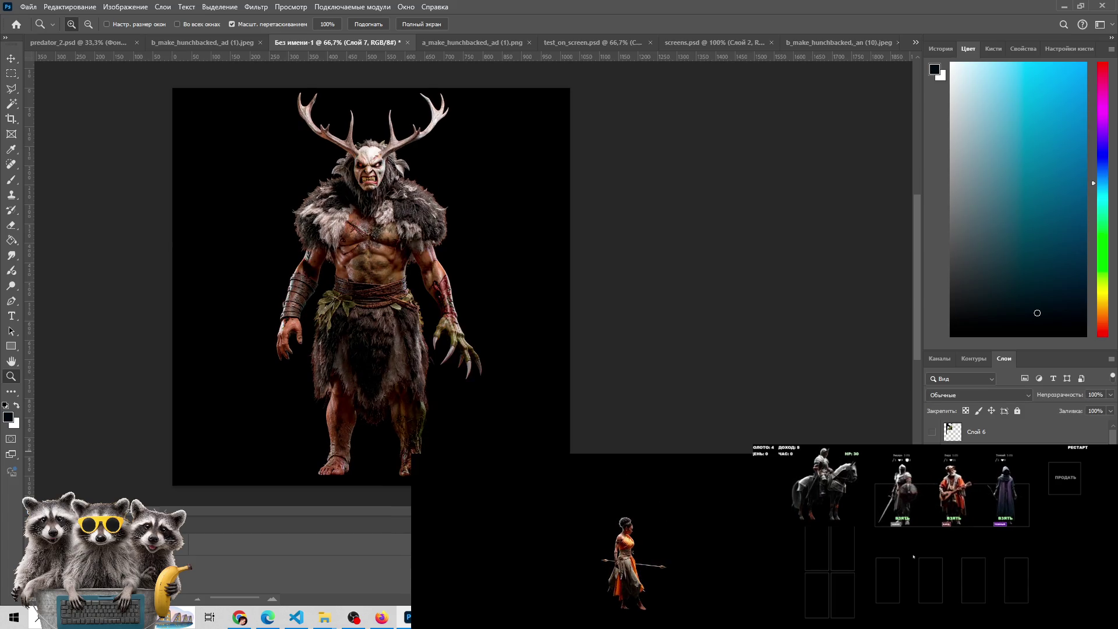
click(933, 432)
click(932, 432)
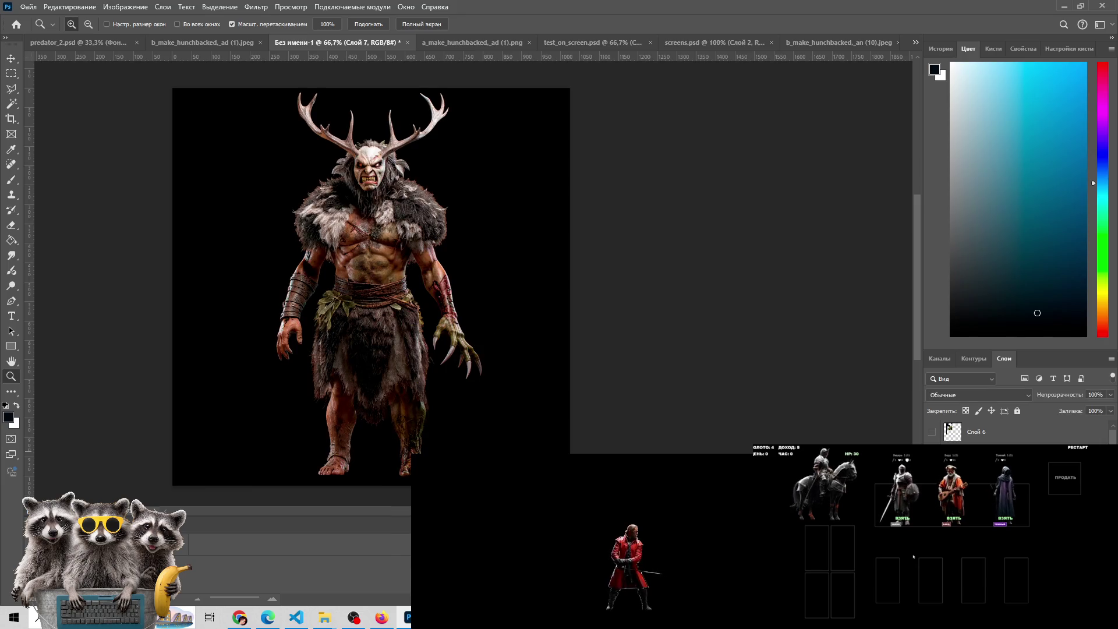
key(ctrl+comma)
key(ctrl+comma)
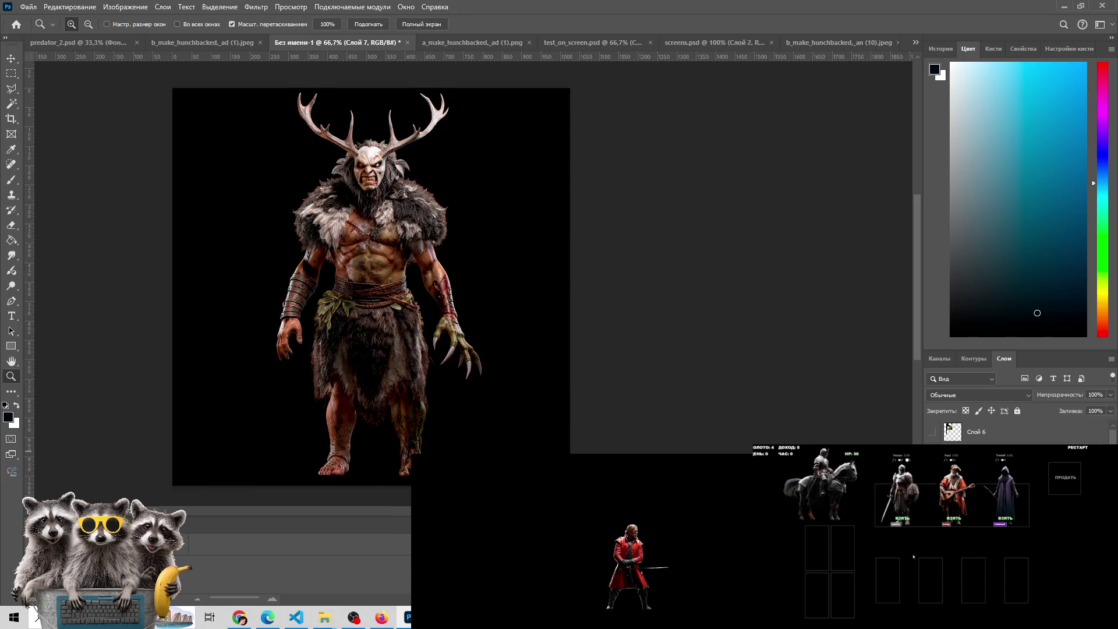
key(ctrl+comma)
key(ctrl+comma)
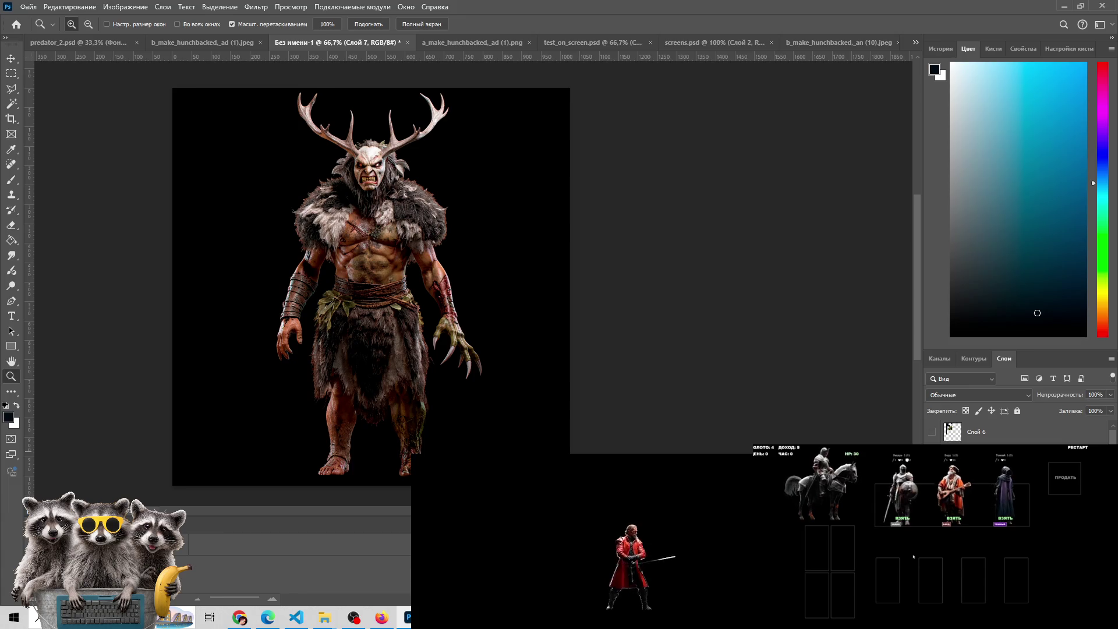
key(ctrl+comma)
key(ctrl+comma)
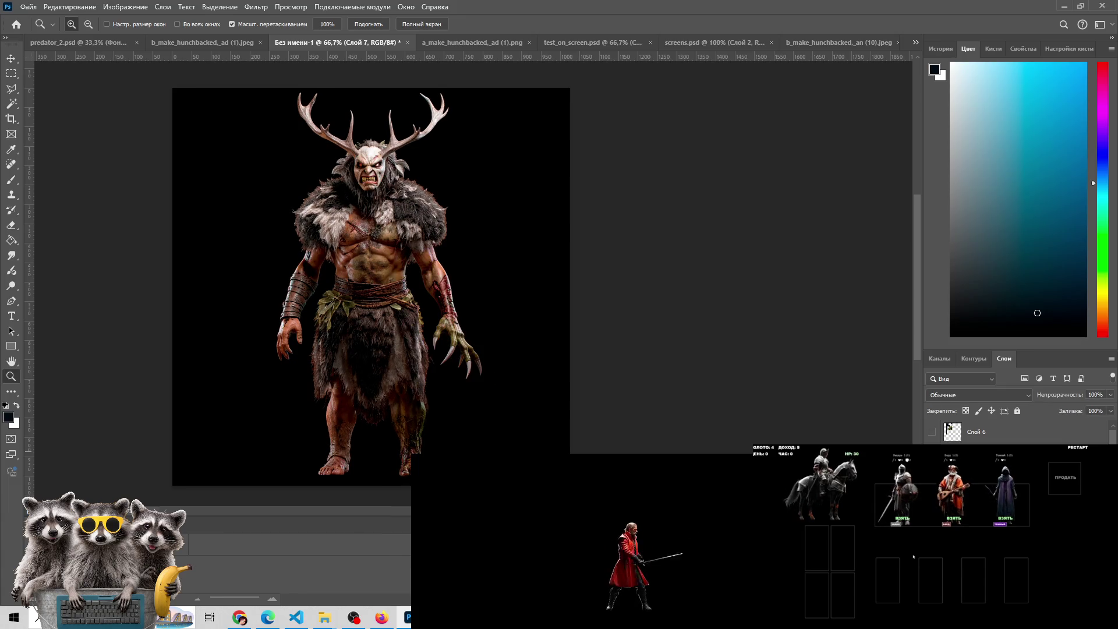
key(ctrl+comma)
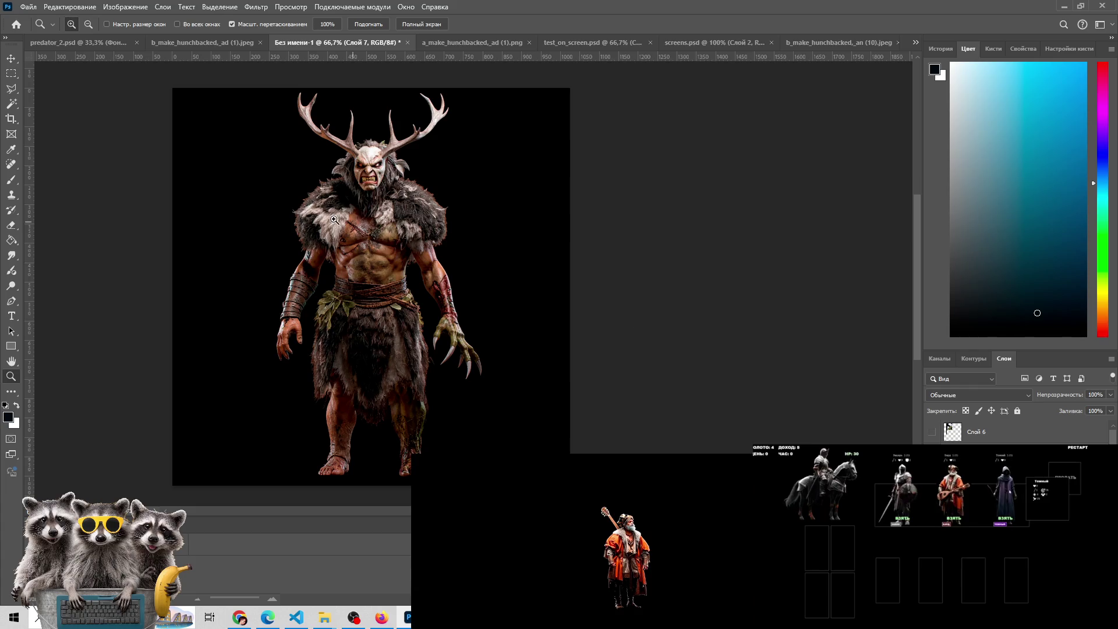
click(352, 231)
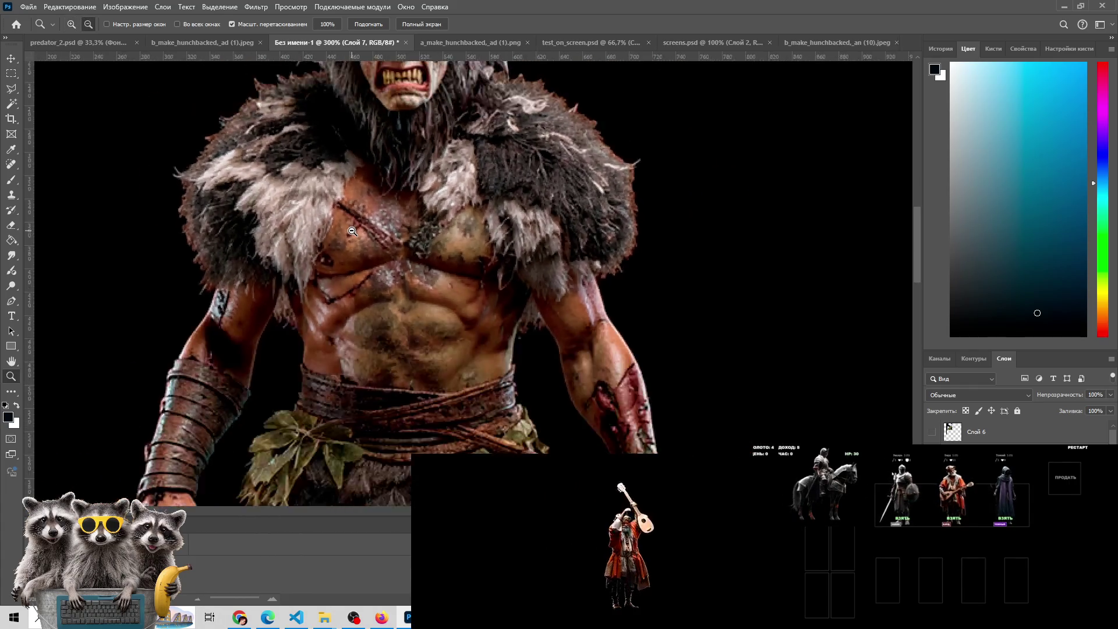
alt+click(352, 231)
click(353, 231)
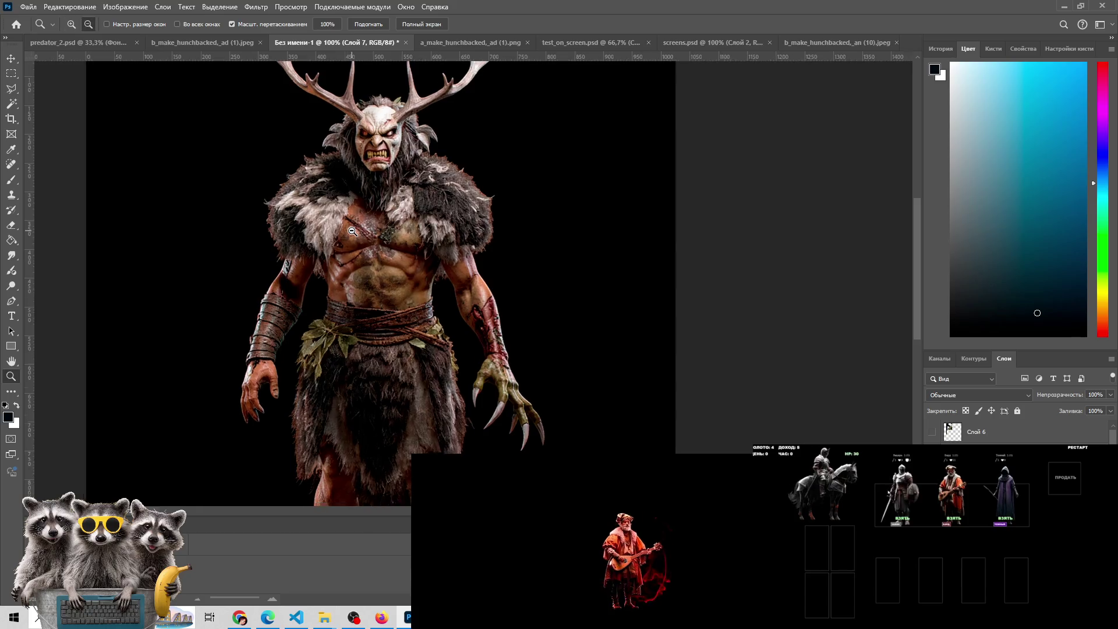
alt+click(352, 231)
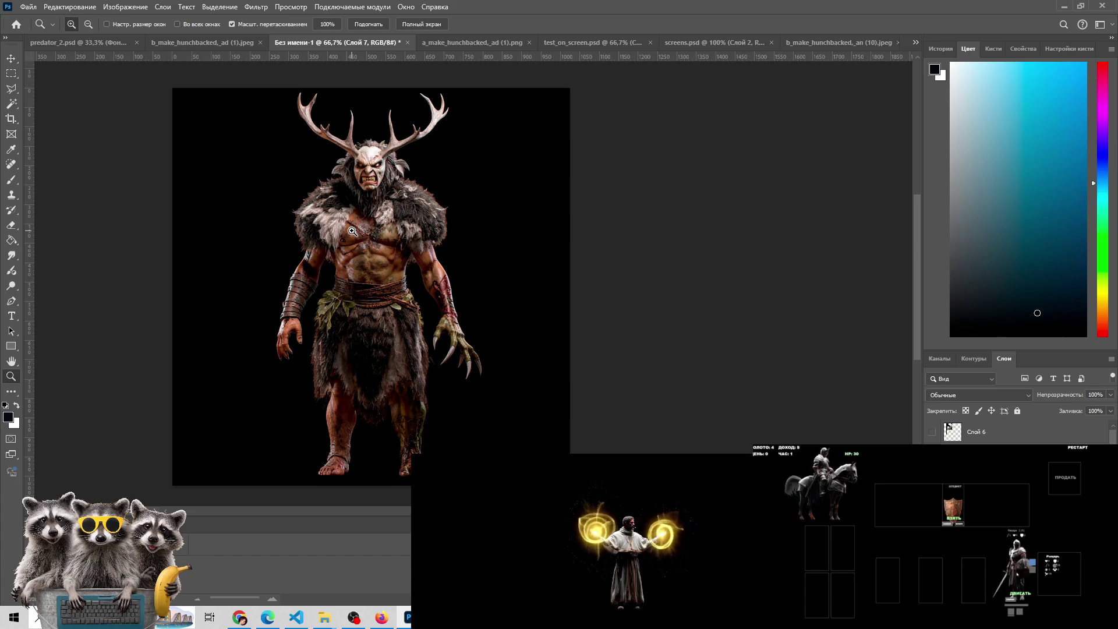
Draw a rectangular marquee around the ogre's right-side clawed hand and hip
click(972, 523)
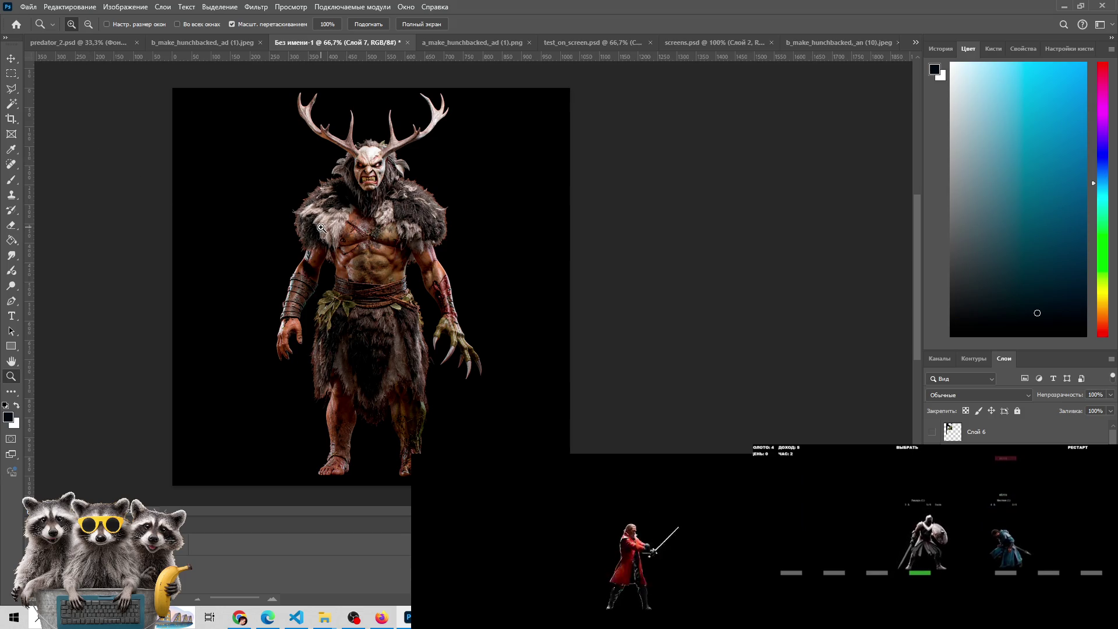
click(322, 228)
alt+click(332, 228)
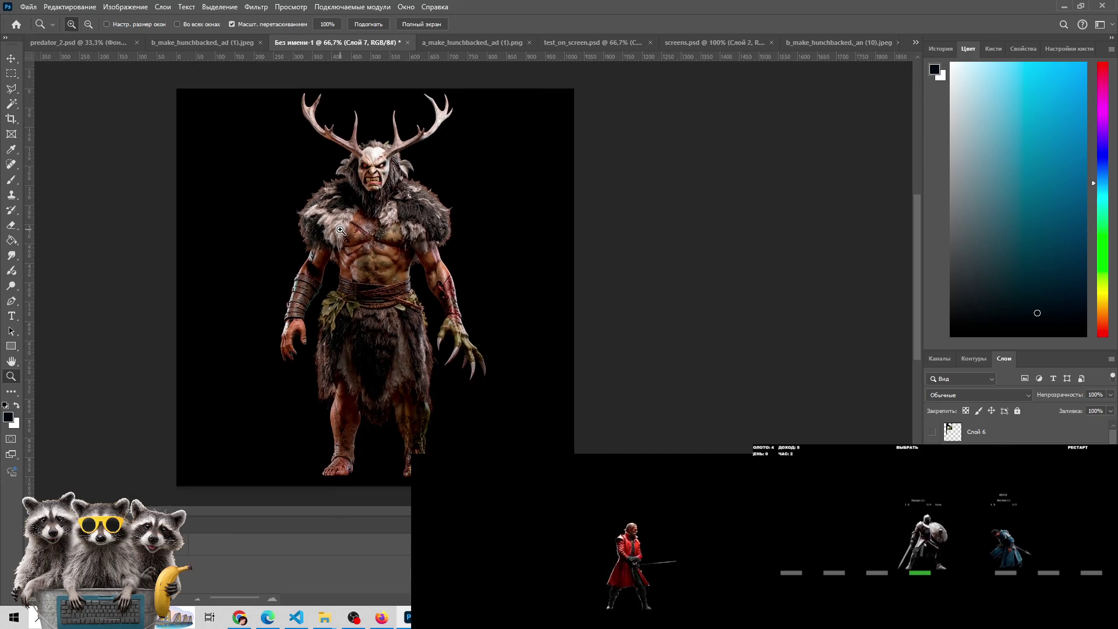
click(11, 73)
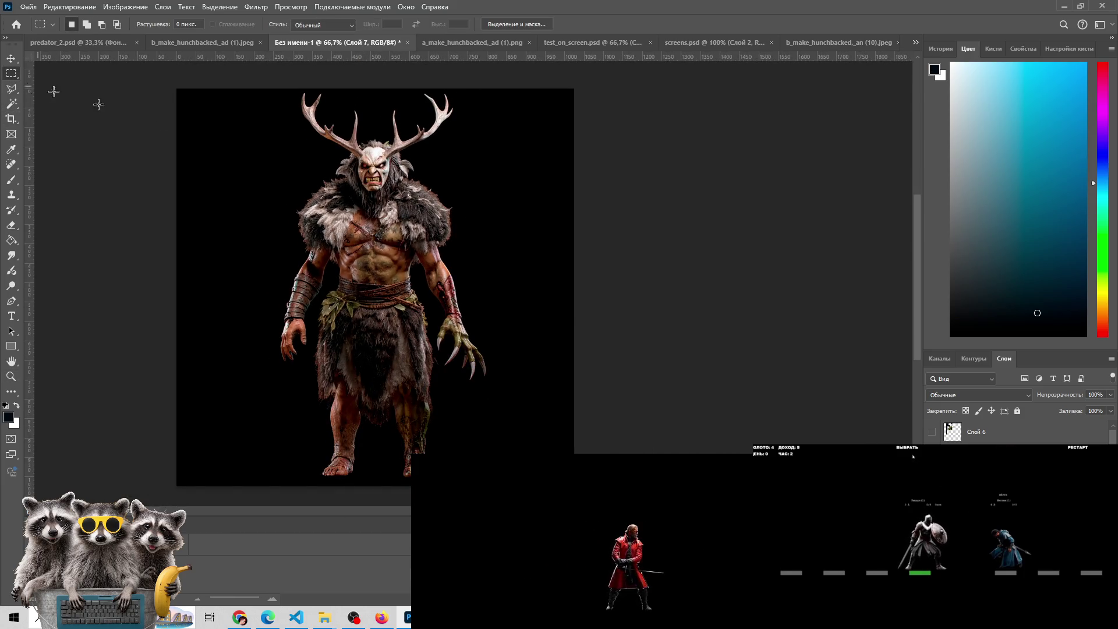
drag(388, 230, 506, 388)
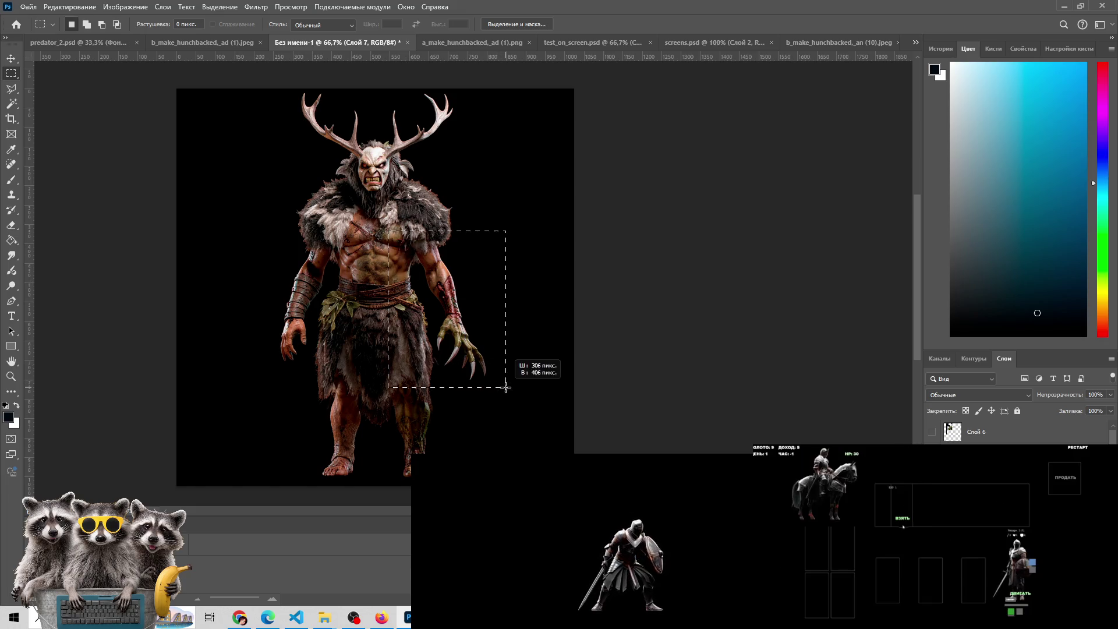